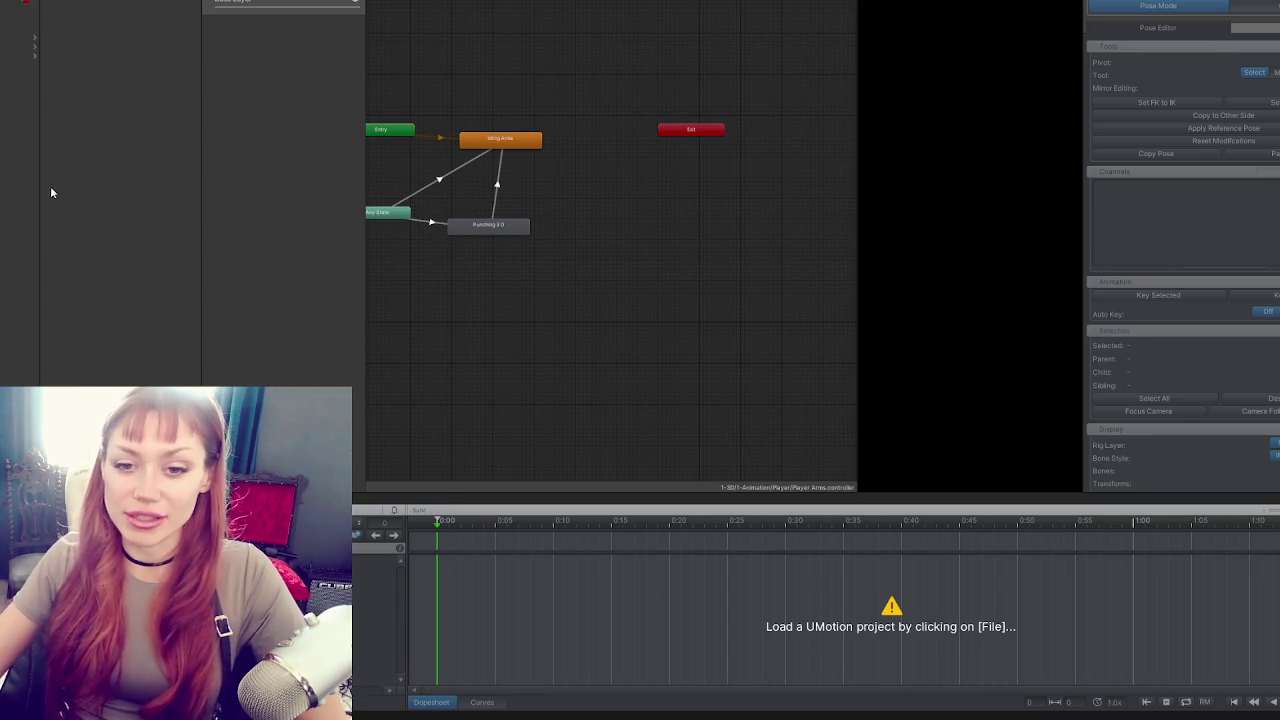
# Rearrange the panel dividers for the side column, UMotion timeline and Animator layers list.
pyautogui.moveTo(203, 251); pyautogui.dragTo(214, 260)
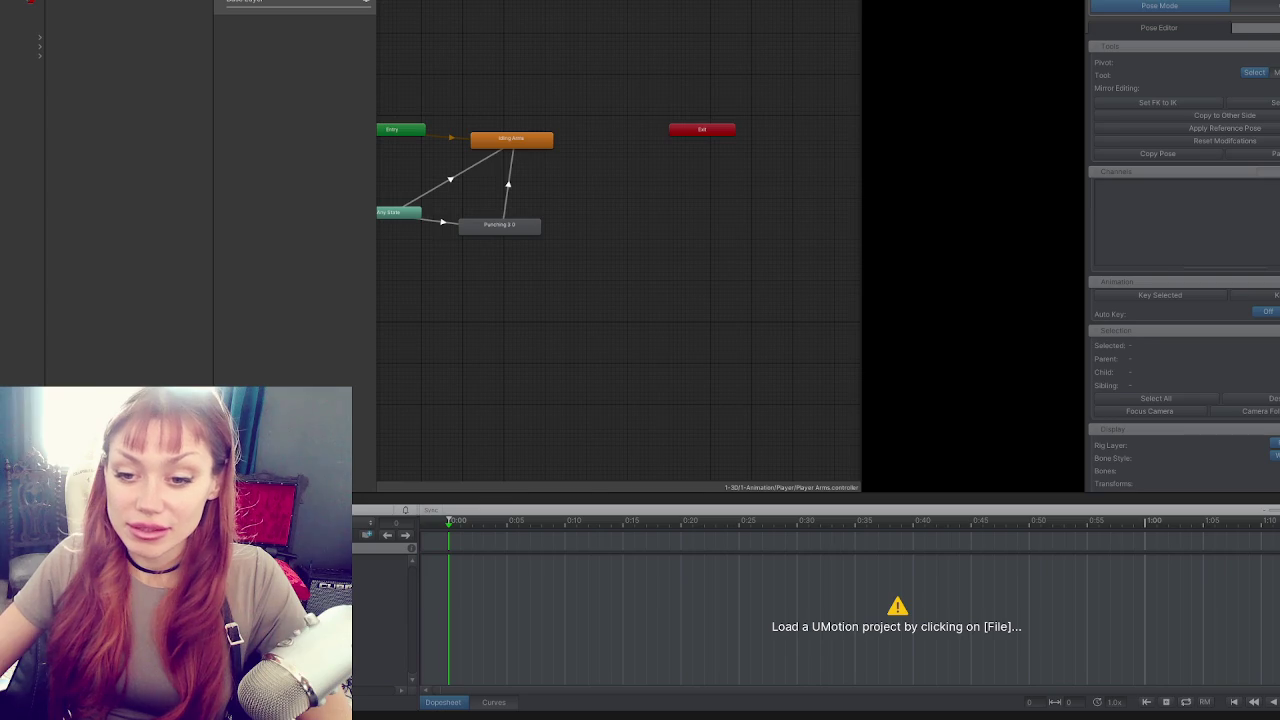
pyautogui.moveTo(700, 492)
pyautogui.mouseDown()
pyautogui.moveTo(700, 521)
pyautogui.moveTo(700, 501)
pyautogui.mouseUp()
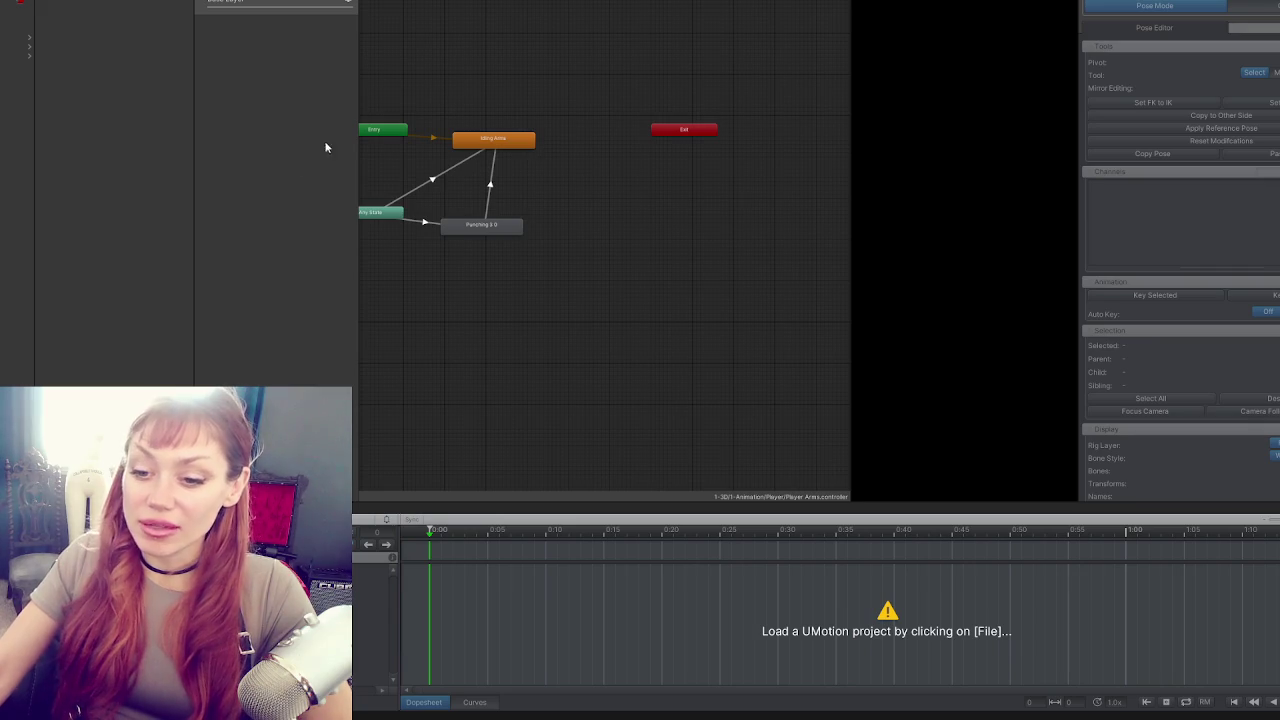
pyautogui.moveTo(196, 197); pyautogui.dragTo(229, 205)
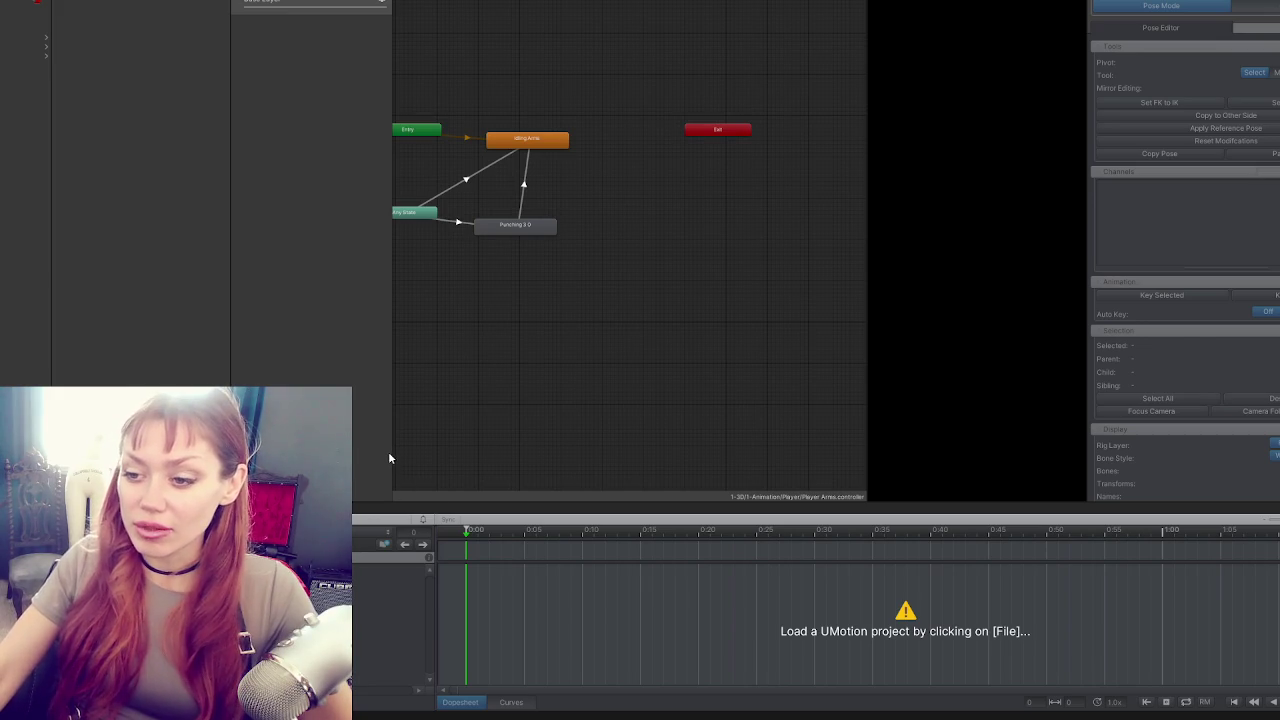
pyautogui.moveTo(231, 327); pyautogui.dragTo(177, 323)
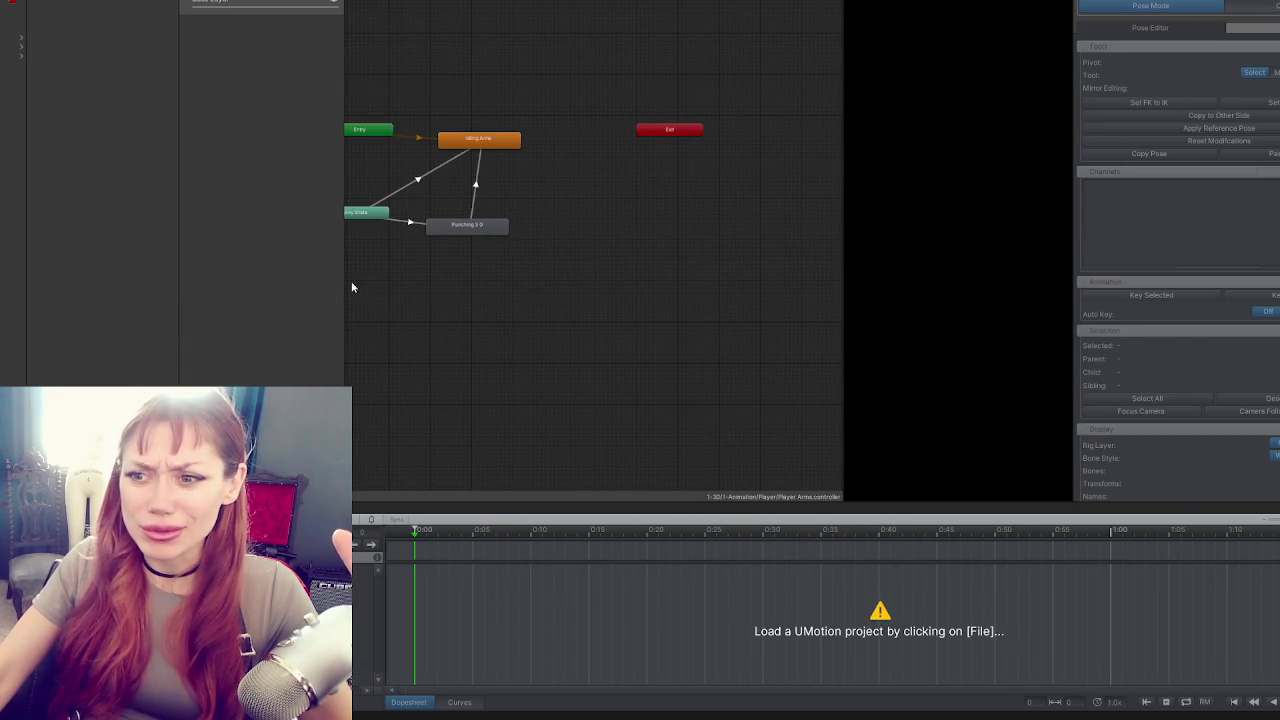
pyautogui.moveTo(343, 277)
pyautogui.mouseDown()
pyautogui.moveTo(419, 283)
pyautogui.moveTo(392, 285)
pyautogui.mouseUp()
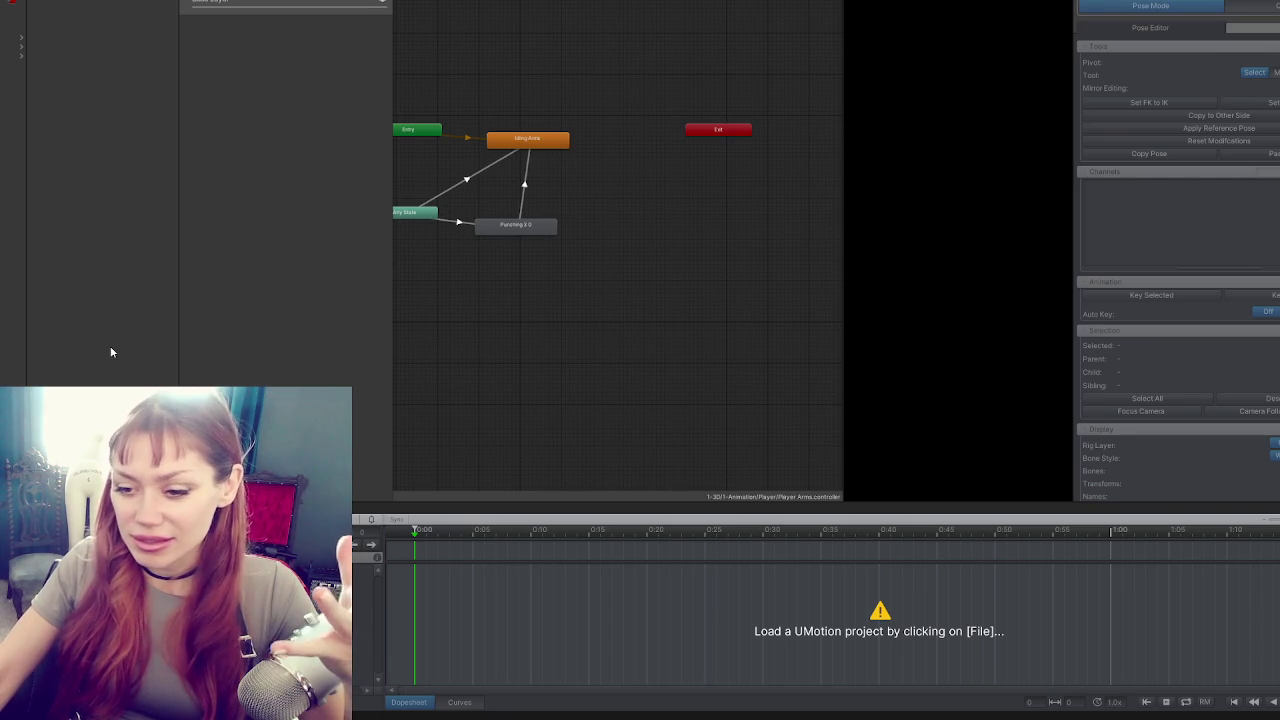
pyautogui.moveTo(385, 598)
pyautogui.mouseDown()
pyautogui.moveTo(440, 603)
pyautogui.moveTo(385, 598)
pyautogui.mouseUp()
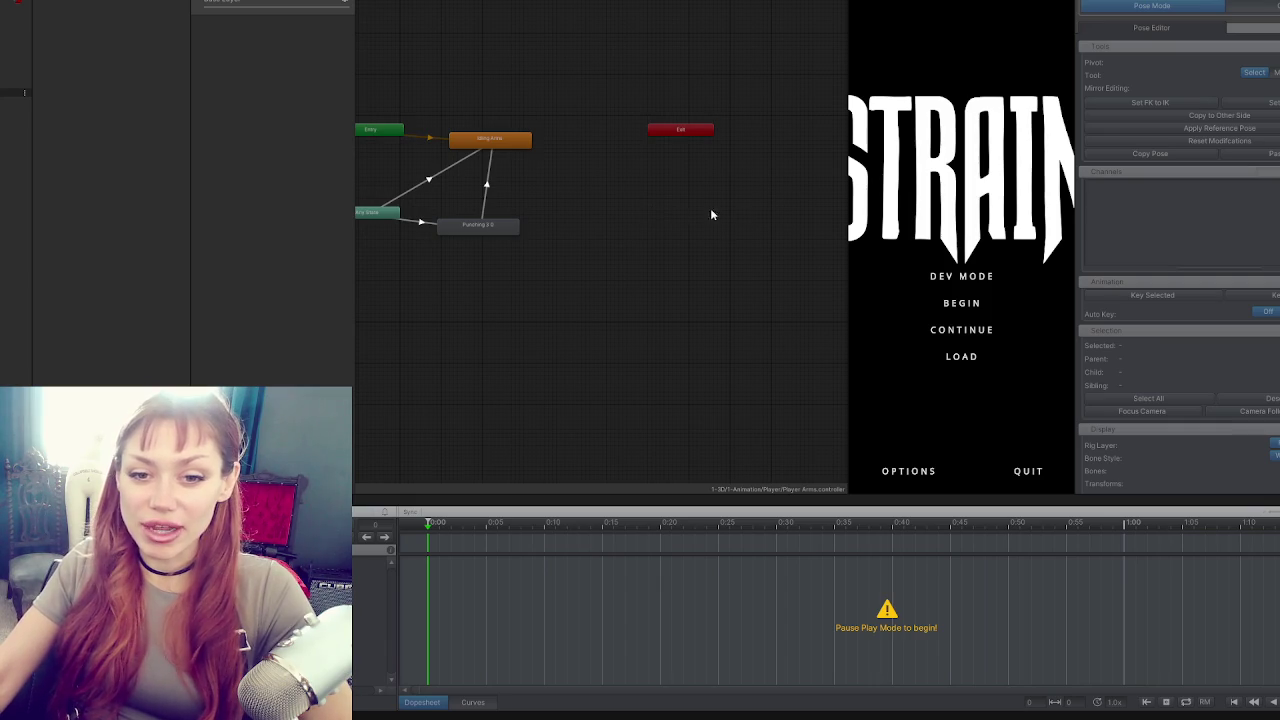
# Widen and reposition the Game view, then start the game in DEV MODE.
pyautogui.moveTo(846, 180)
pyautogui.mouseDown()
pyautogui.moveTo(529, 210)
pyautogui.moveTo(462, 237)
pyautogui.mouseUp()
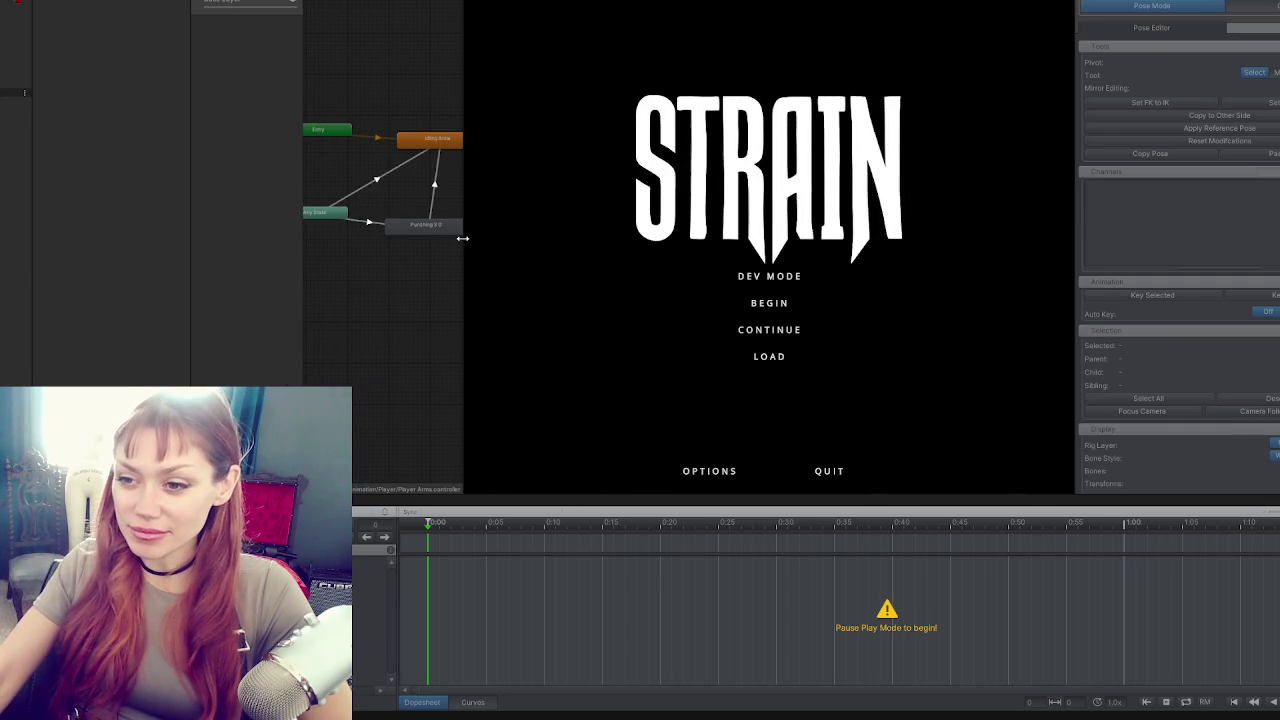
pyautogui.moveTo(192, 264)
pyautogui.mouseDown()
pyautogui.moveTo(126, 270)
pyautogui.moveTo(175, 271)
pyautogui.mouseUp()
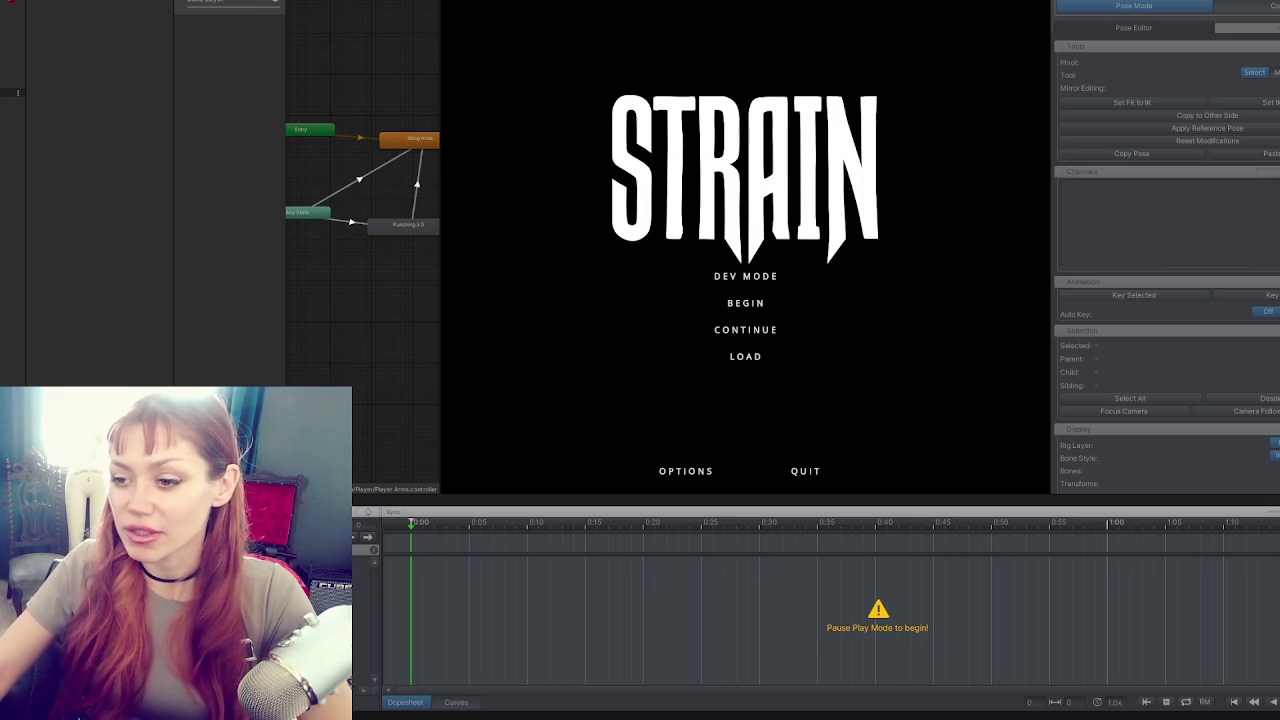
pyautogui.moveTo(440, 353)
pyautogui.mouseDown()
pyautogui.moveTo(491, 351)
pyautogui.moveTo(438, 355)
pyautogui.mouseUp()
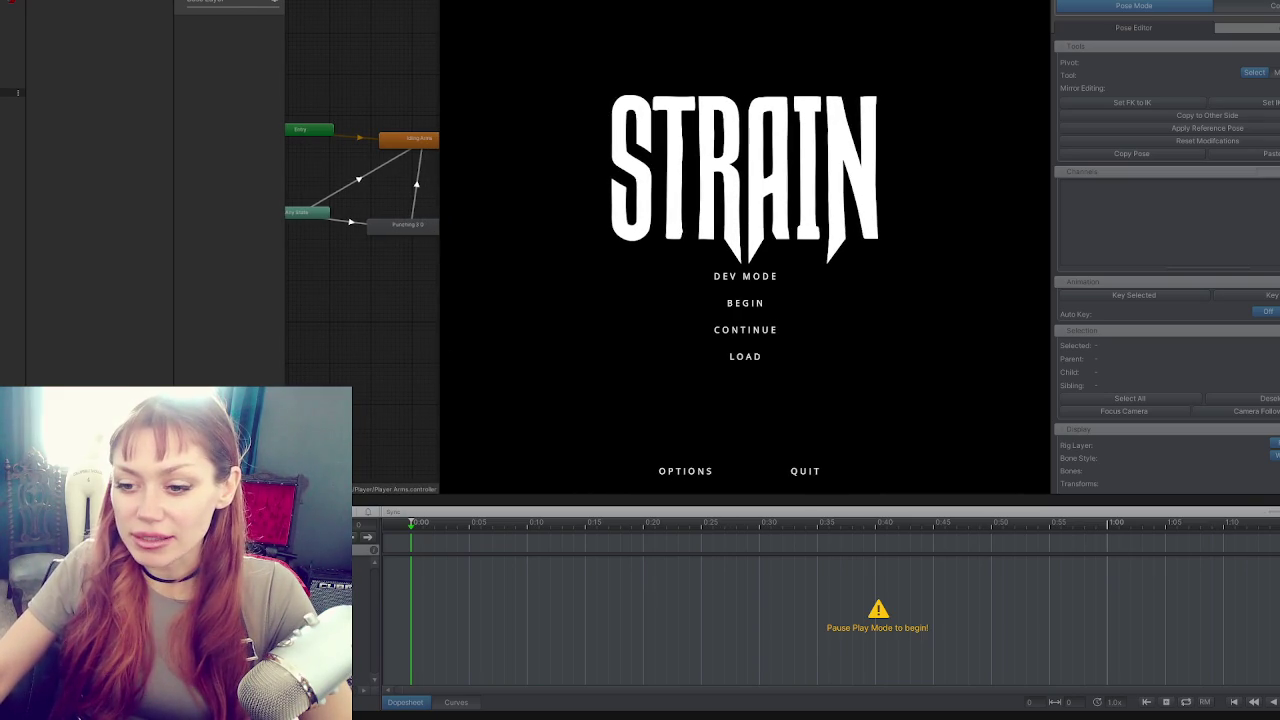
pyautogui.moveTo(440, 353)
pyautogui.mouseDown()
pyautogui.moveTo(500, 353)
pyautogui.moveTo(429, 353)
pyautogui.moveTo(442, 353)
pyautogui.mouseUp()
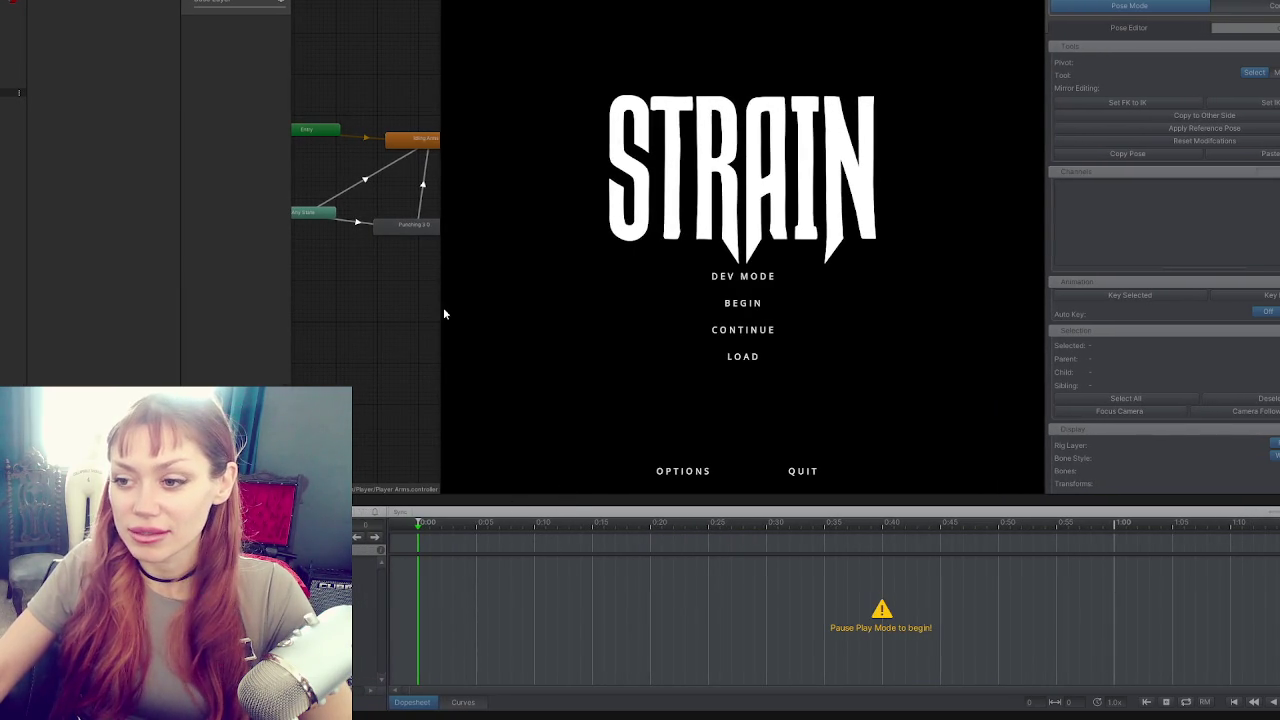
pyautogui.moveTo(439, 308)
pyautogui.mouseDown()
pyautogui.moveTo(486, 310)
pyautogui.moveTo(300, 314)
pyautogui.moveTo(347, 314)
pyautogui.mouseUp()
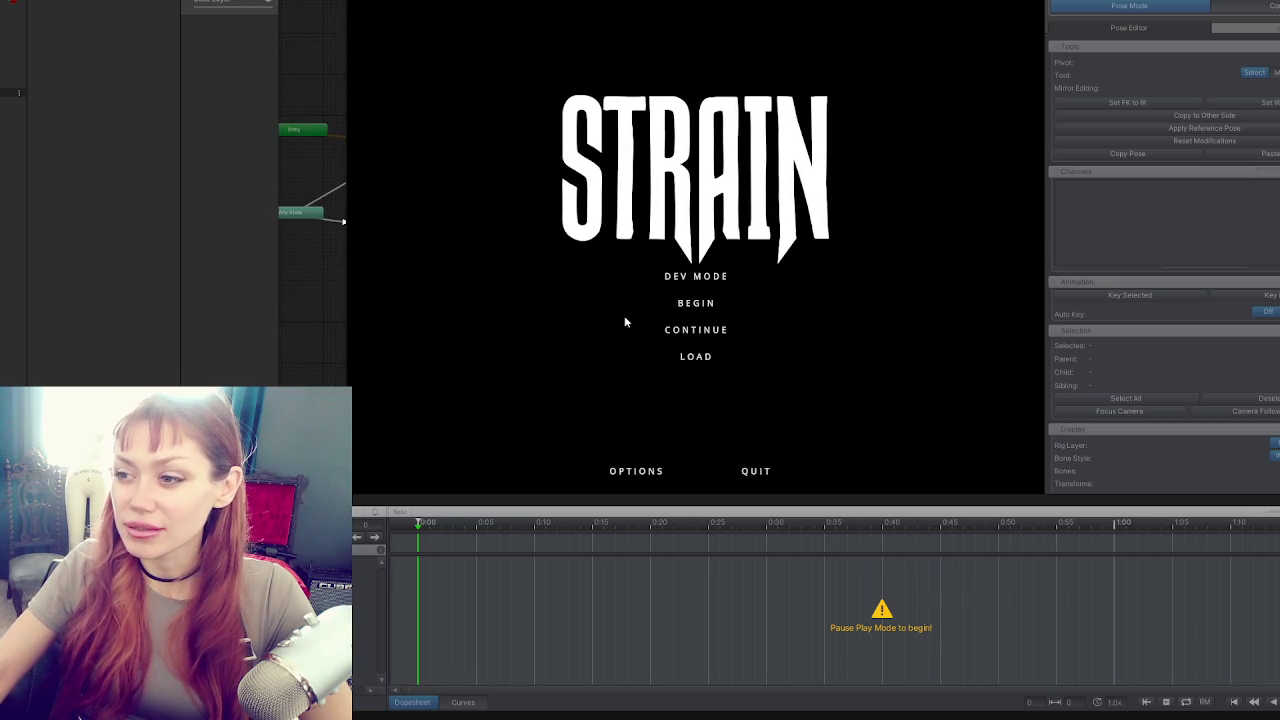
pyautogui.click(704, 280)
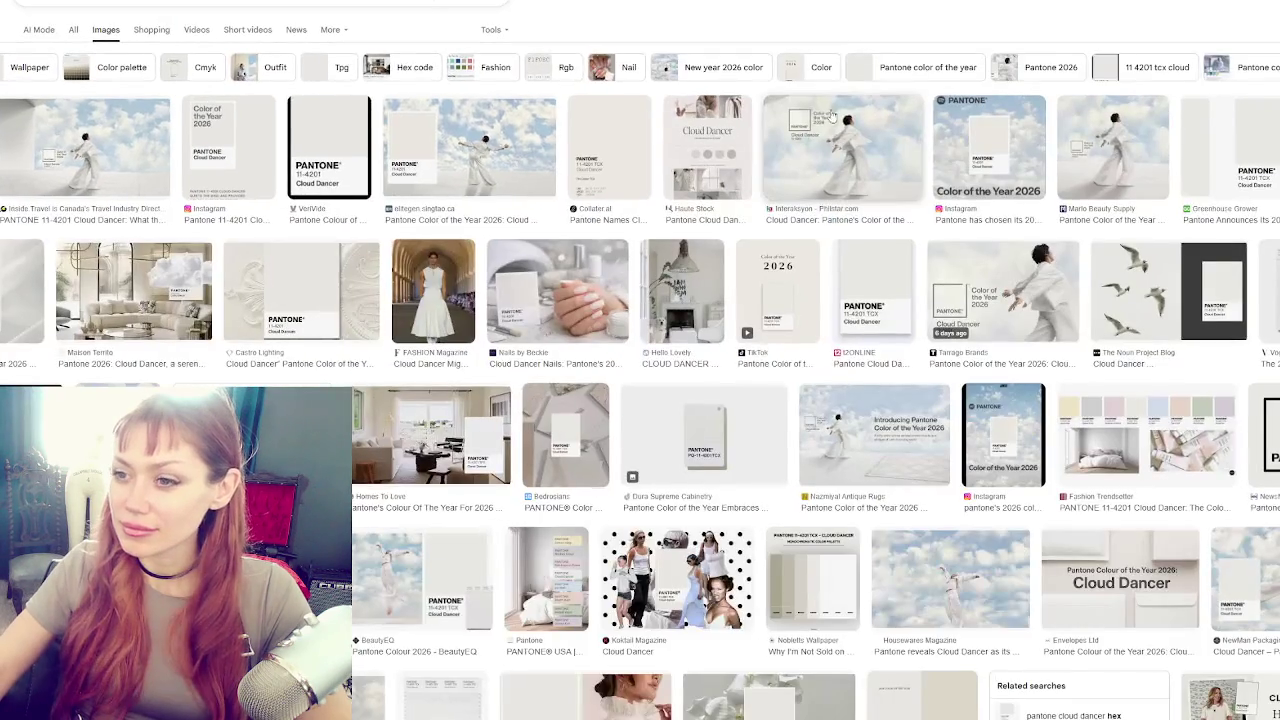
# Preview the Collater.al, Greenhouse Grower and Noun Project Blog Cloud Dancer images, then scroll the results.
pyautogui.click(625, 207)
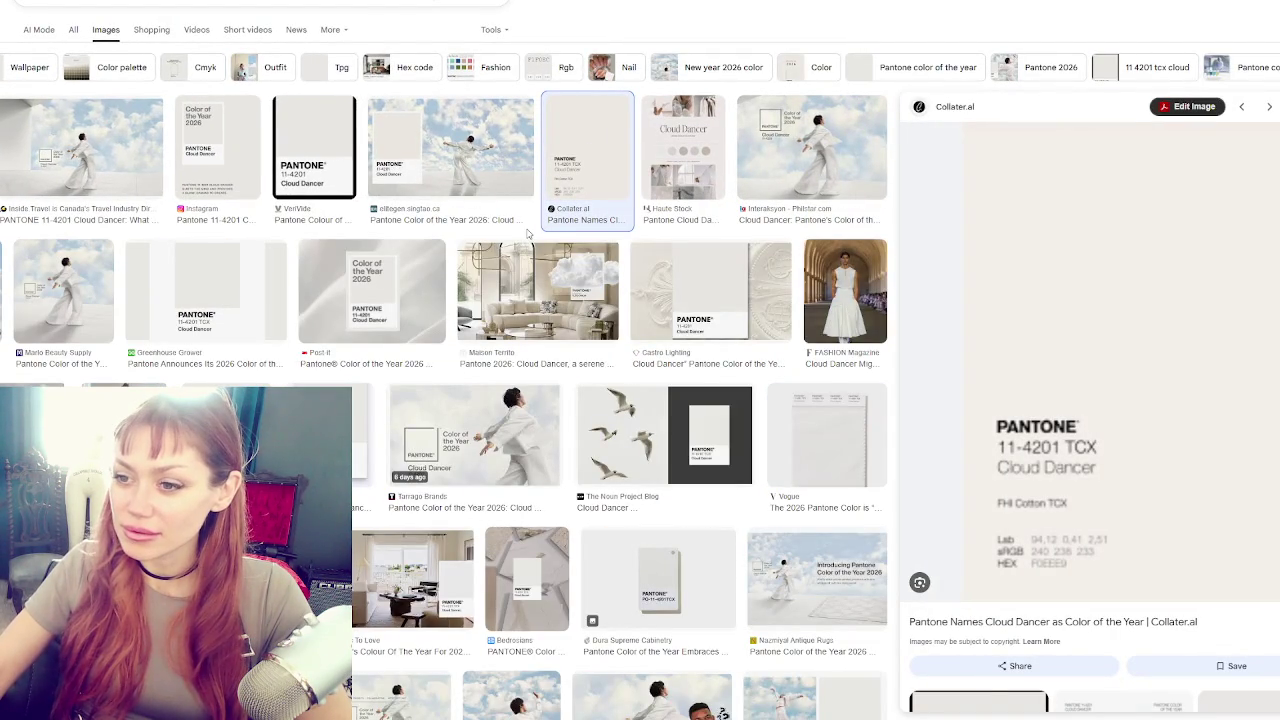
pyautogui.click(238, 271)
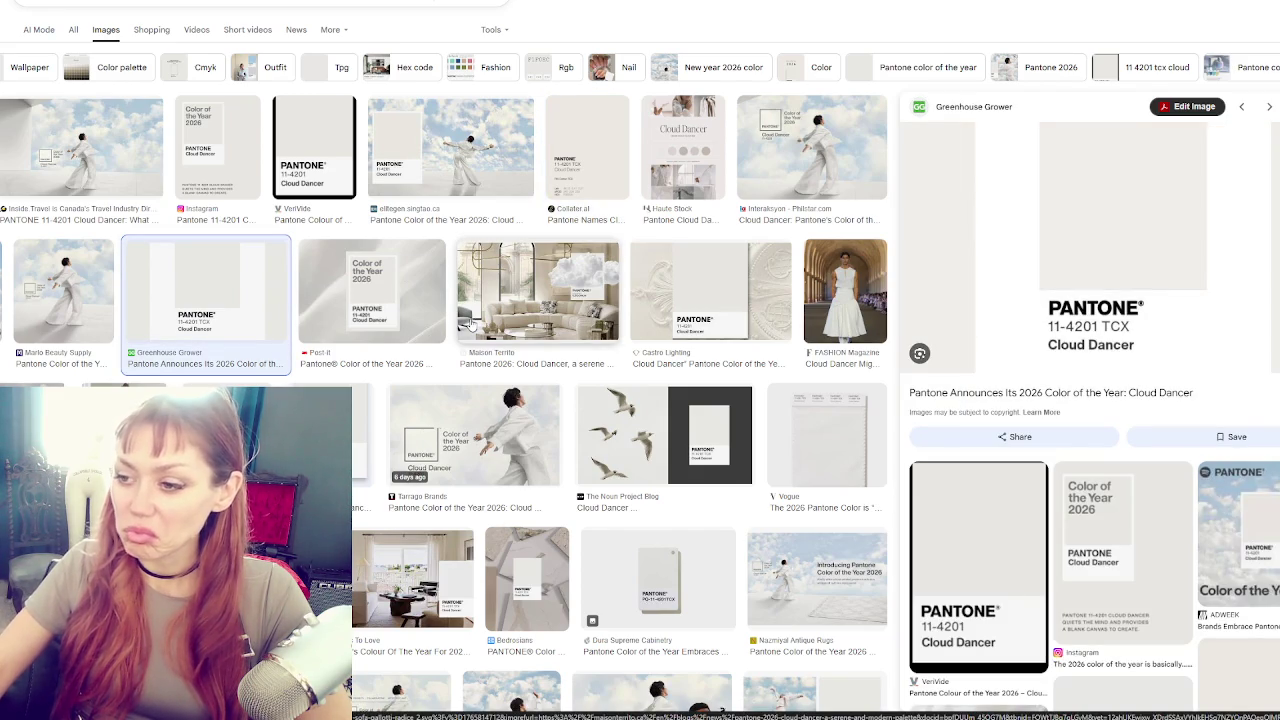
pyautogui.click(660, 435)
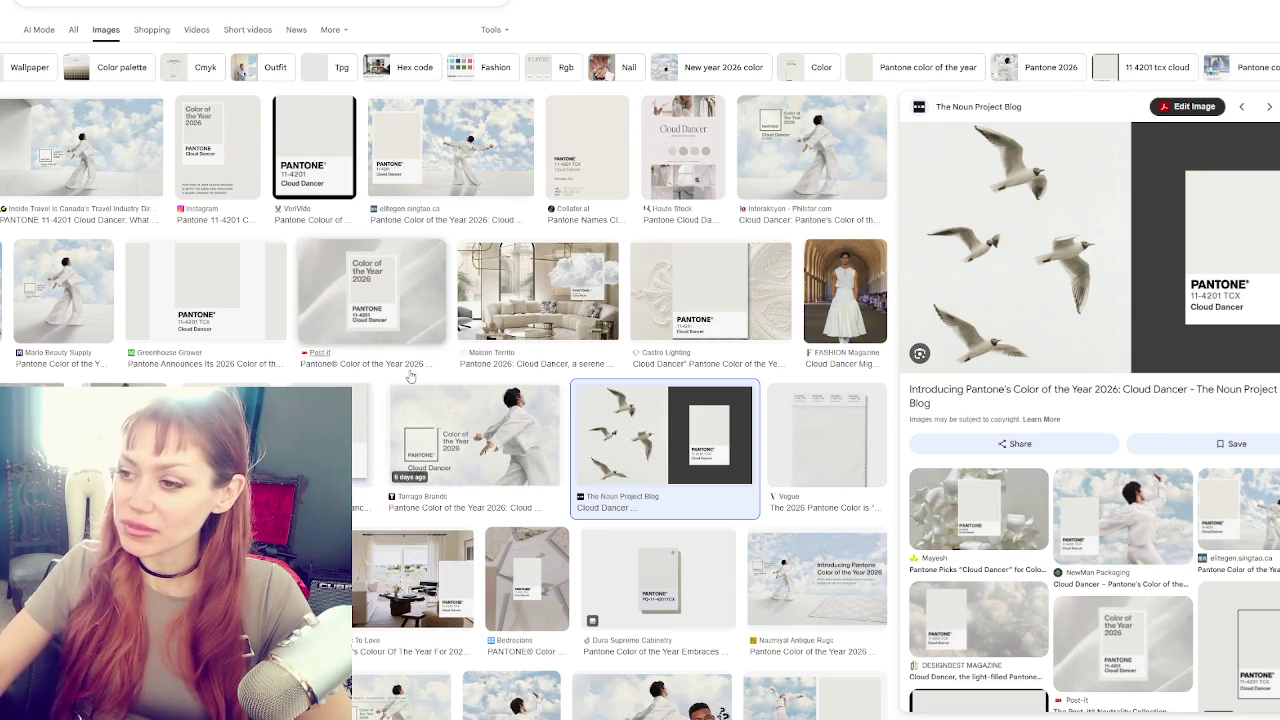
pyautogui.scroll(-1, 505, 300)
pyautogui.scroll(-3, 505, 300)
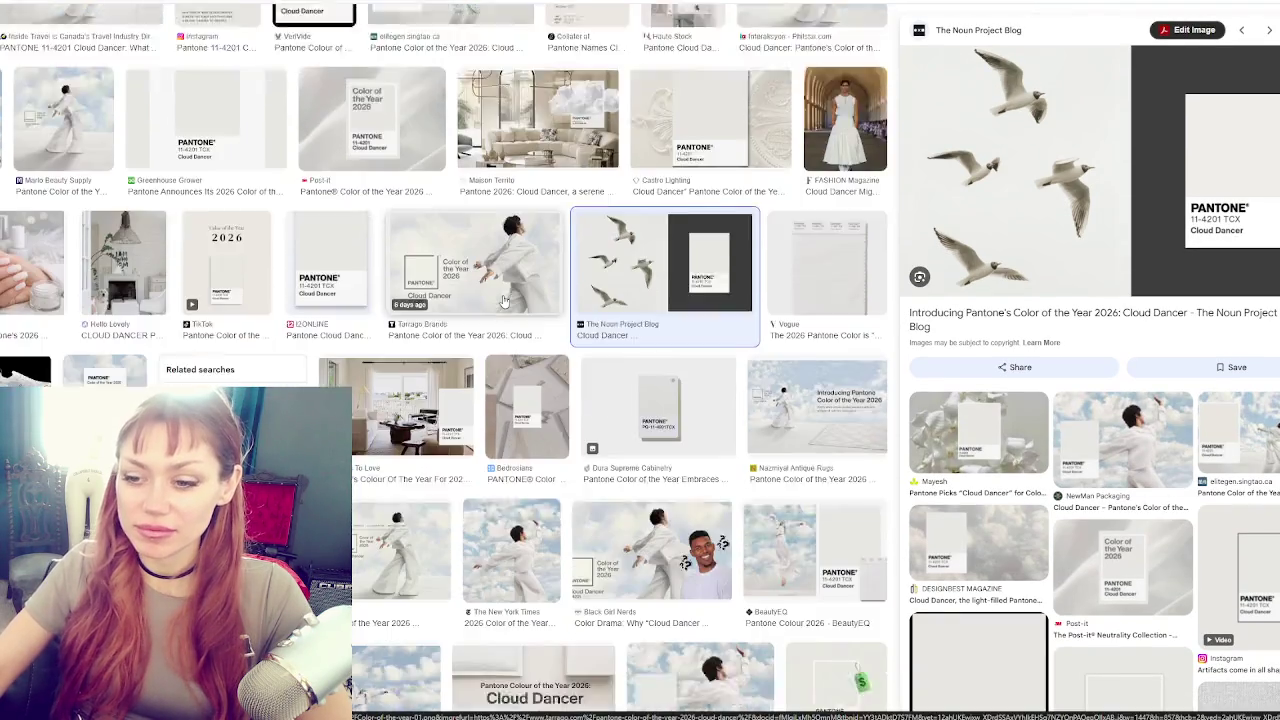
pyautogui.scroll(-1, 514, 249)
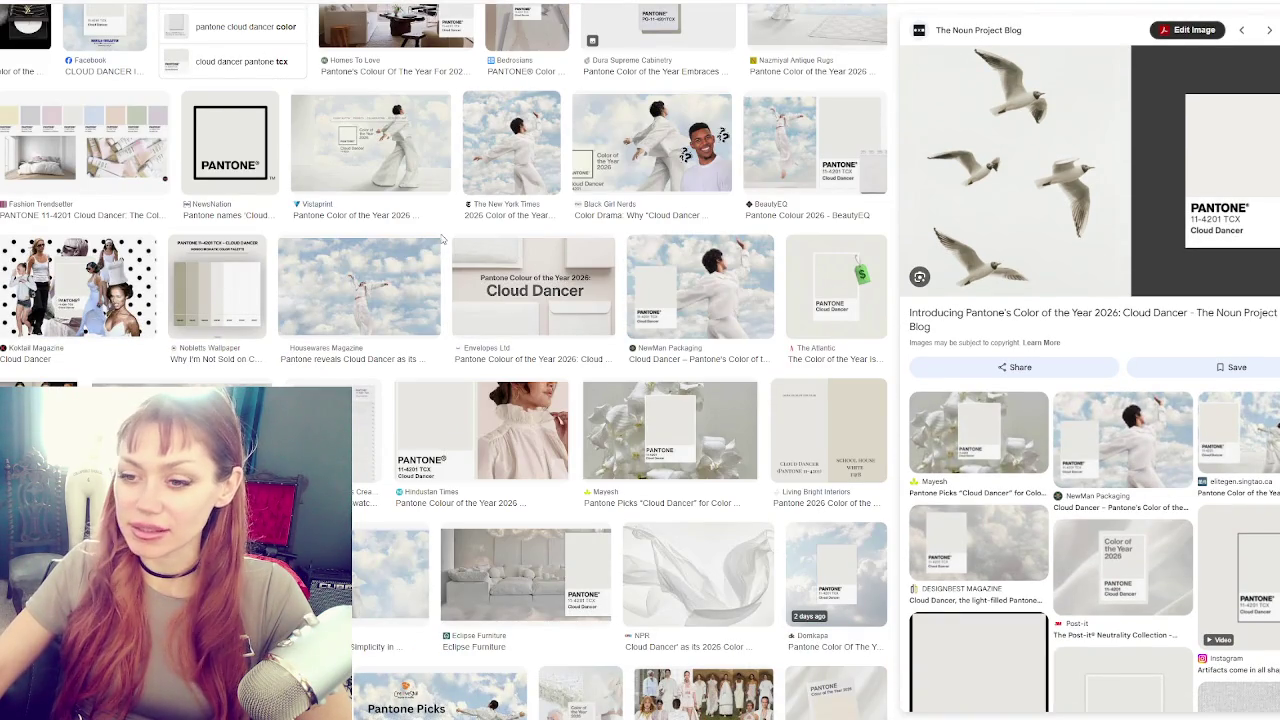
pyautogui.scroll(-2, 488, 231)
pyautogui.scroll(-2, 488, 231)
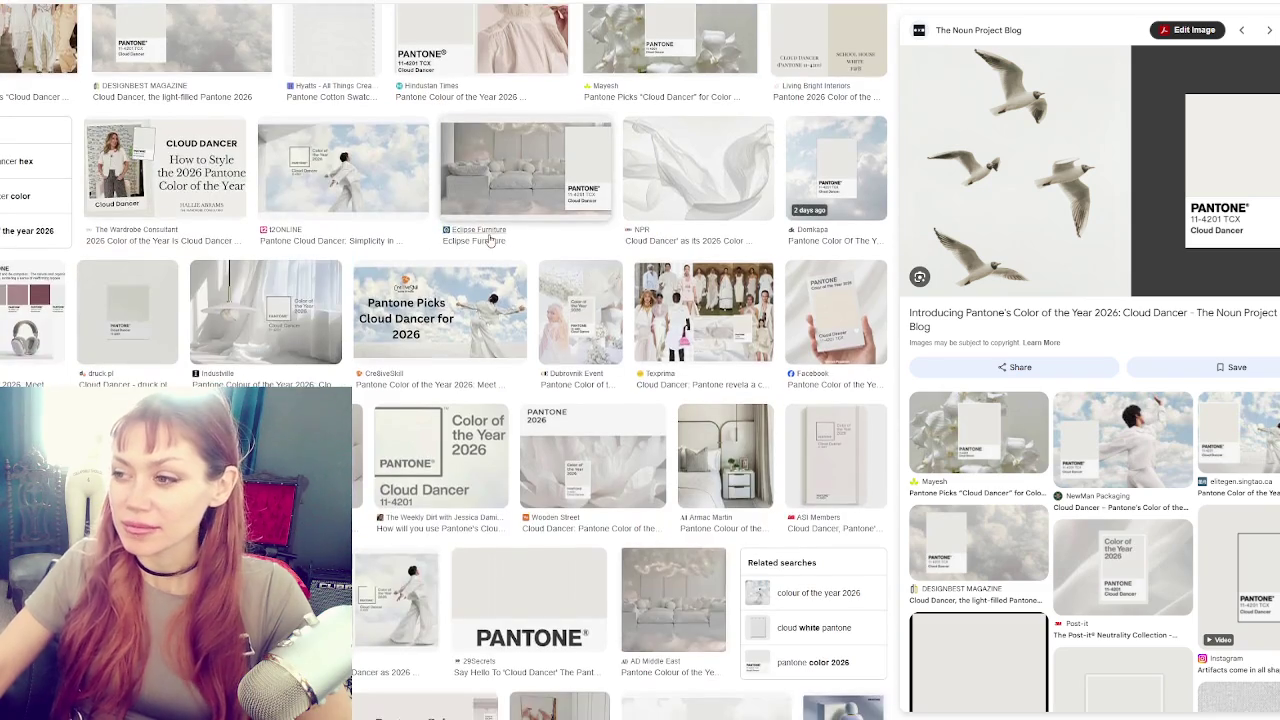
pyautogui.scroll(-2, 490, 240)
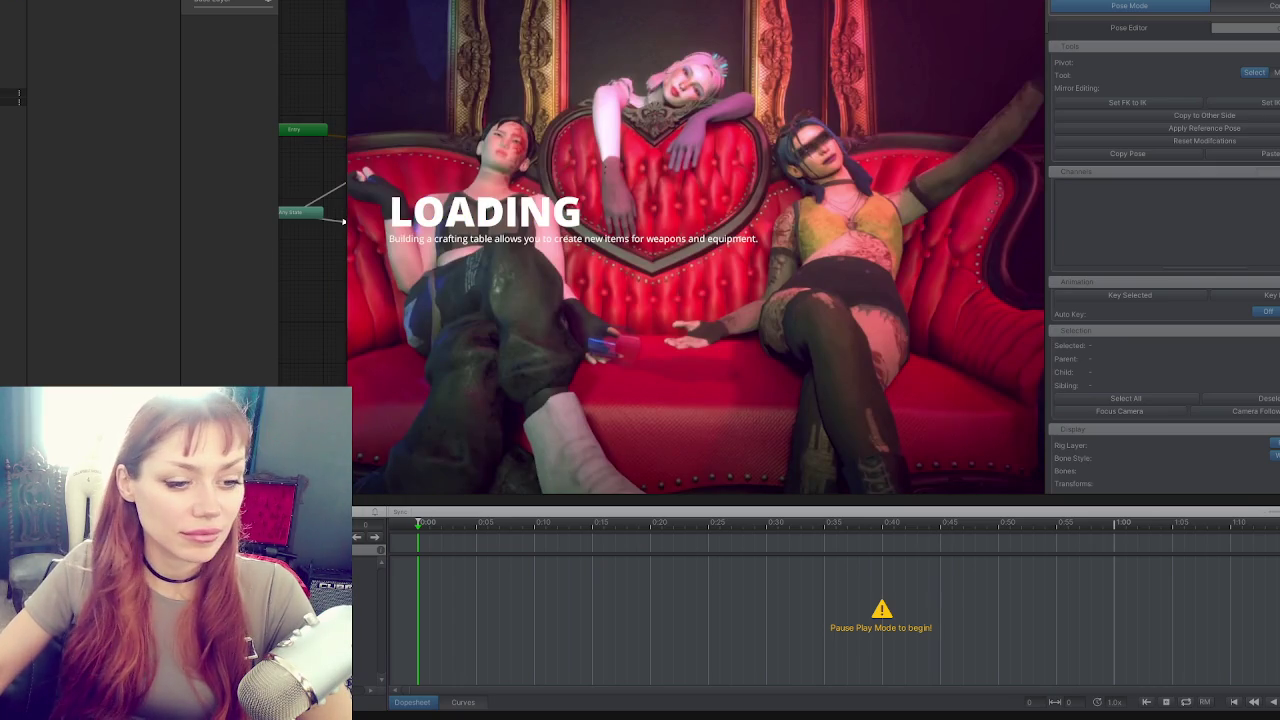
# Switch to the House Beautiful Pantone article and dismiss its subscription popups.
pyautogui.hotkey('alt', 'Tab')
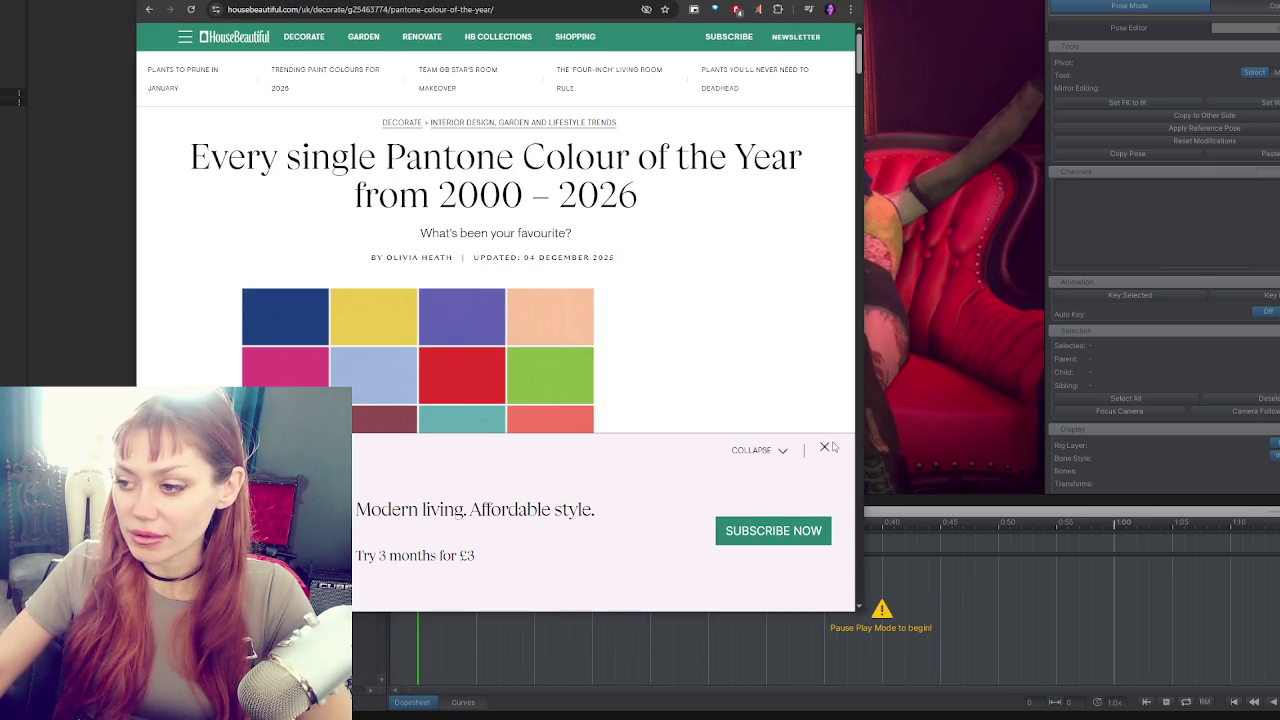
pyautogui.click(824, 447)
pyautogui.scroll(-10, 705, 409)
pyautogui.scroll(-2, 696, 384)
pyautogui.scroll(1, 608, 320)
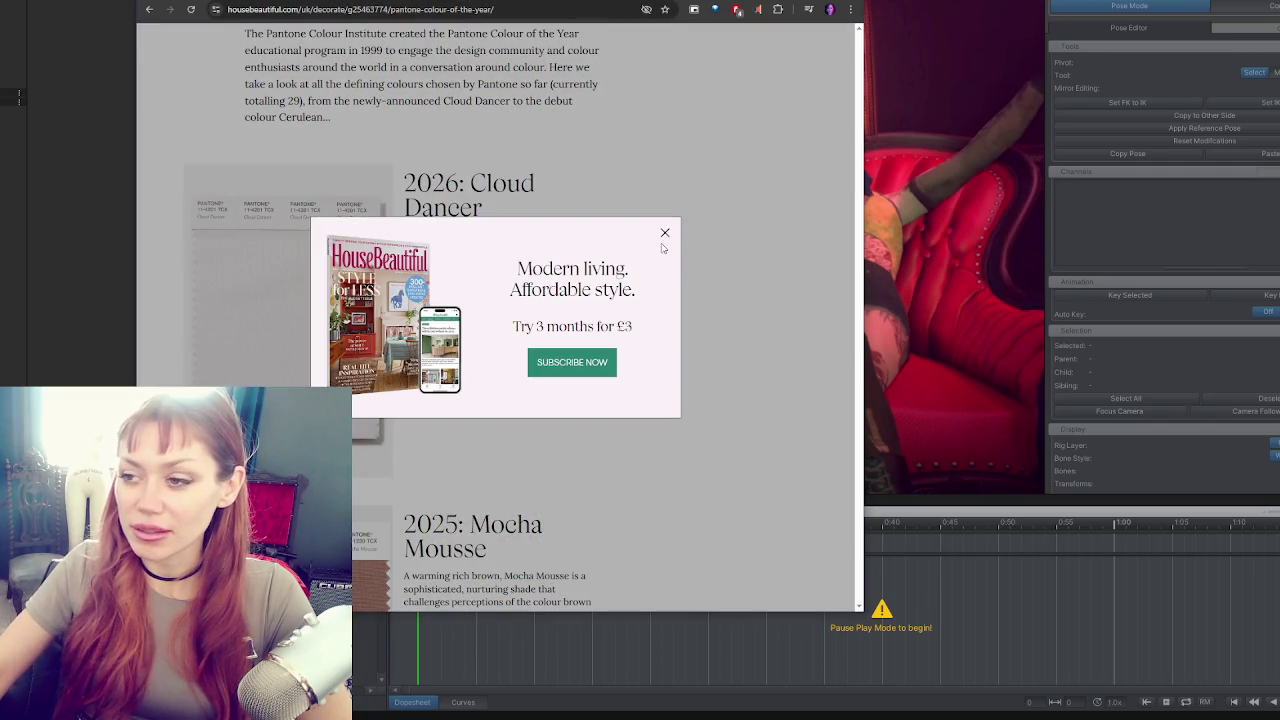
pyautogui.click(664, 232)
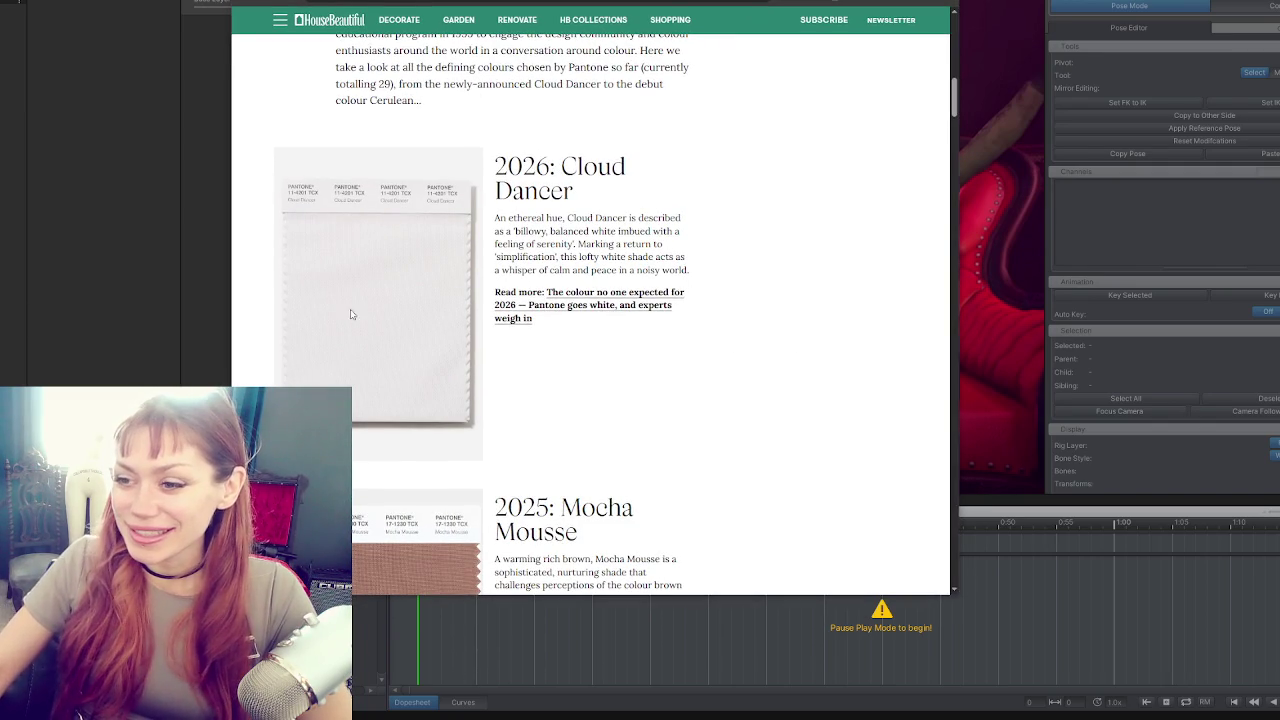
# Scroll the article from Viva Magenta down to the 2016 Rose Quartz and Serenity entries.
pyautogui.scroll(-1, 477, 269)
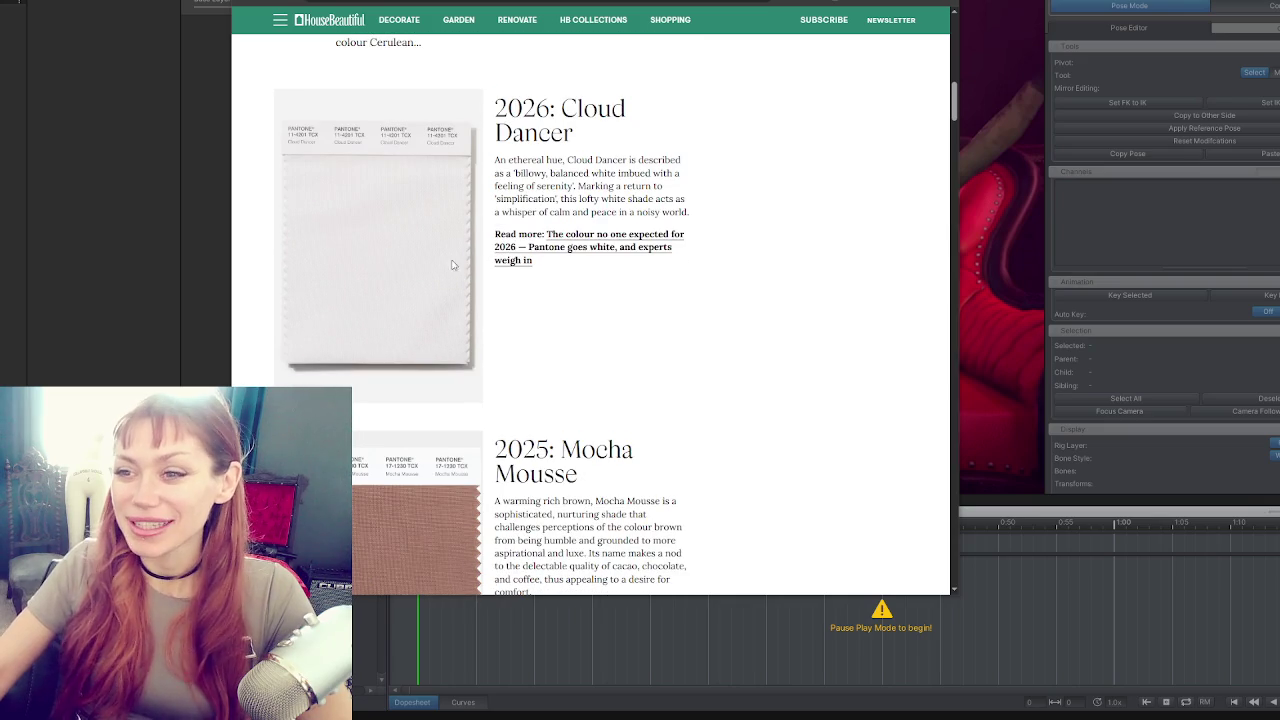
pyautogui.scroll(-4, 477, 275)
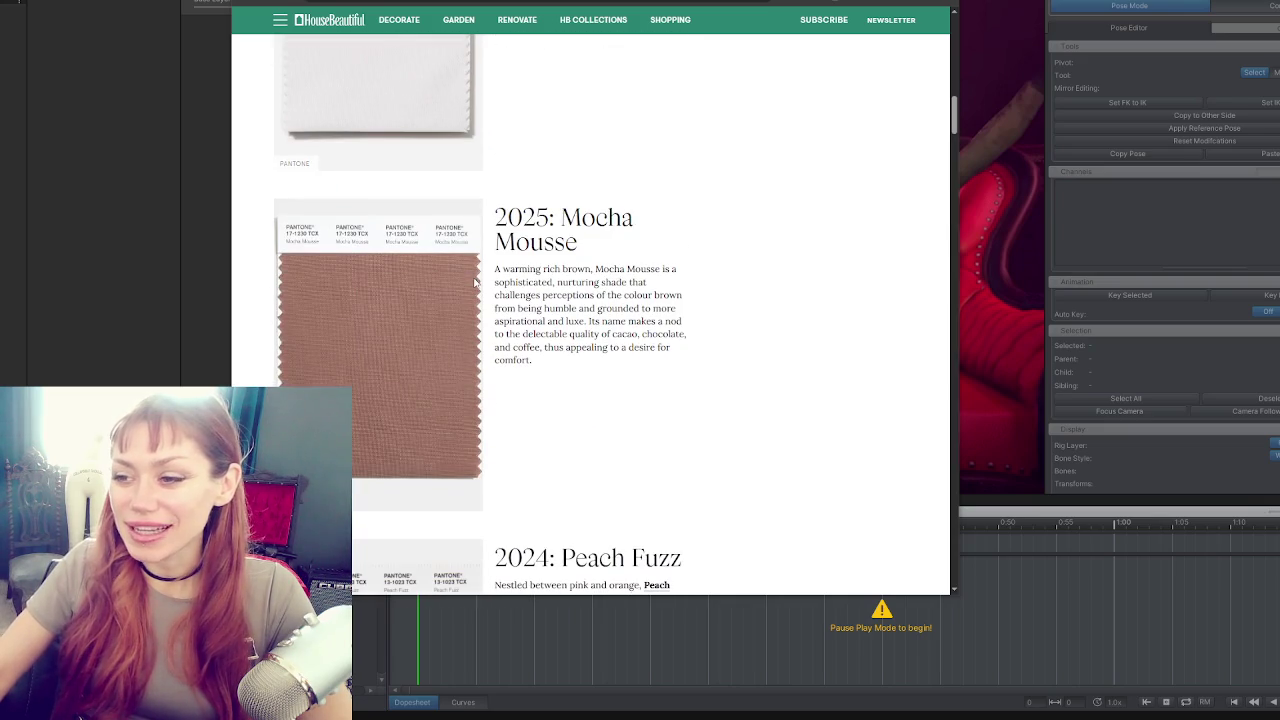
pyautogui.scroll(-1, 617, 318)
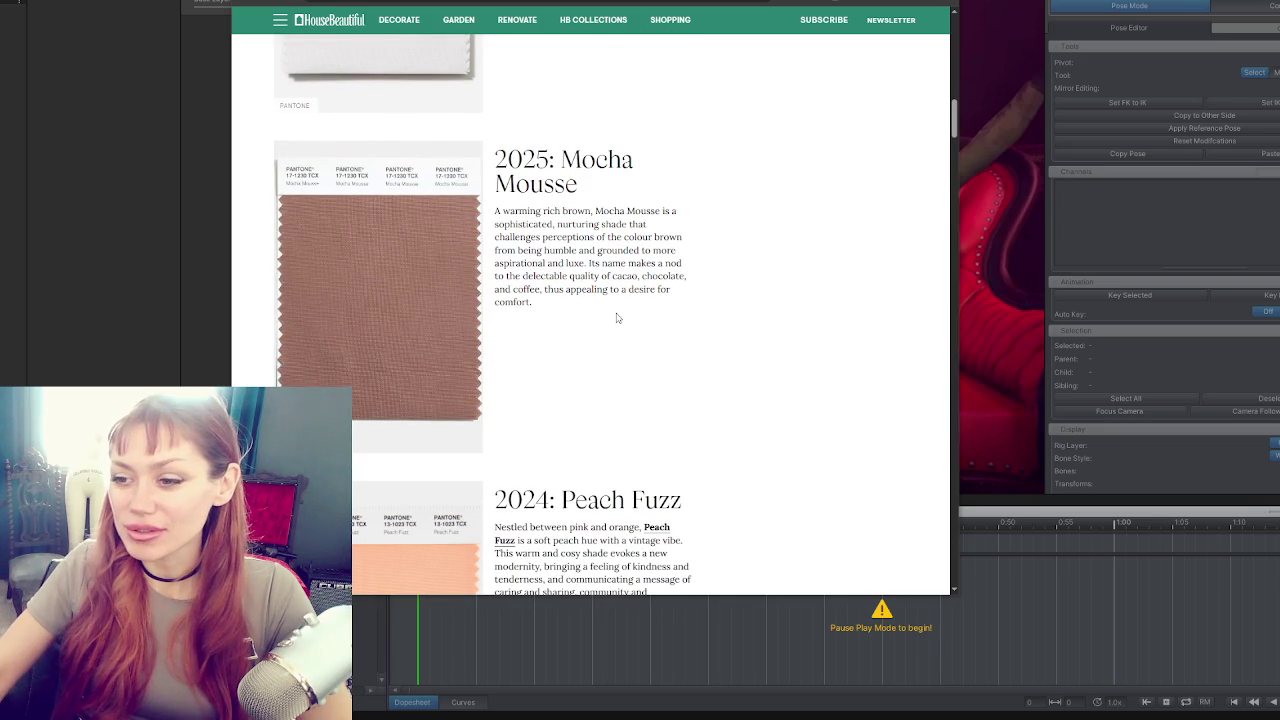
pyautogui.scroll(-6, 620, 316)
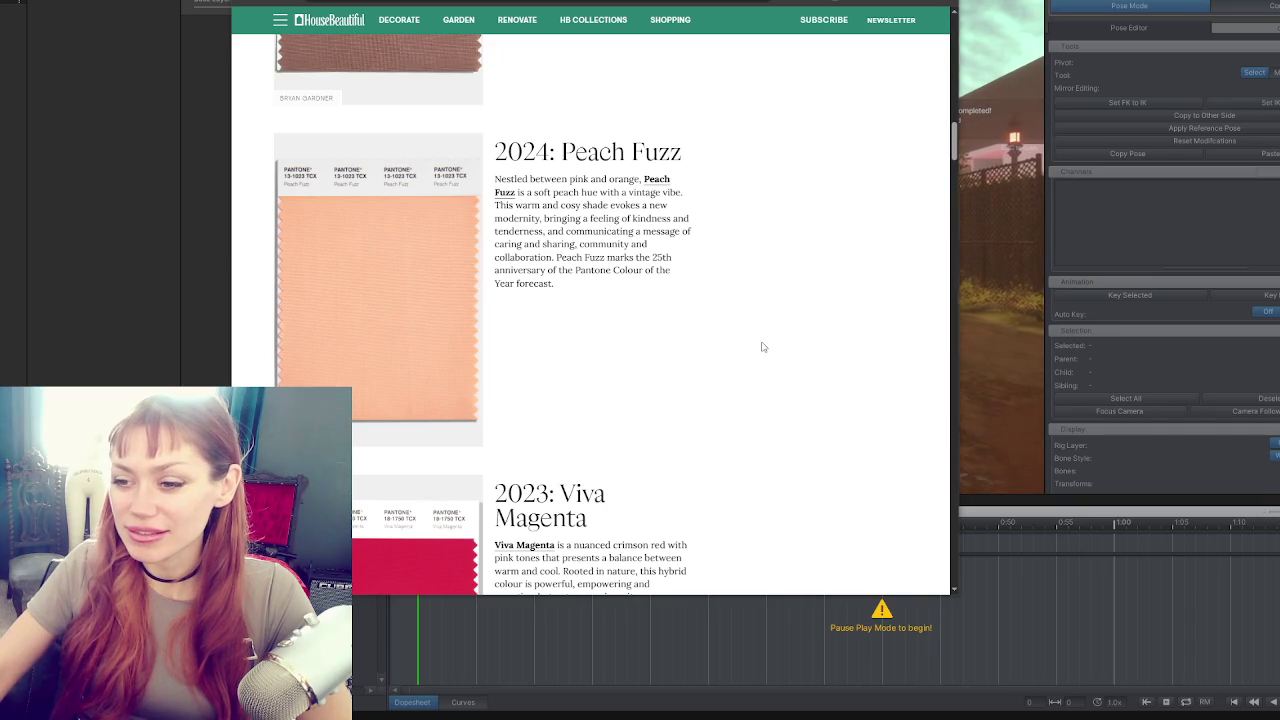
pyautogui.scroll(-1, 740, 340)
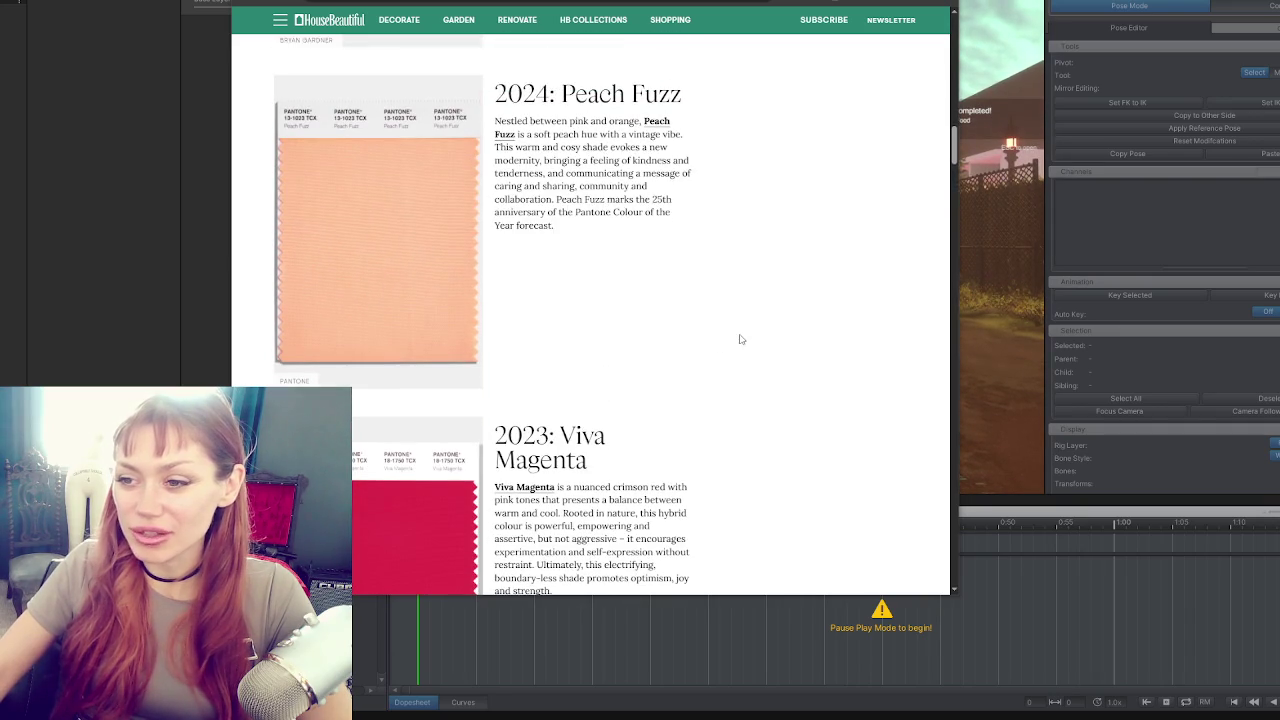
pyautogui.scroll(-2, 724, 340)
pyautogui.scroll(-2, 726, 340)
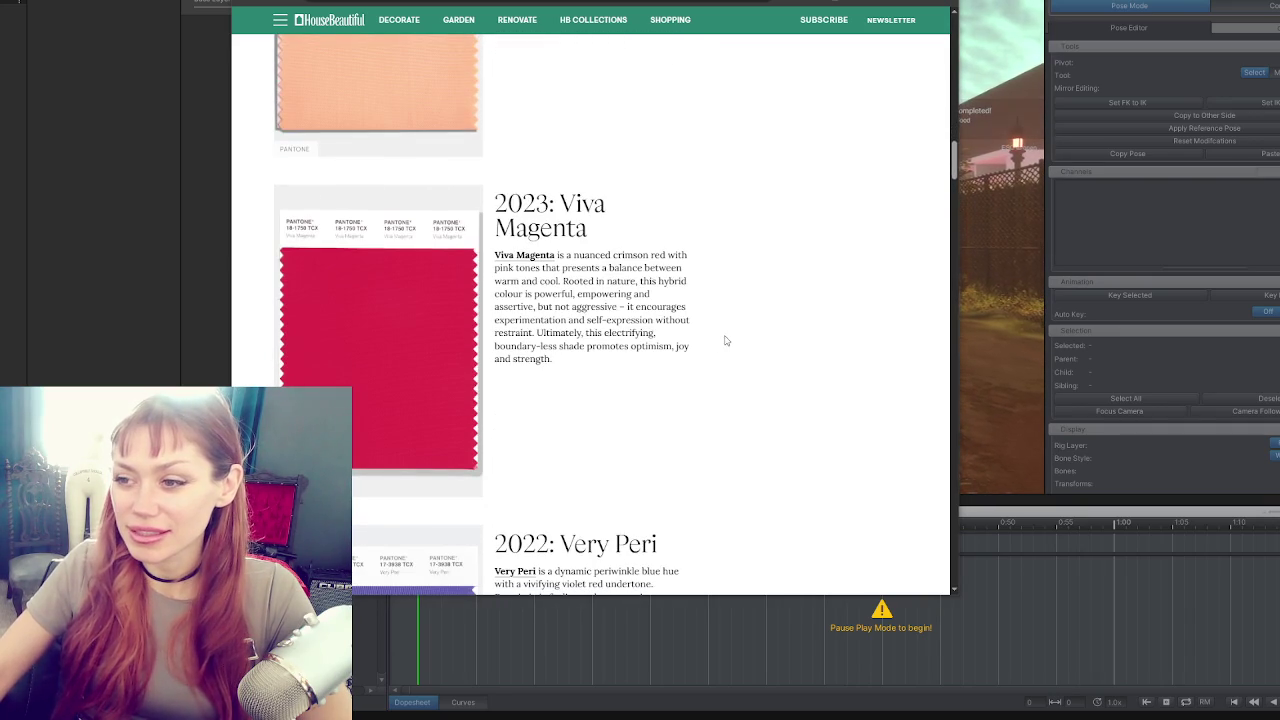
pyautogui.scroll(-2, 398, 336)
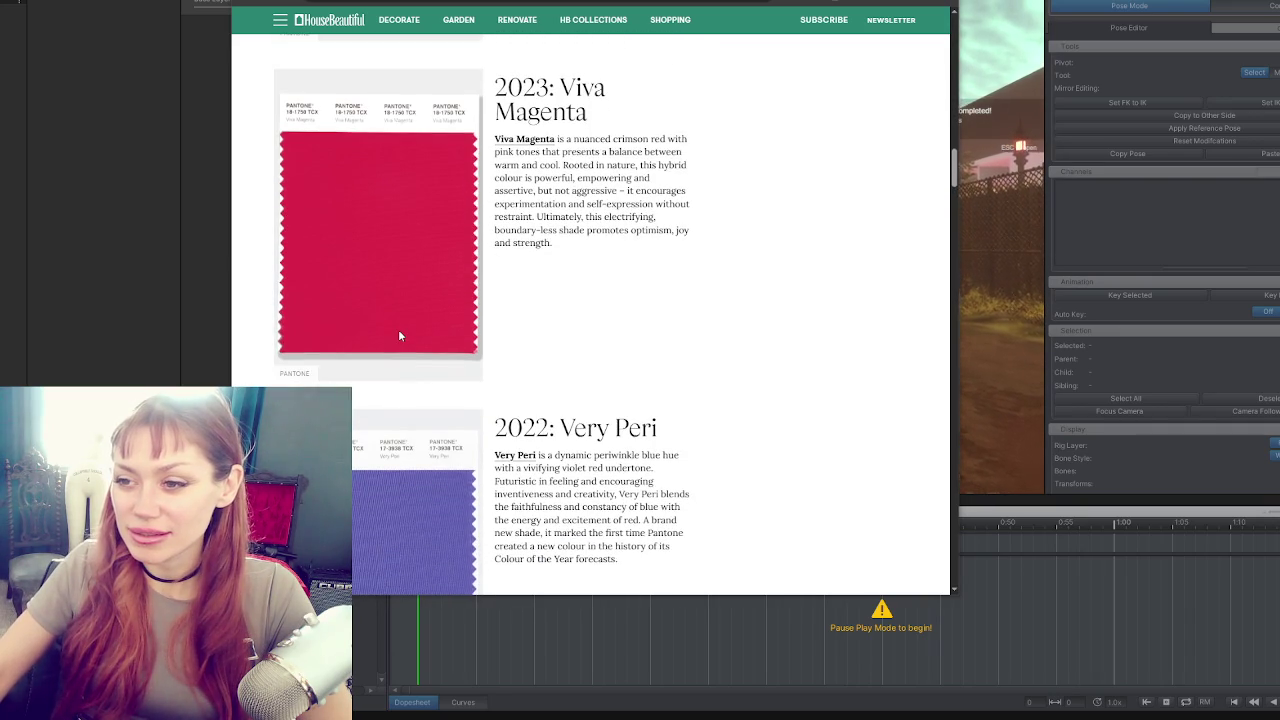
pyautogui.scroll(-2, 614, 336)
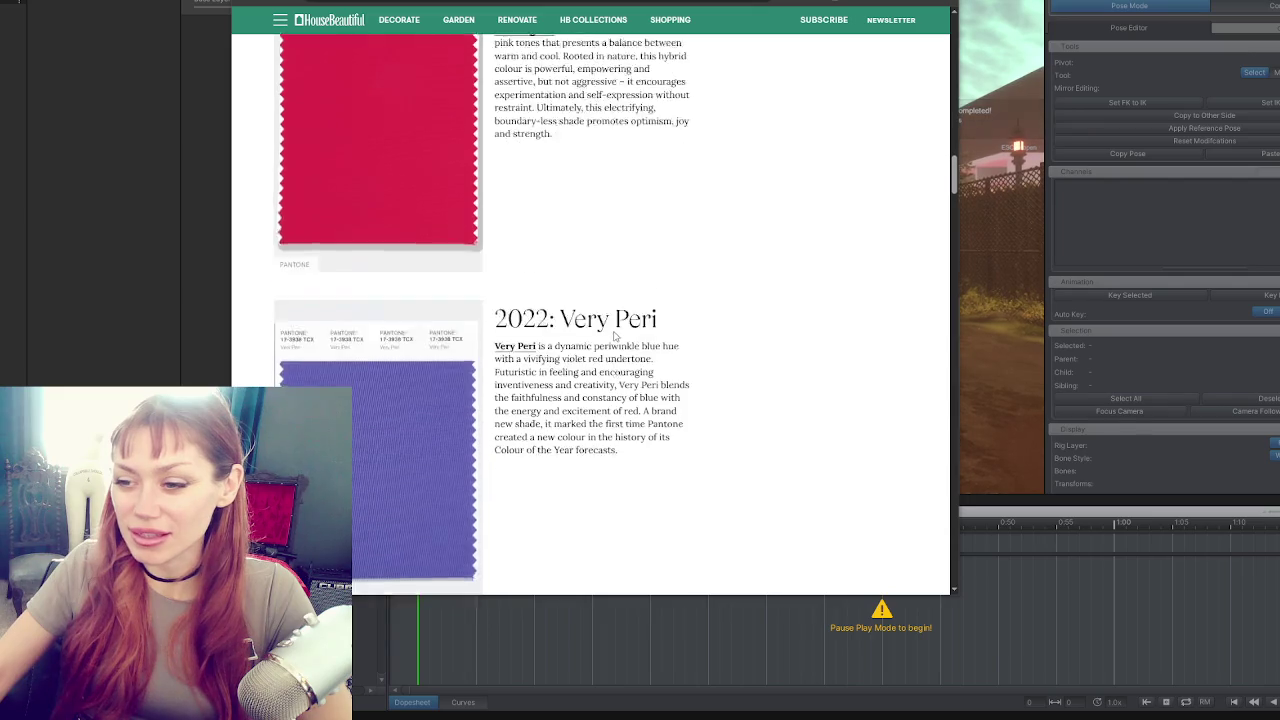
pyautogui.scroll(-3, 367, 333)
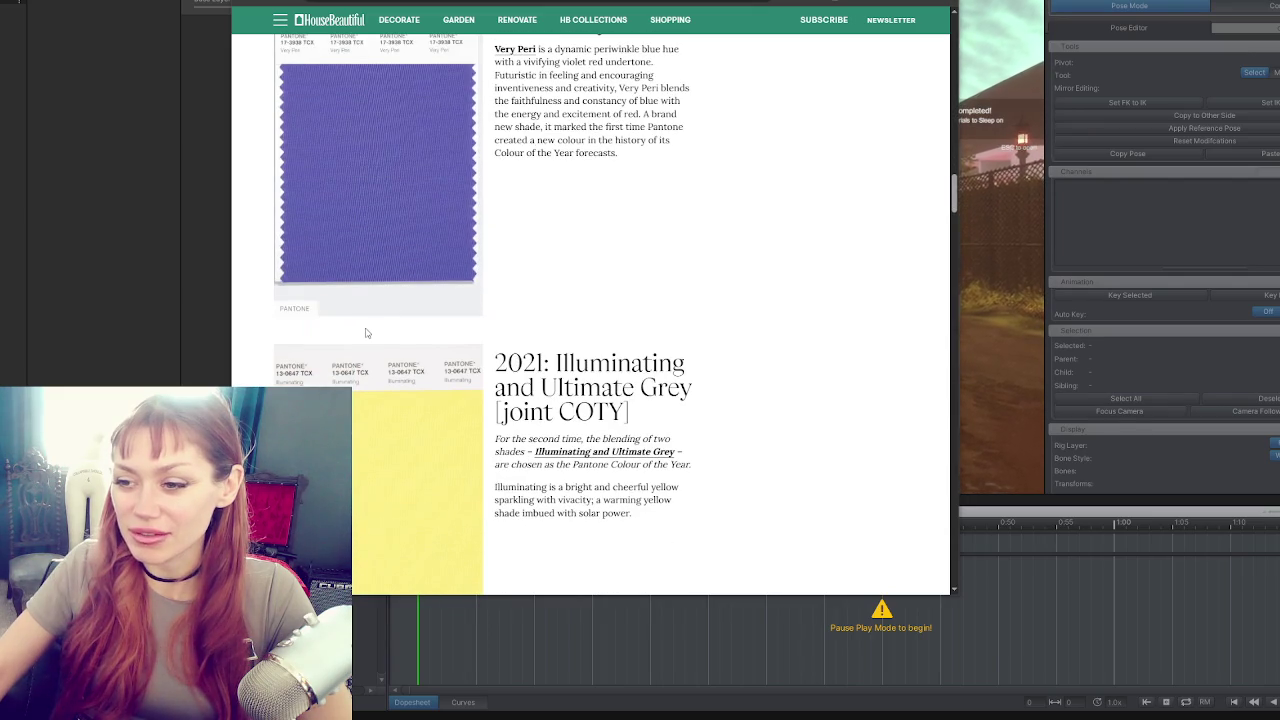
pyautogui.scroll(20, 381, 331)
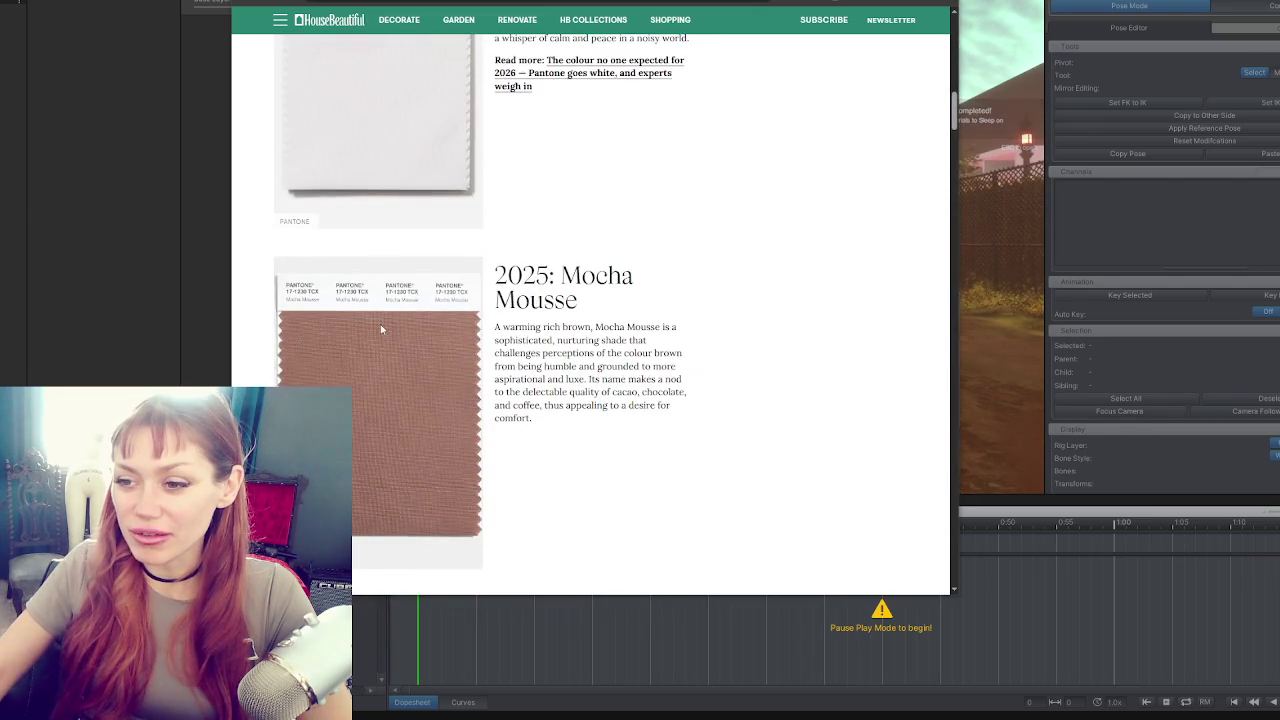
pyautogui.scroll(-2, 392, 345)
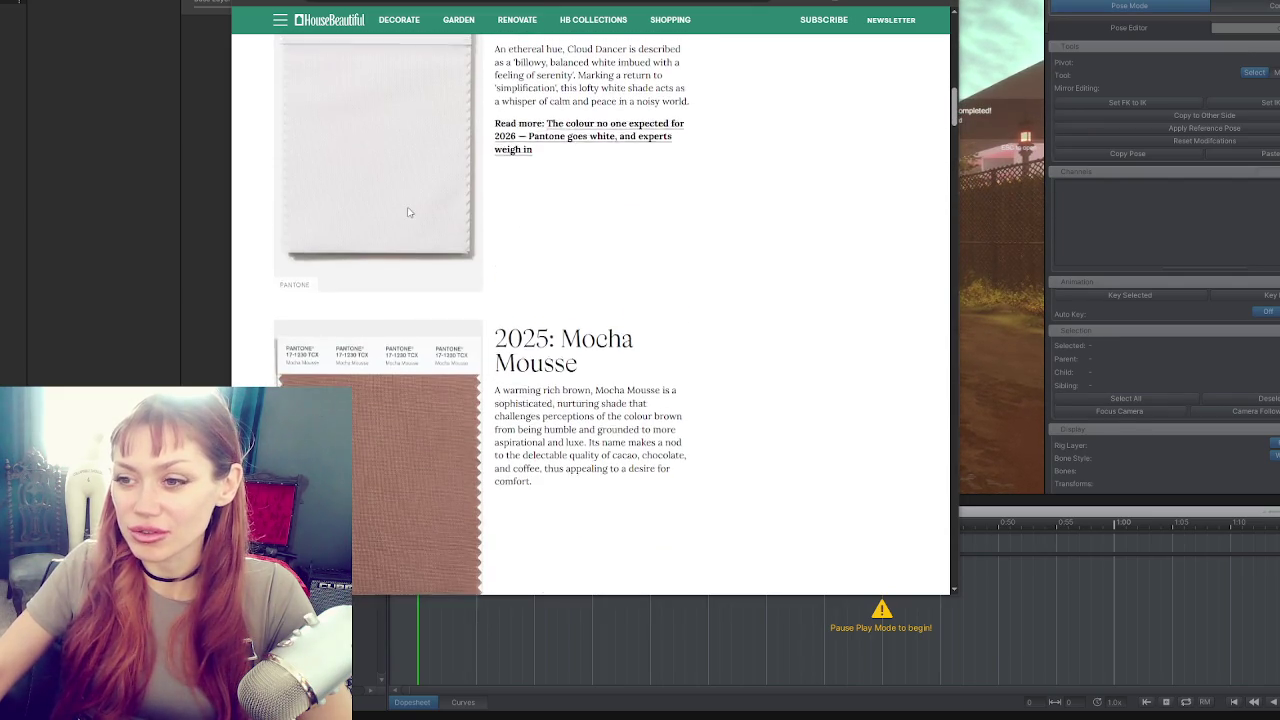
pyautogui.scroll(2, 408, 212)
pyautogui.scroll(-15, 422, 332)
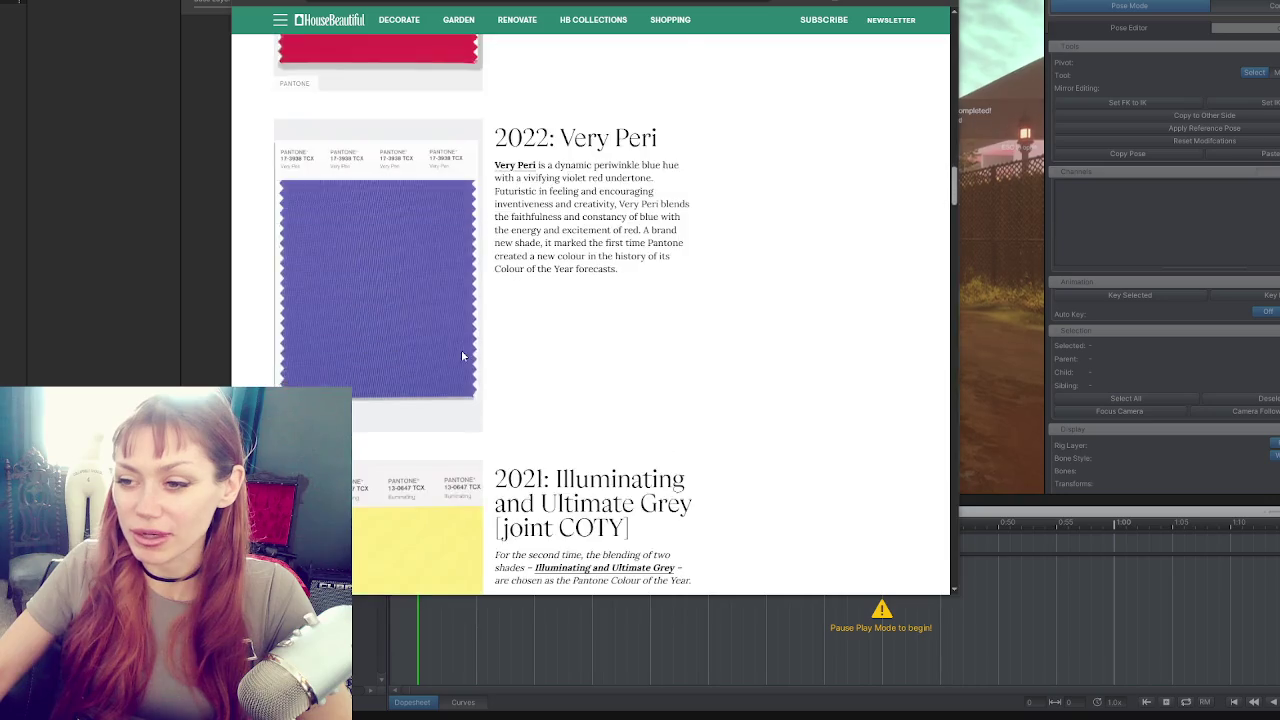
pyautogui.scroll(-4, 462, 355)
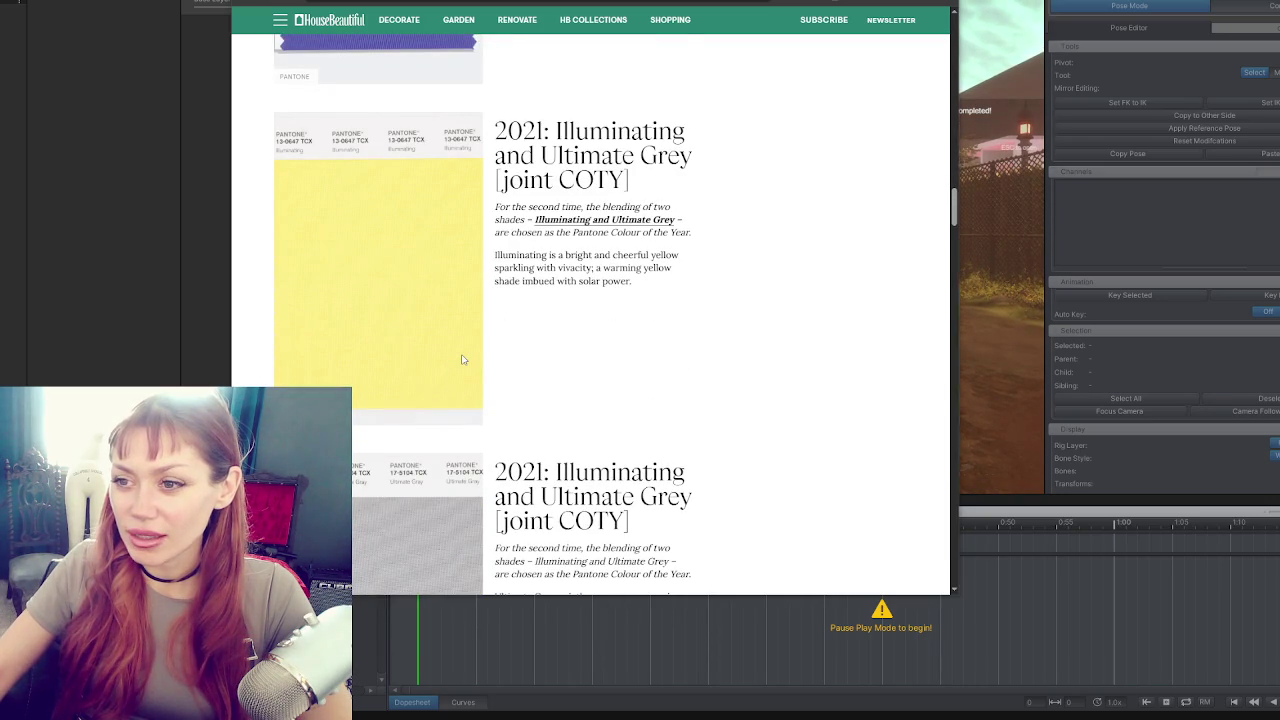
pyautogui.scroll(4, 340, 320)
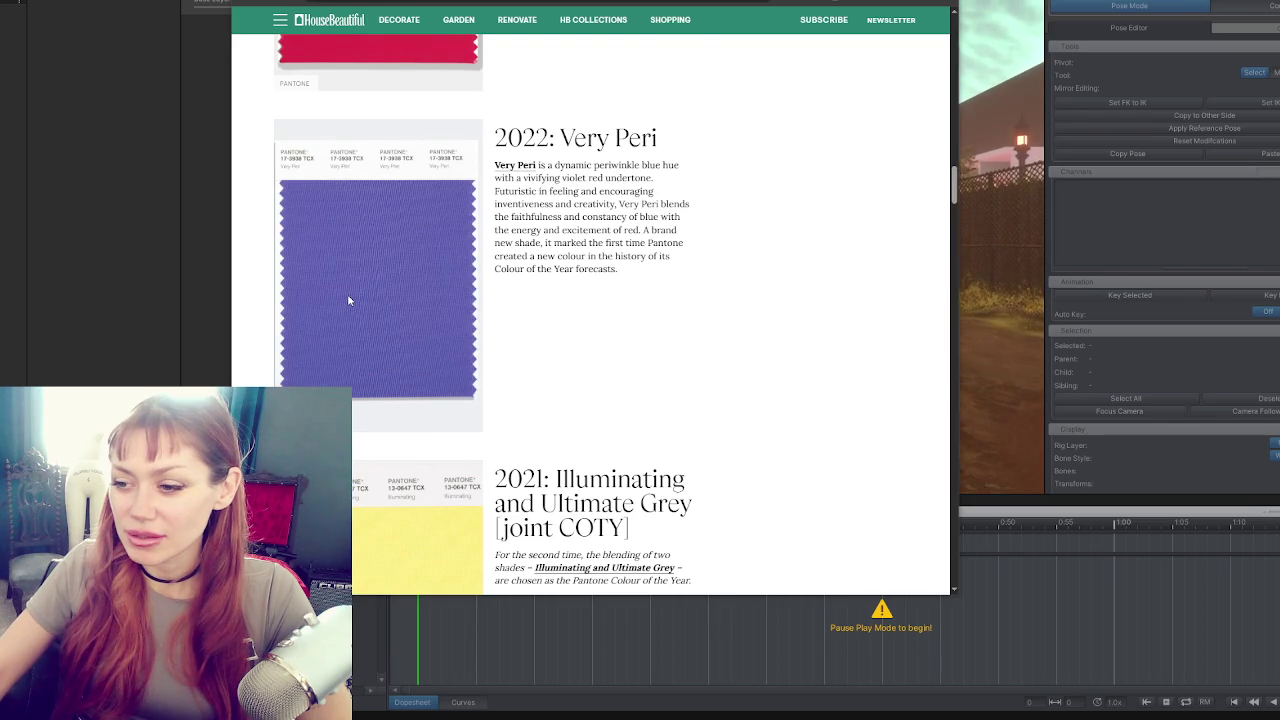
pyautogui.scroll(5, 349, 300)
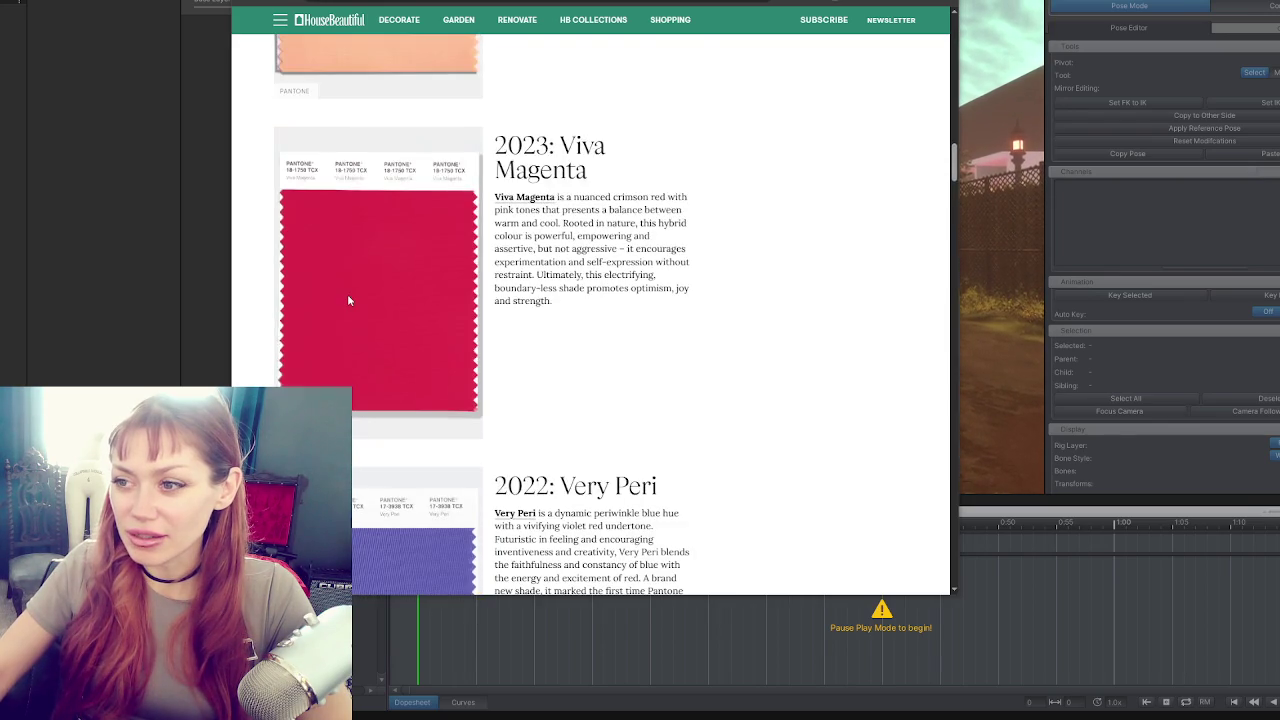
pyautogui.scroll(-7, 349, 300)
pyautogui.scroll(-1, 350, 299)
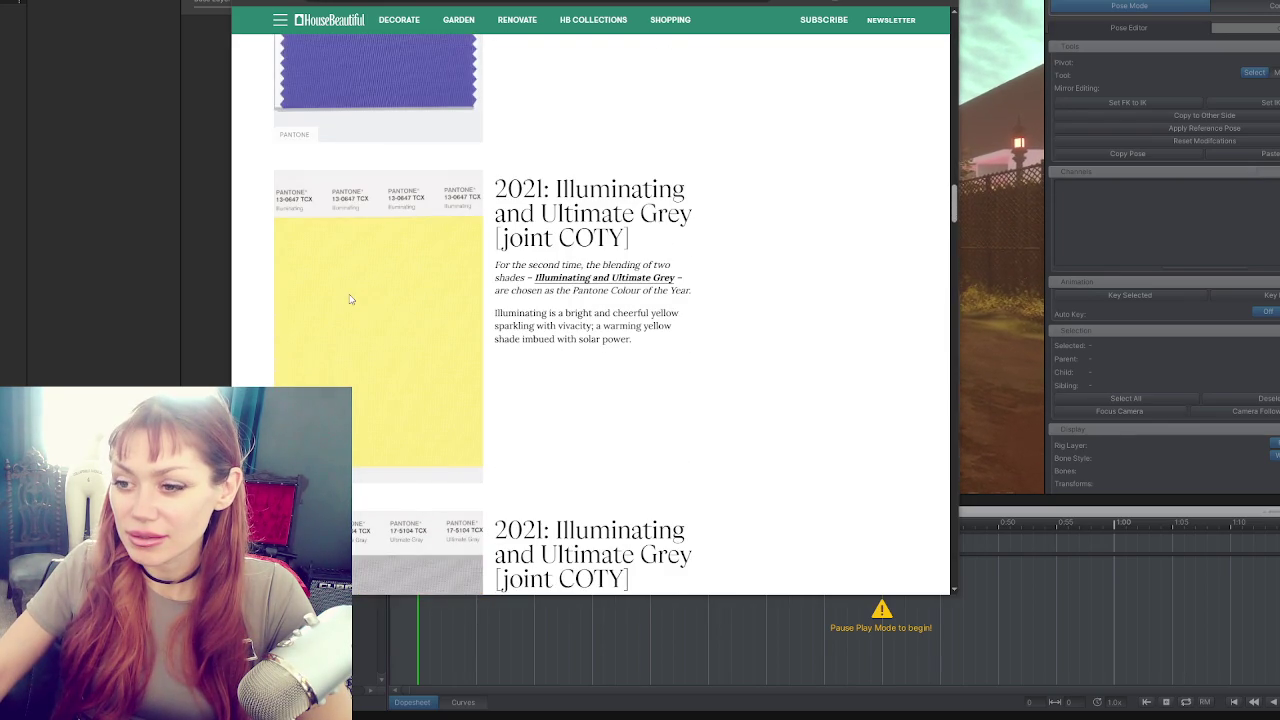
pyautogui.scroll(-4, 350, 299)
pyautogui.scroll(4, 350, 299)
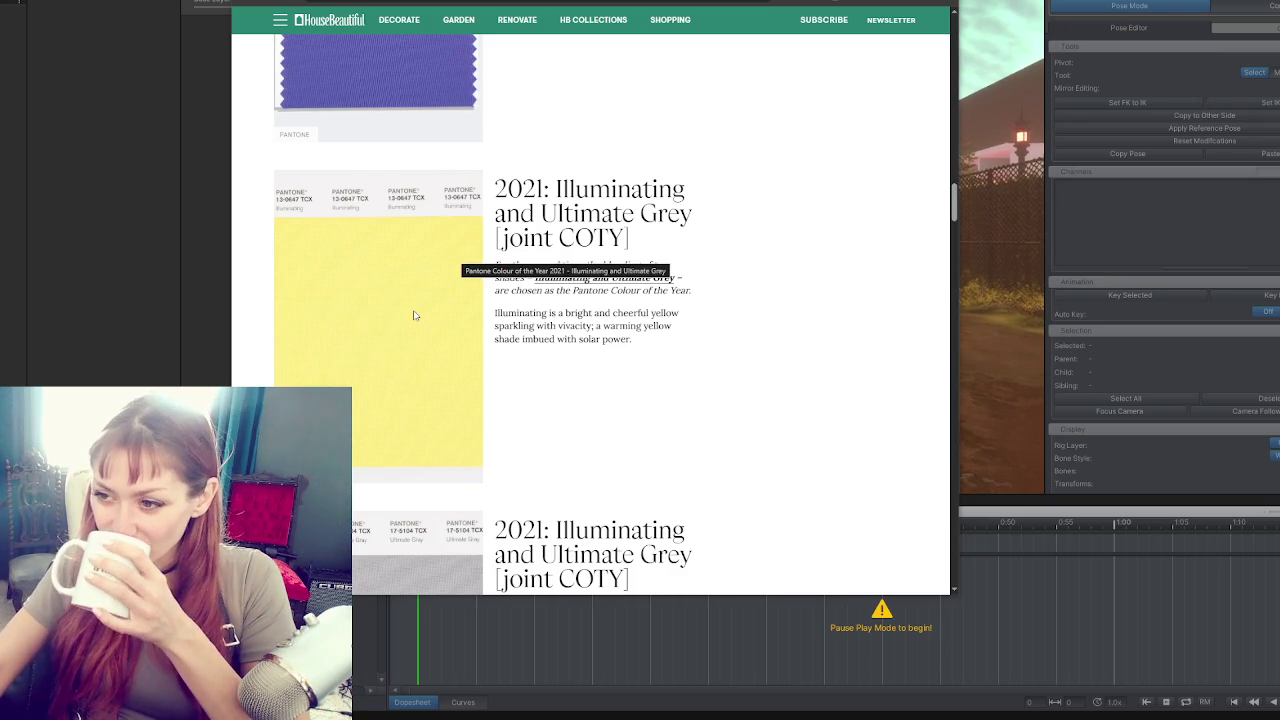
pyautogui.scroll(-2, 415, 315)
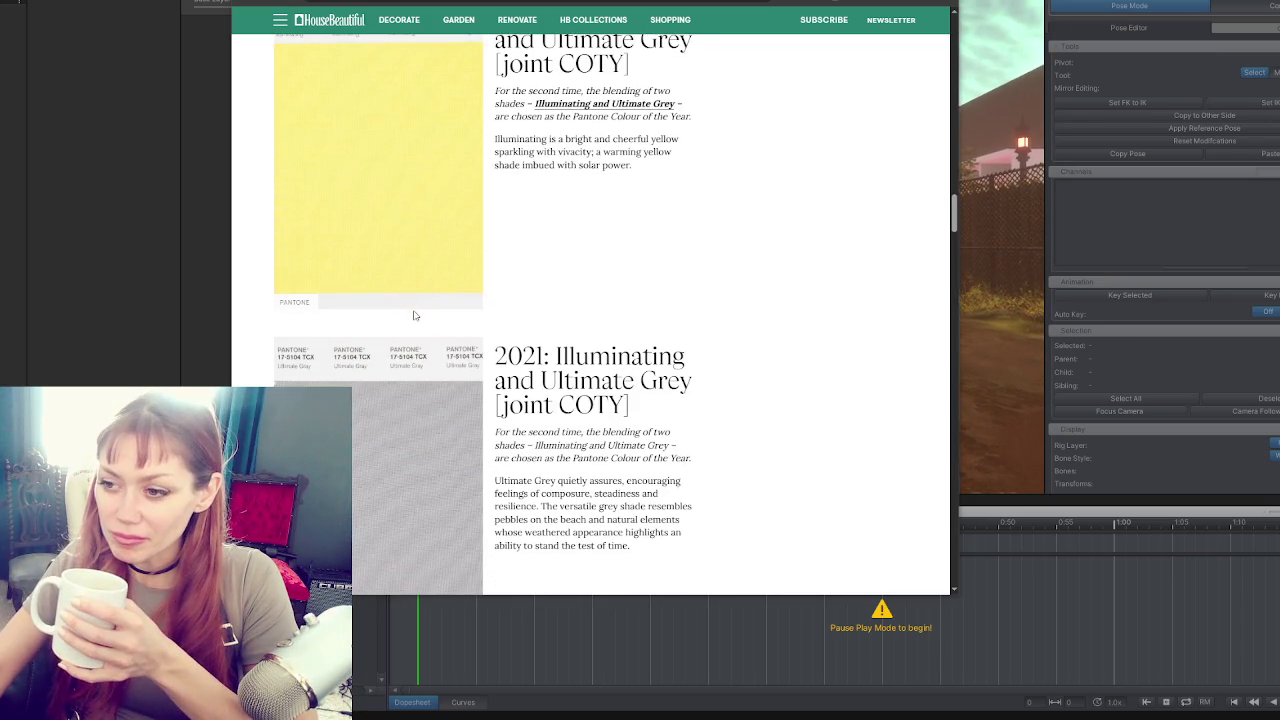
pyautogui.scroll(1, 415, 315)
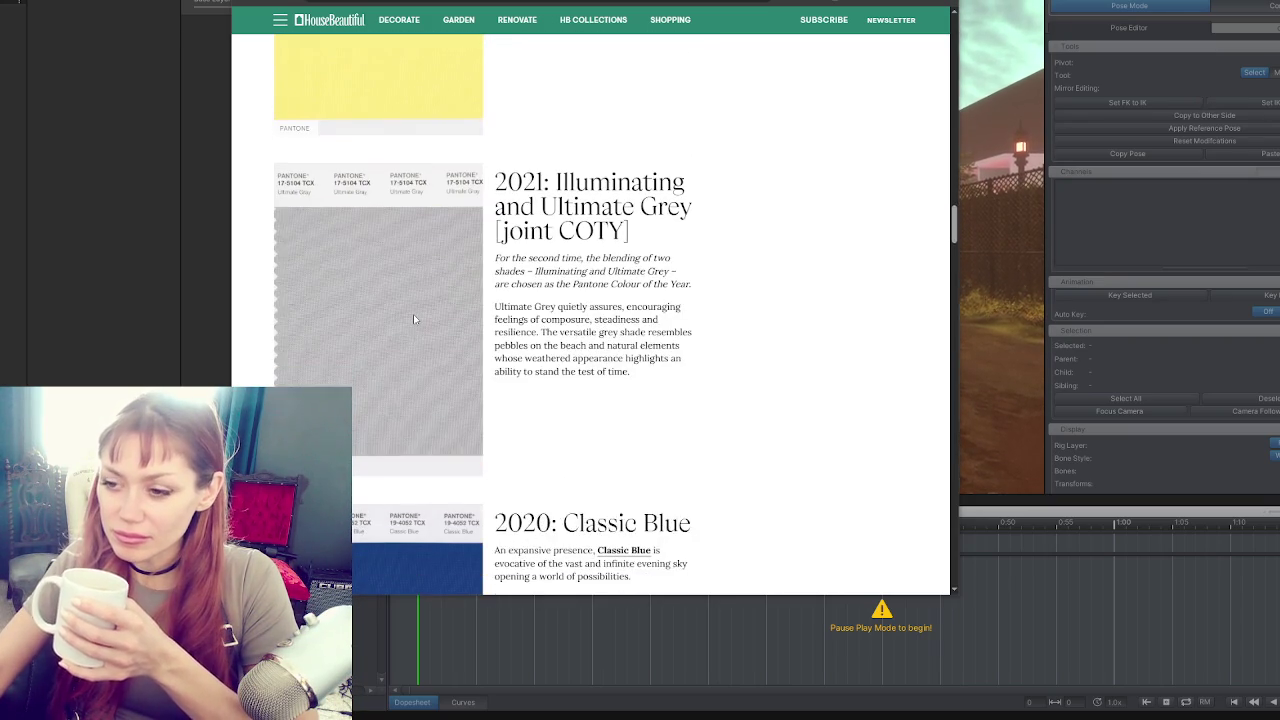
pyautogui.scroll(-3, 415, 316)
pyautogui.scroll(3, 415, 316)
pyautogui.scroll(-3, 415, 320)
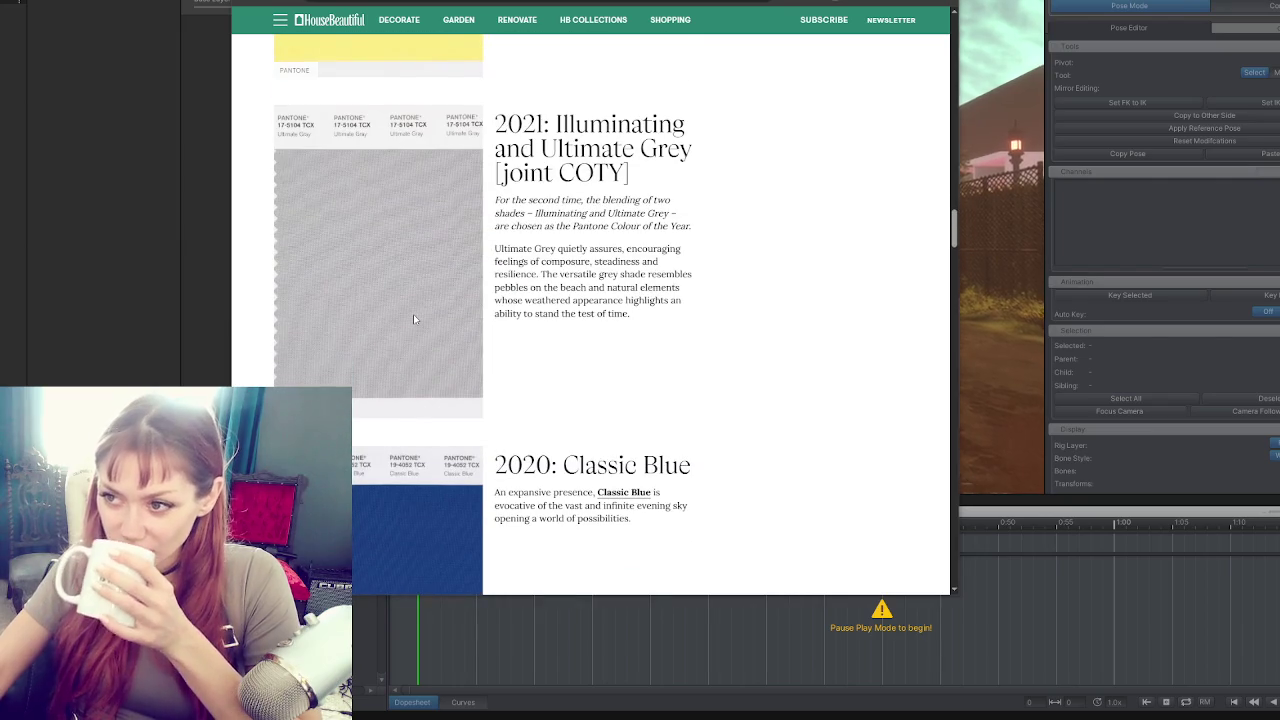
pyautogui.scroll(3, 413, 314)
pyautogui.scroll(-3, 413, 314)
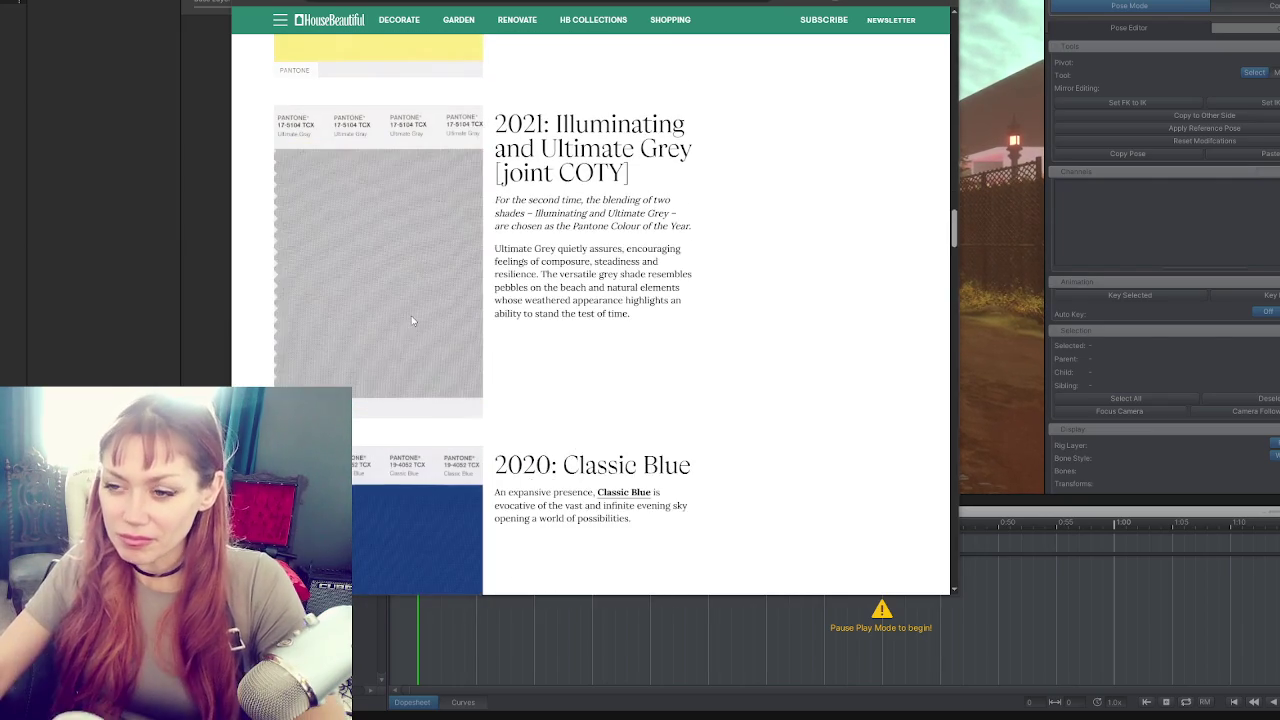
pyautogui.scroll(-3, 410, 320)
pyautogui.scroll(-3, 405, 320)
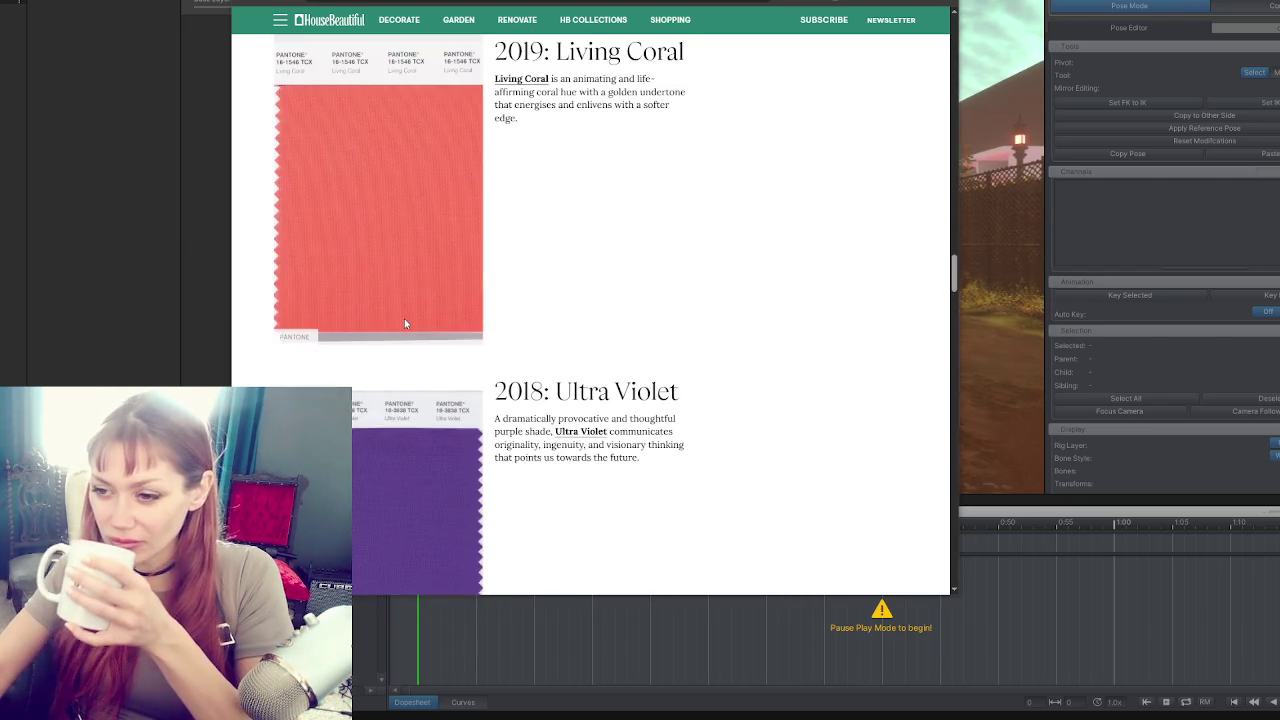
pyautogui.scroll(-3, 405, 320)
pyautogui.scroll(-3, 405, 320)
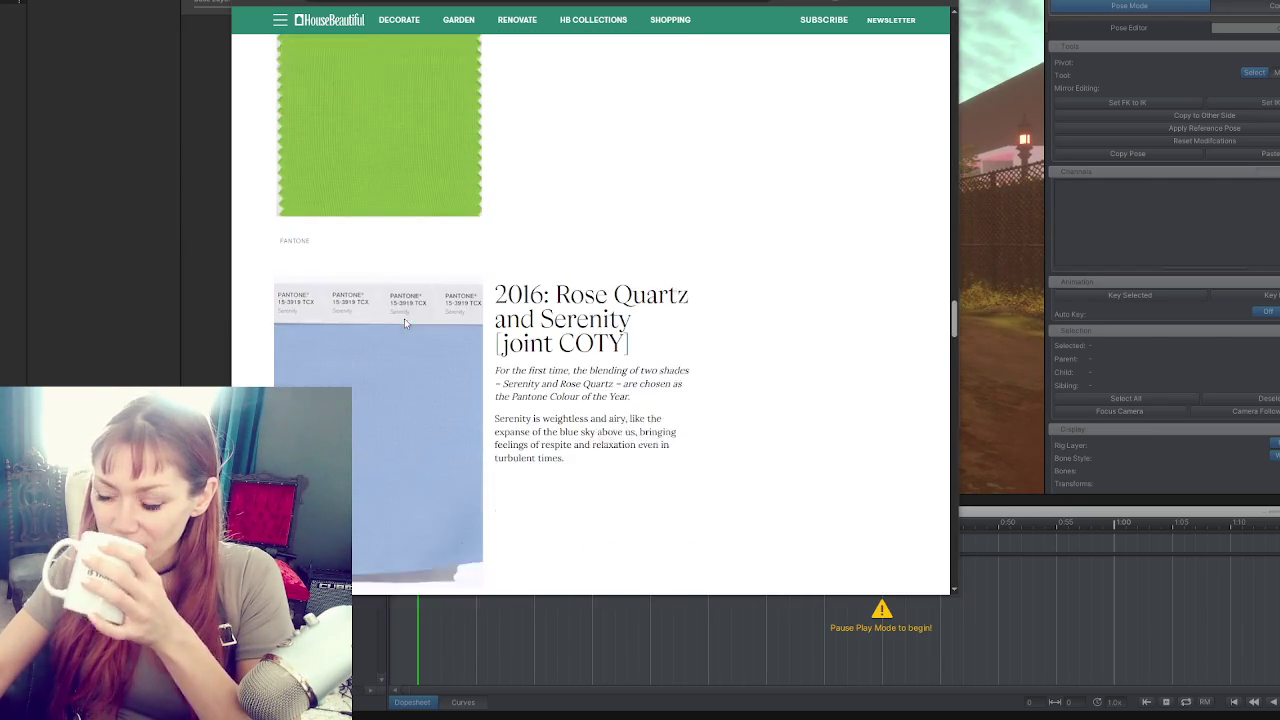
pyautogui.scroll(-3, 405, 320)
pyautogui.moveTo(955, 340)
pyautogui.mouseDown()
pyautogui.moveTo(956, 85)
pyautogui.moveTo(957, 118)
pyautogui.moveTo(964, 103)
pyautogui.mouseUp()
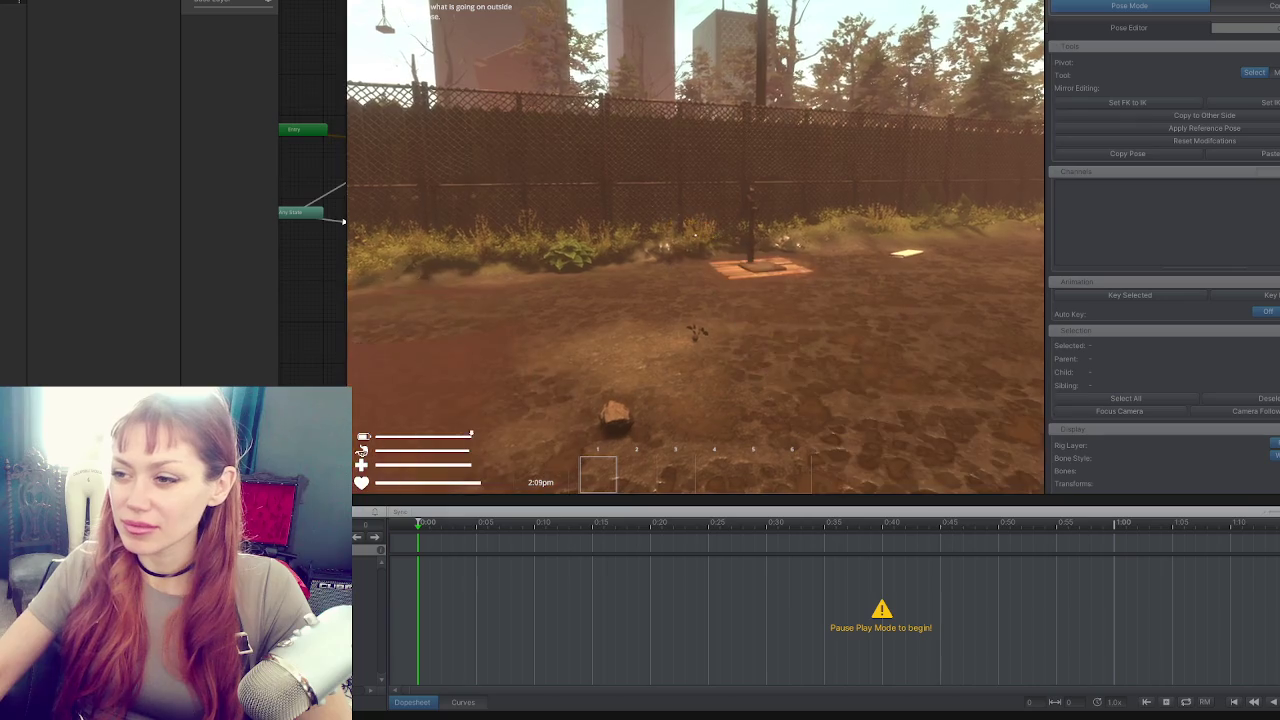
# Toggle the in-game pause menu with Esc while testing the arms, then widen the timeline area.
pyautogui.press('Escape')
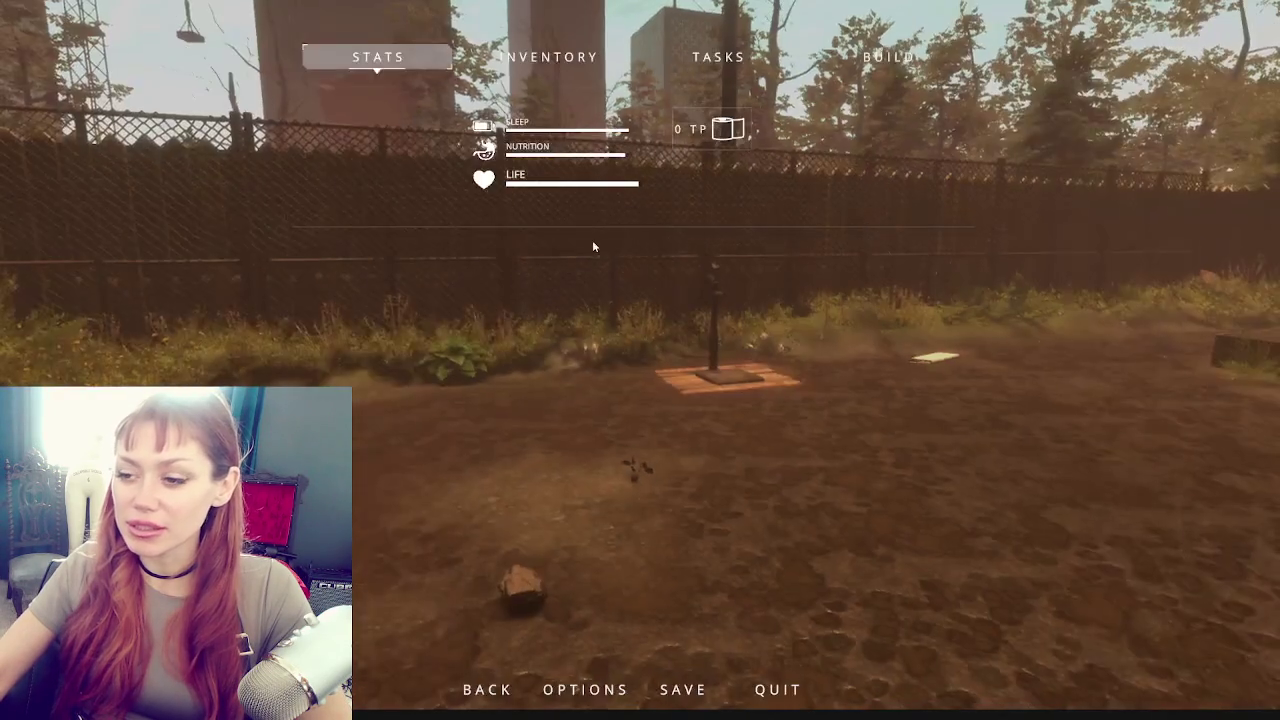
pyautogui.press('Escape')
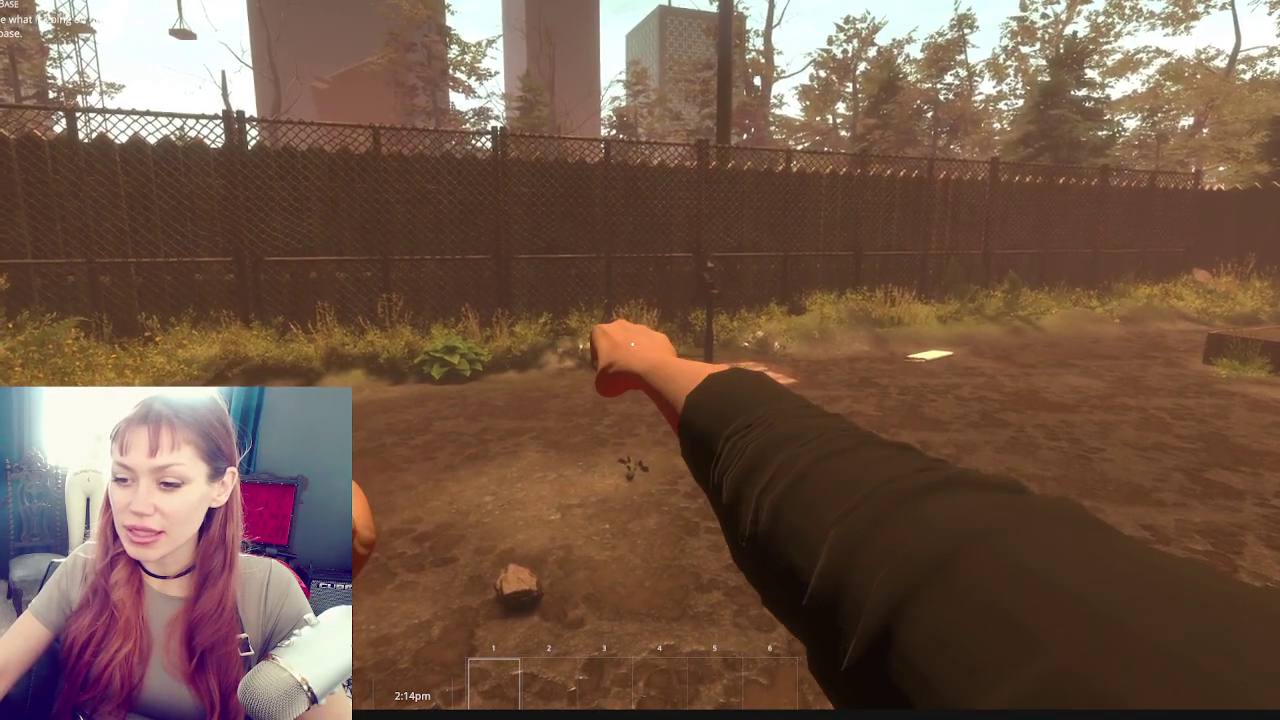
pyautogui.press('Escape')
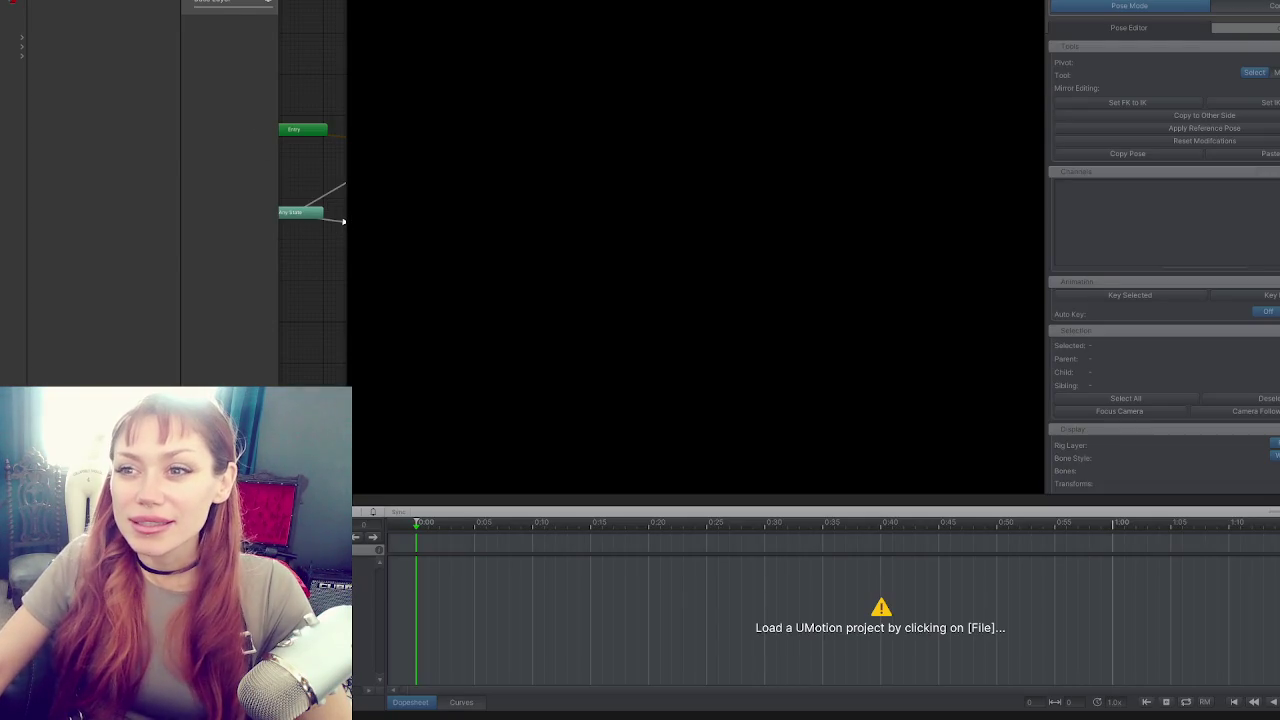
pyautogui.moveTo(344, 12); pyautogui.dragTo(760, 14)
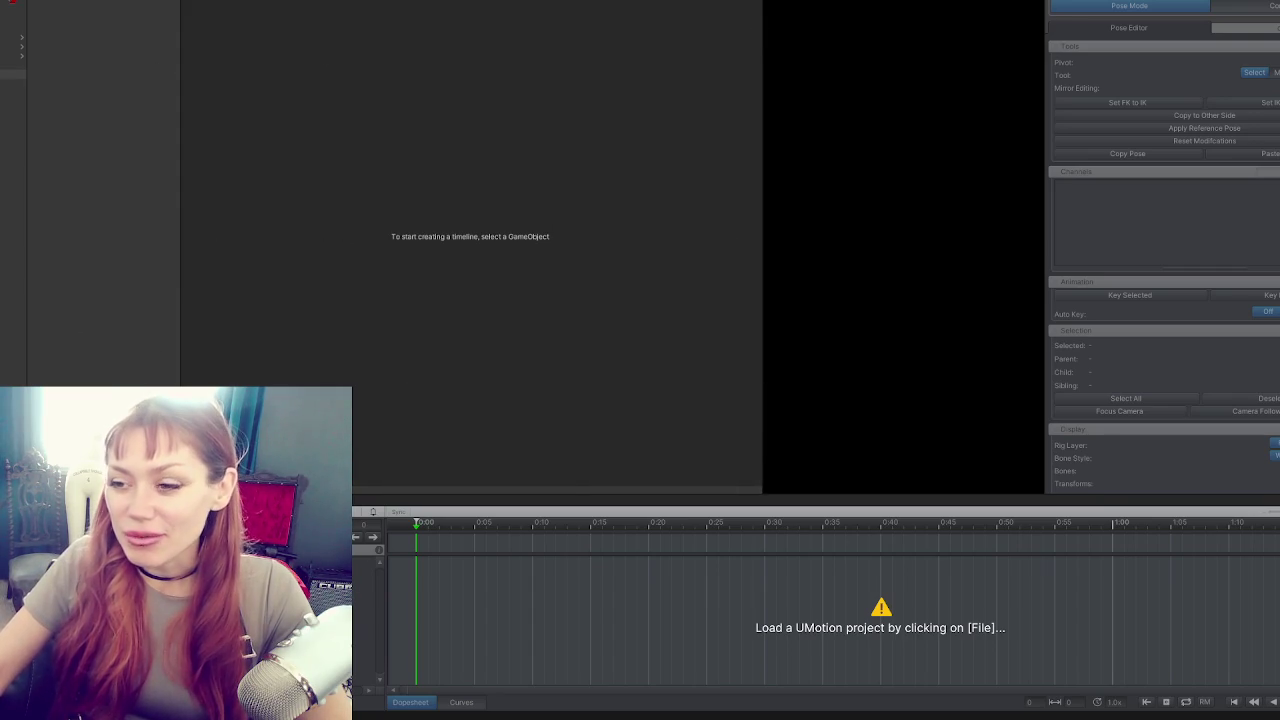
# Load the Punching Player Arms UMotion project and slightly rotate the left forearm bone.
pyautogui.click(230, 512)
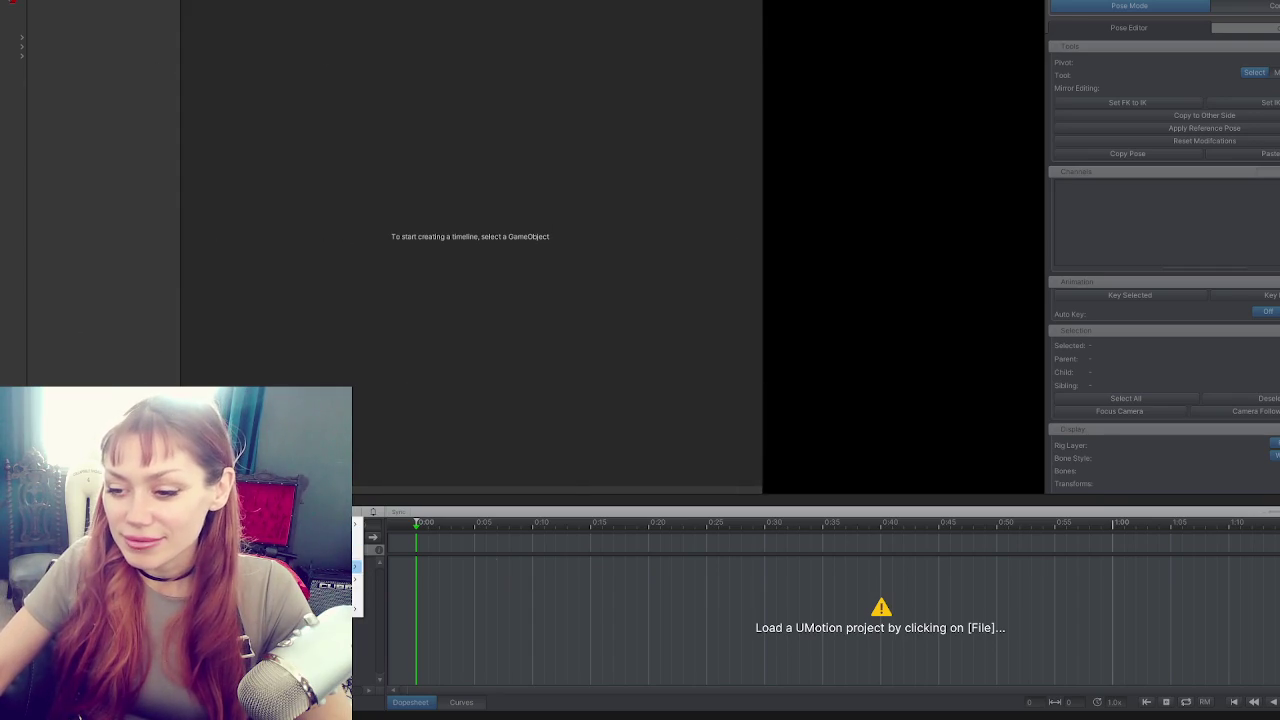
pyautogui.click(420, 565)
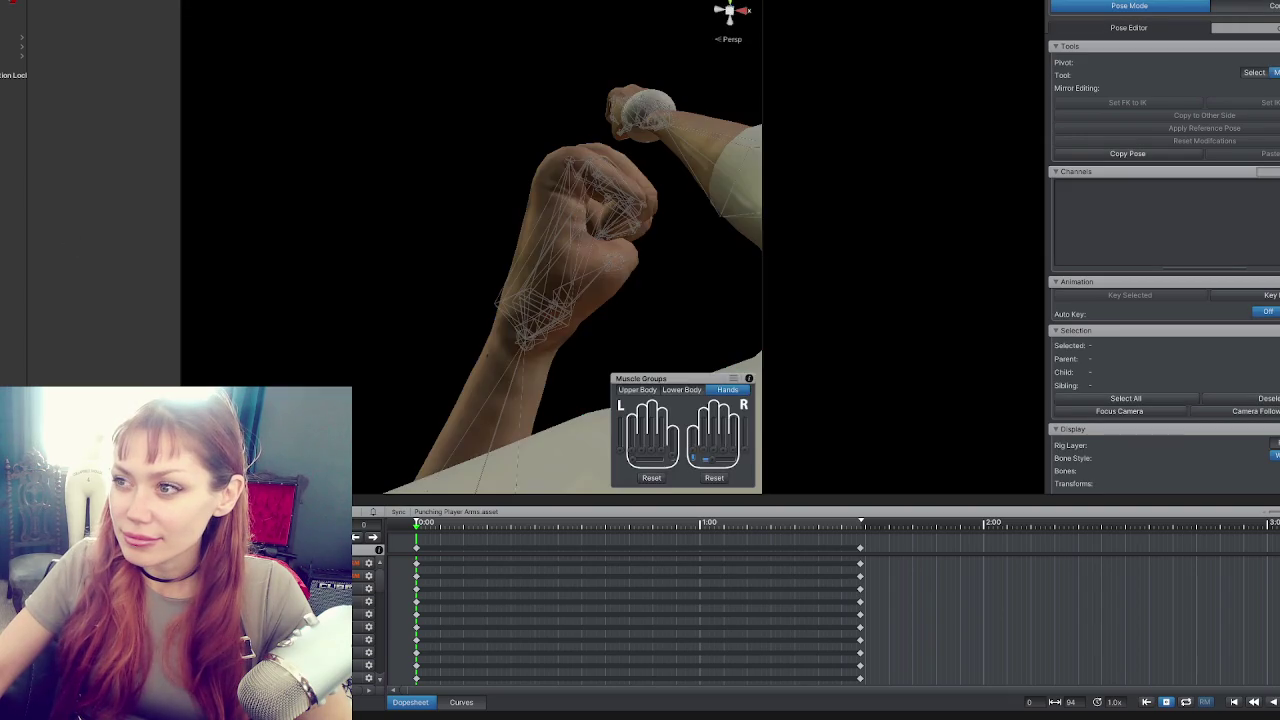
pyautogui.moveTo(562, 302)
pyautogui.mouseDown()
pyautogui.moveTo(681, 223)
pyautogui.moveTo(541, 238)
pyautogui.mouseUp()
pyautogui.click(465, 320)
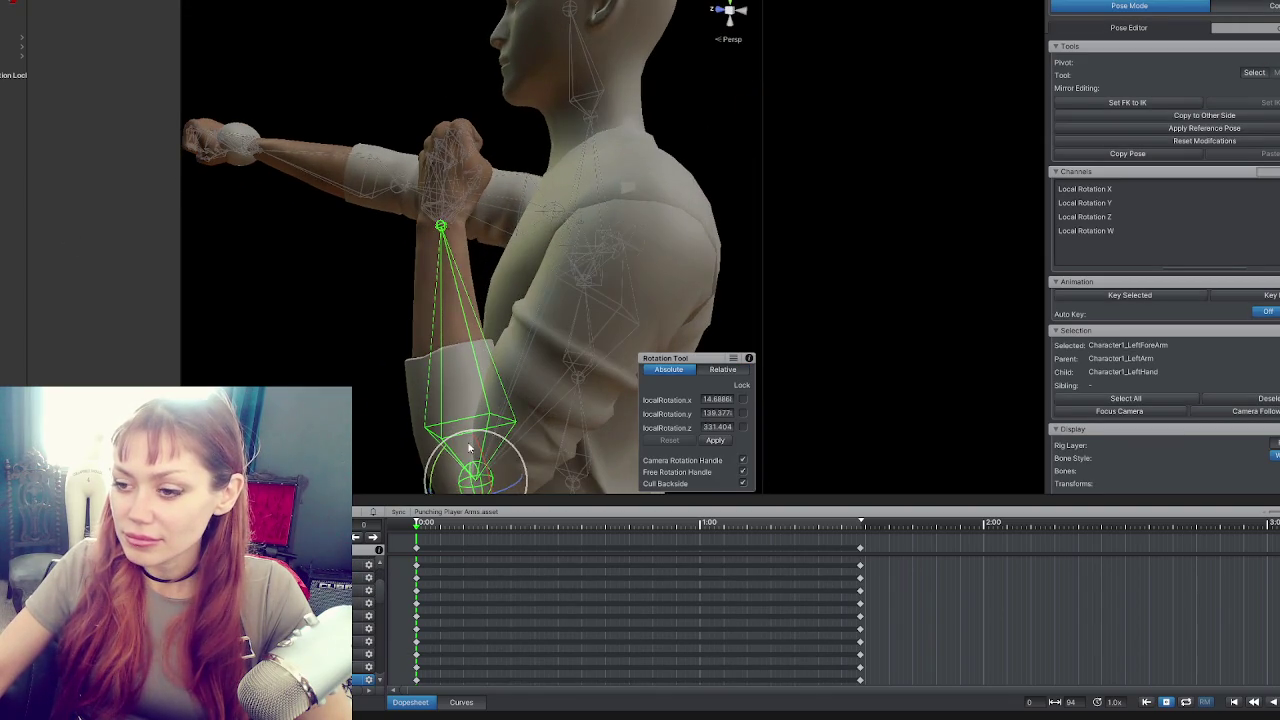
pyautogui.moveTo(482, 449)
pyautogui.mouseDown()
pyautogui.moveTo(465, 450)
pyautogui.moveTo(511, 373)
pyautogui.mouseUp()
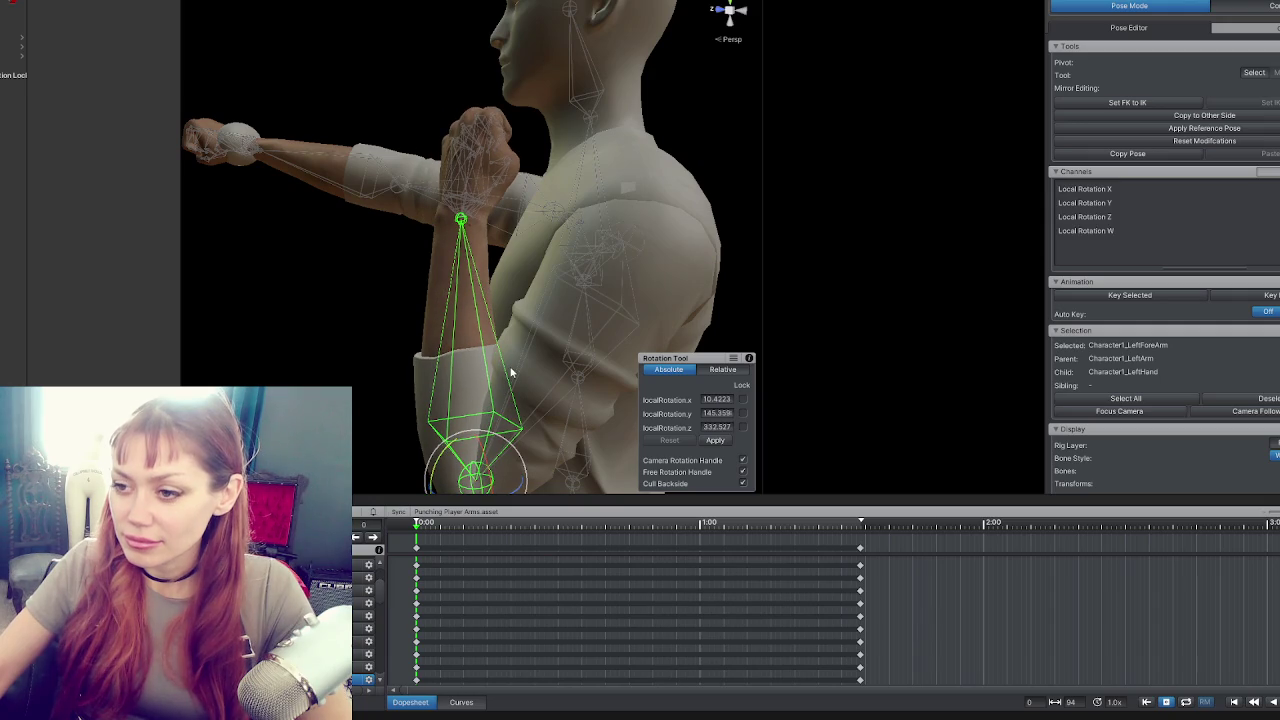
# At the last keyframe (frame 94), select all bones and export the clip as an animation.
pyautogui.click(375, 538)
pyautogui.click(389, 546)
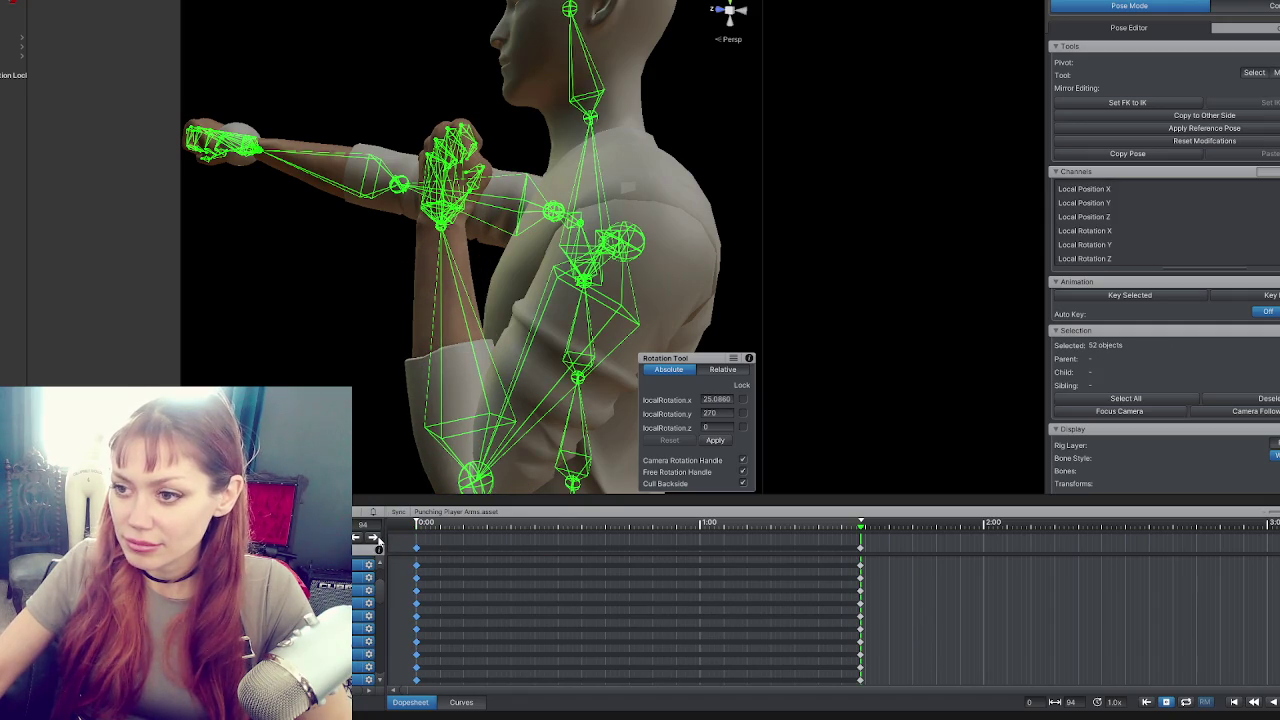
pyautogui.click(383, 541)
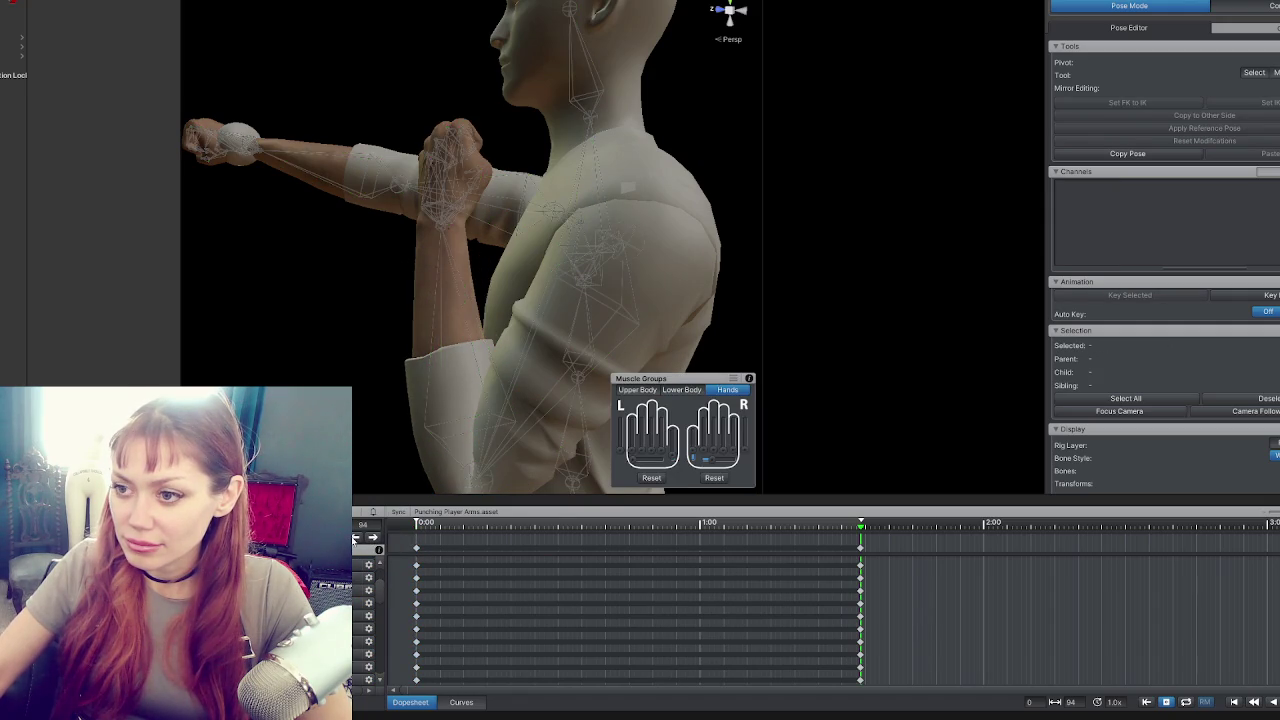
pyautogui.click(355, 539)
pyautogui.click(372, 538)
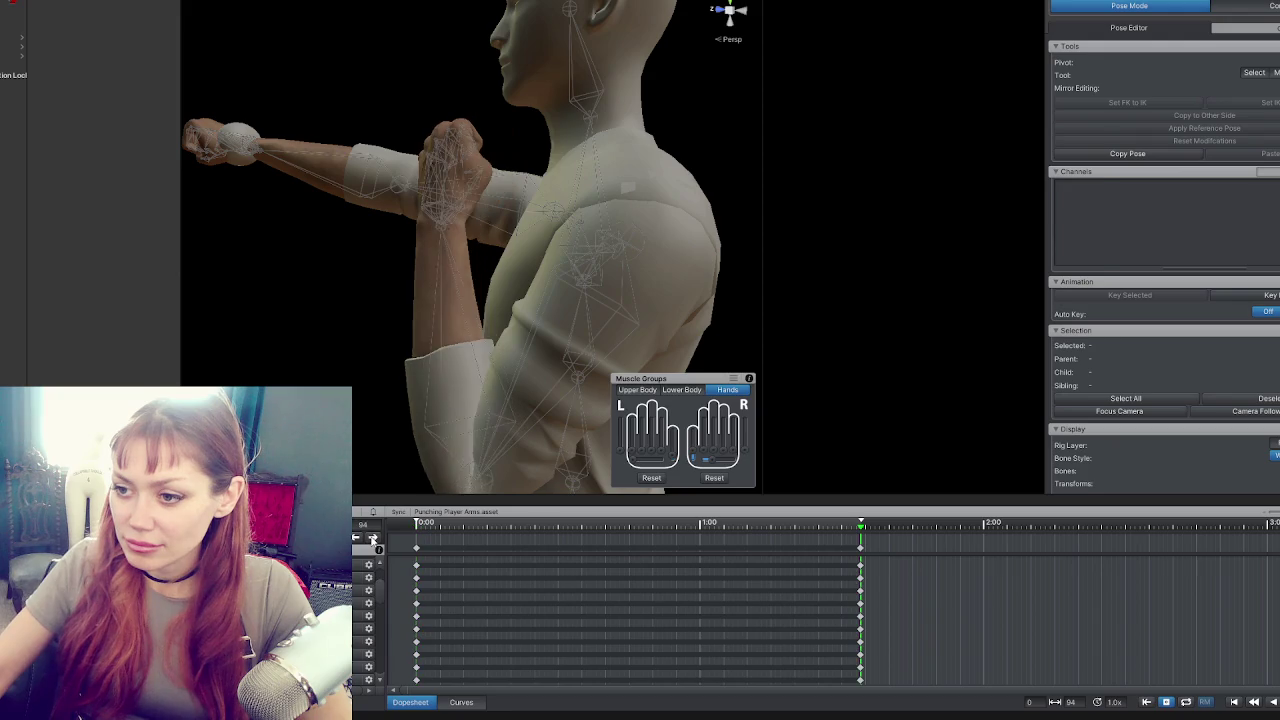
pyautogui.click(379, 549)
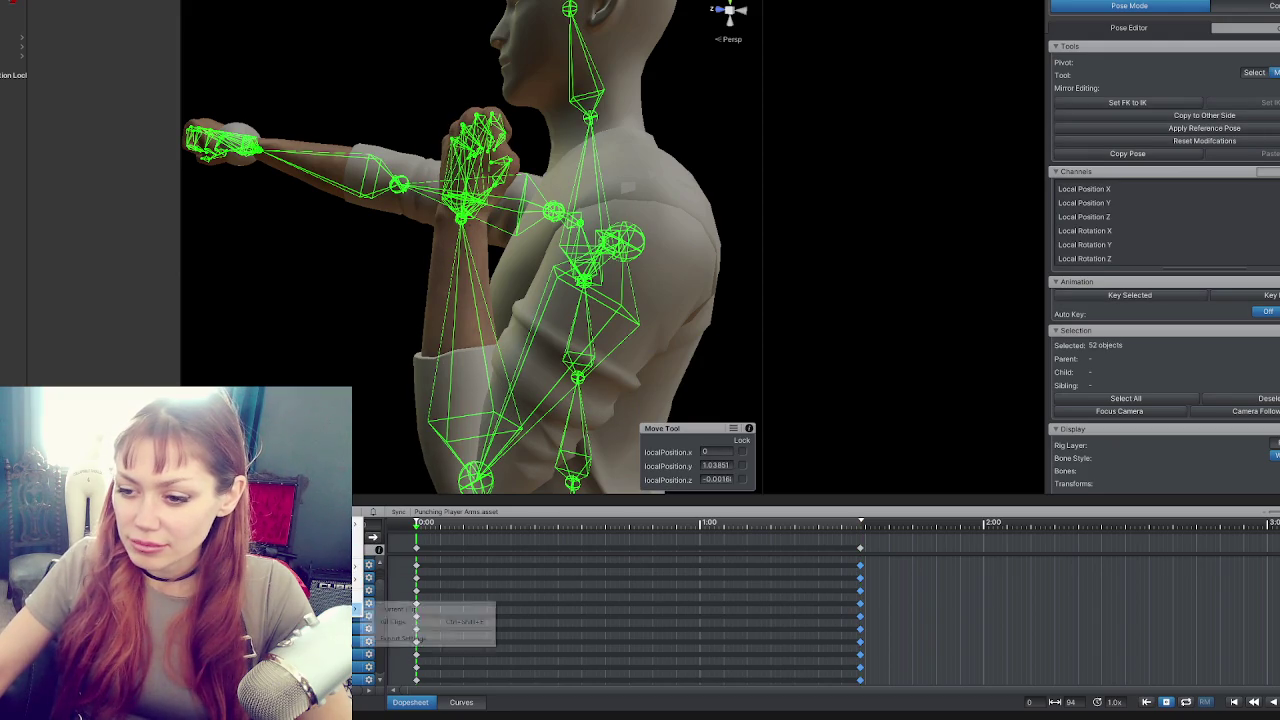
pyautogui.click(420, 617)
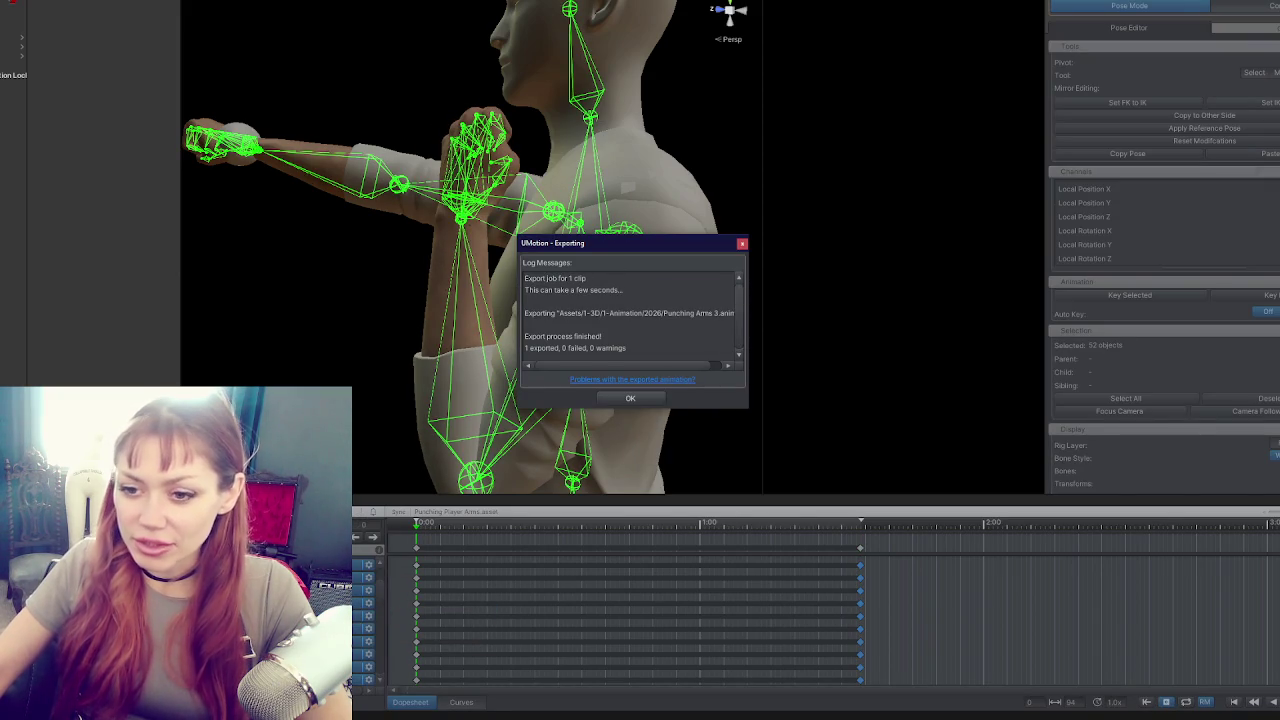
# In the Animator, inspect the clip used by the Punching 3.0 state.
pyautogui.click(630, 398)
pyautogui.click(195, 23)
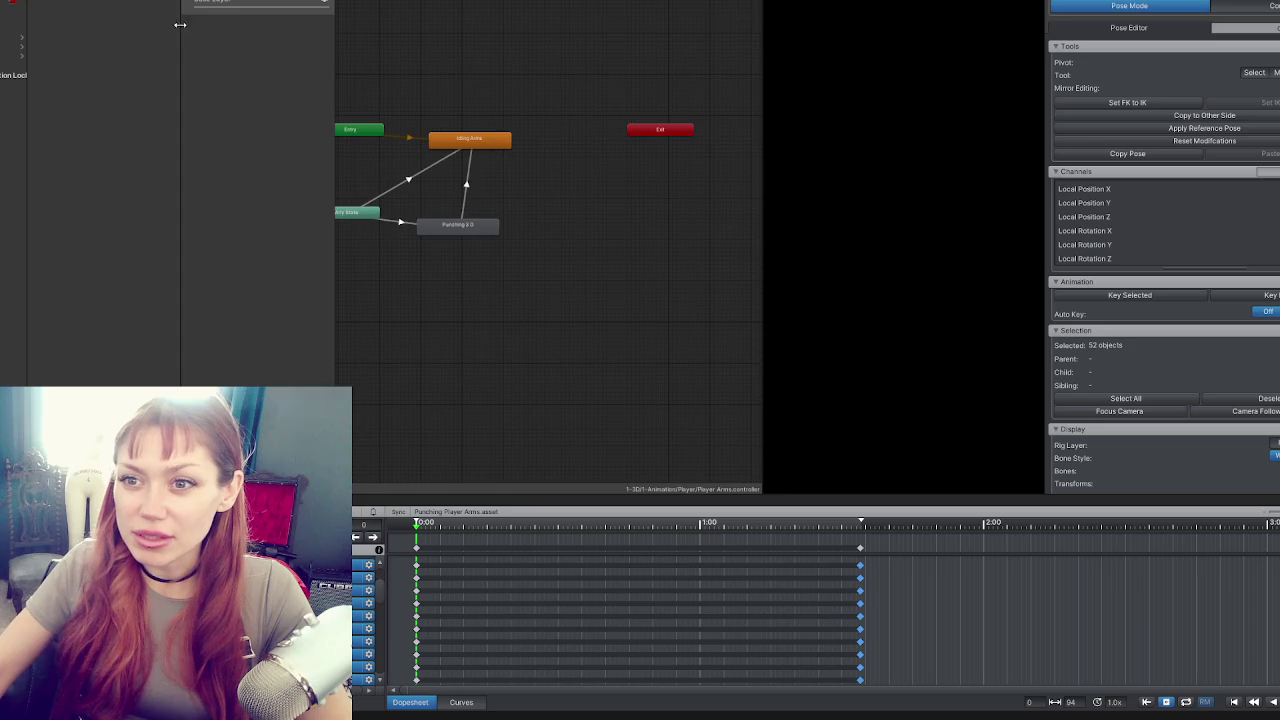
pyautogui.click(474, 227)
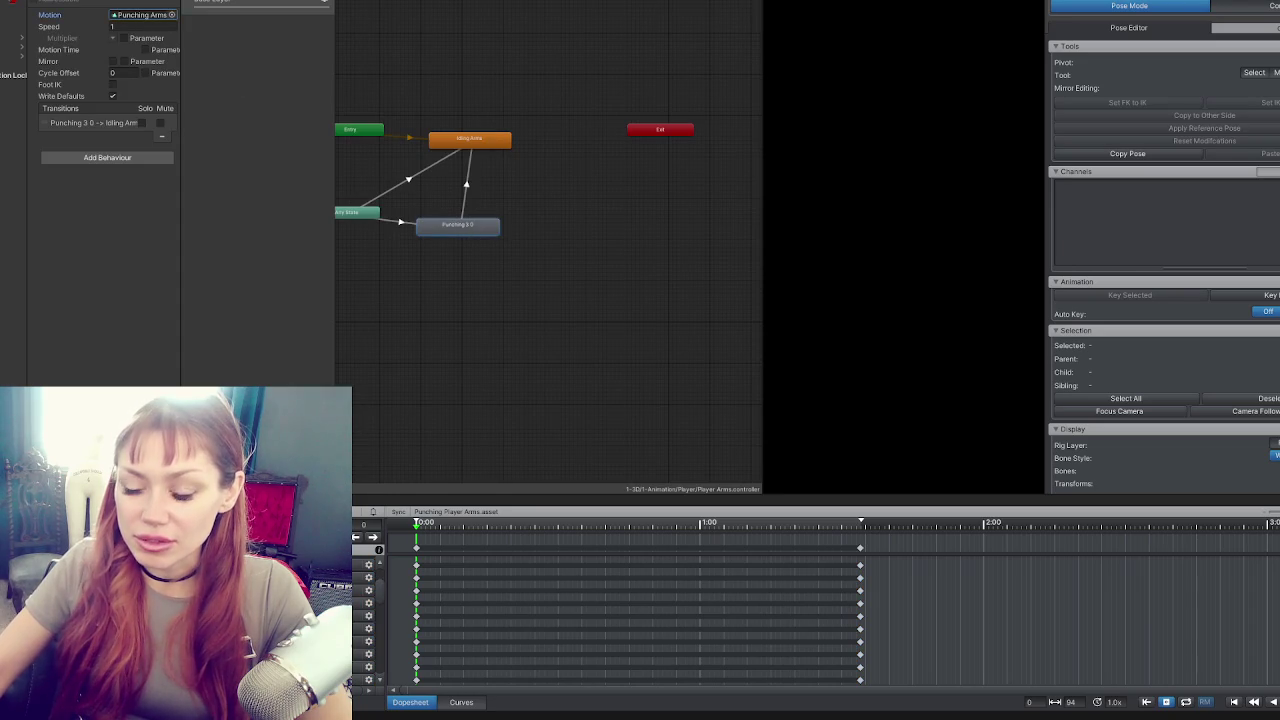
pyautogui.doubleClick(140, 14)
# Delete the old Punching Arms 3.anim asset and re-export the clip from UMotion.
pyautogui.rightClick(55, 135)
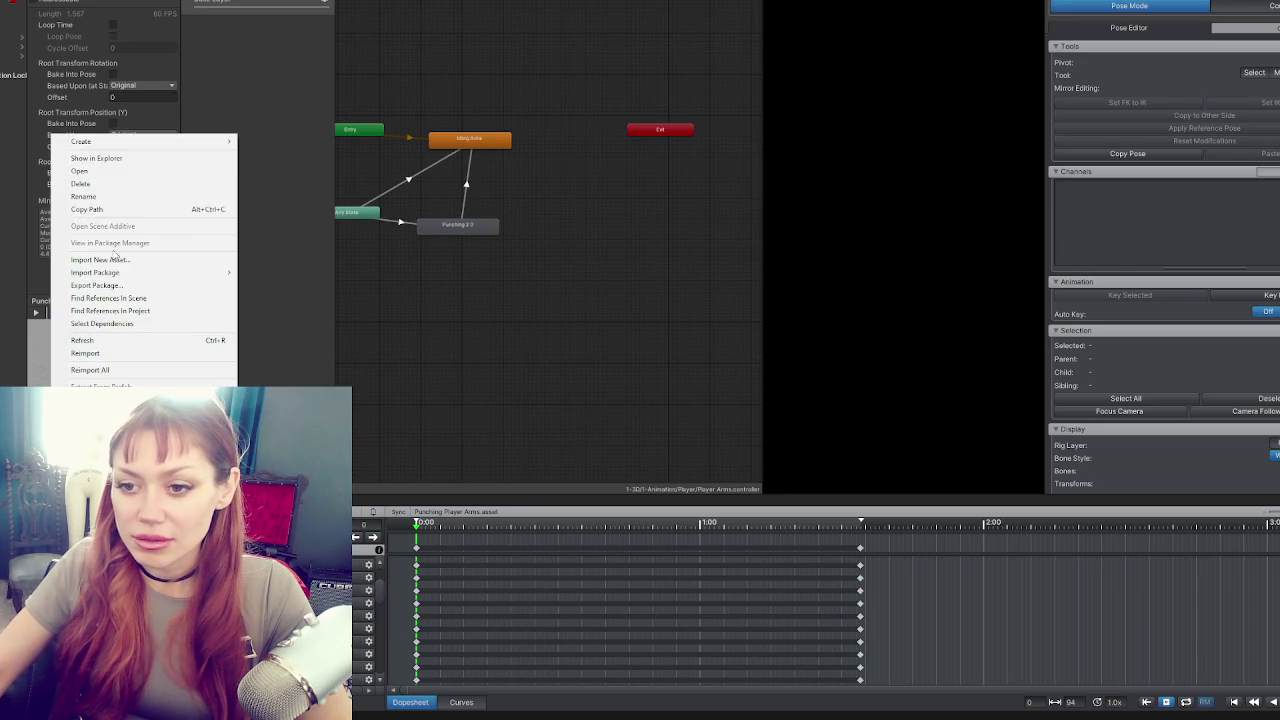
pyautogui.press('Escape')
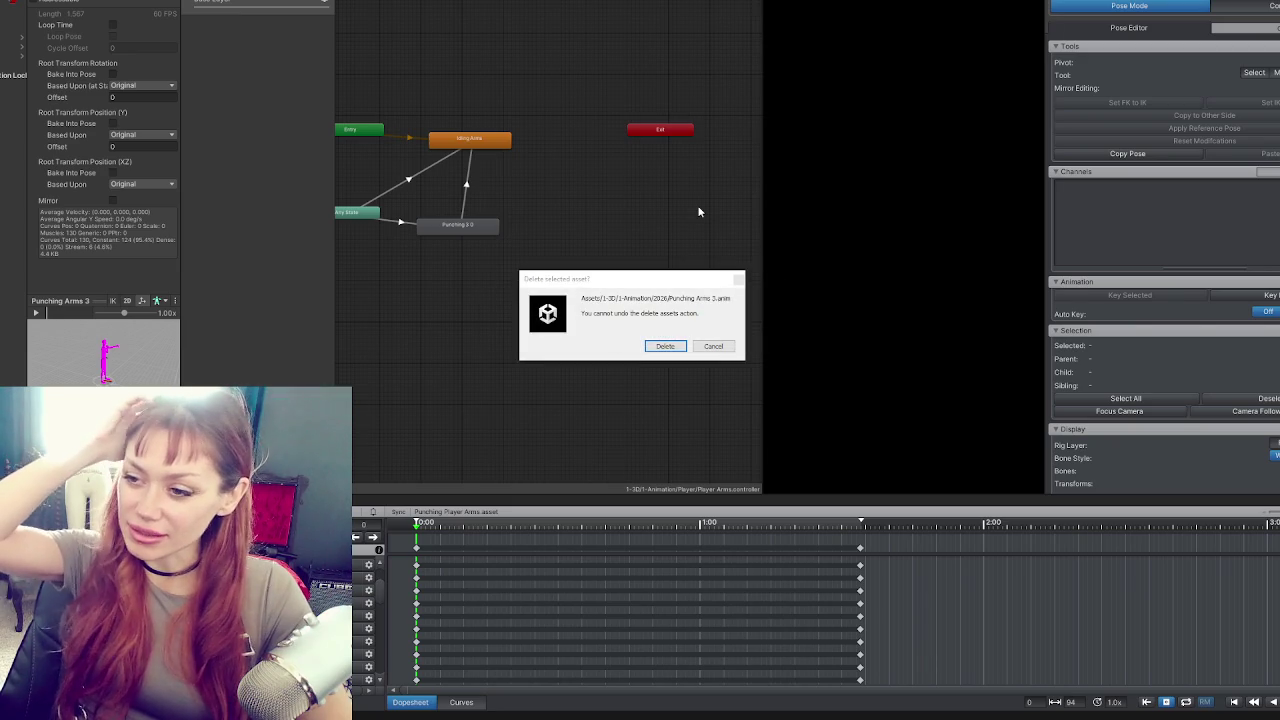
pyautogui.click(666, 346)
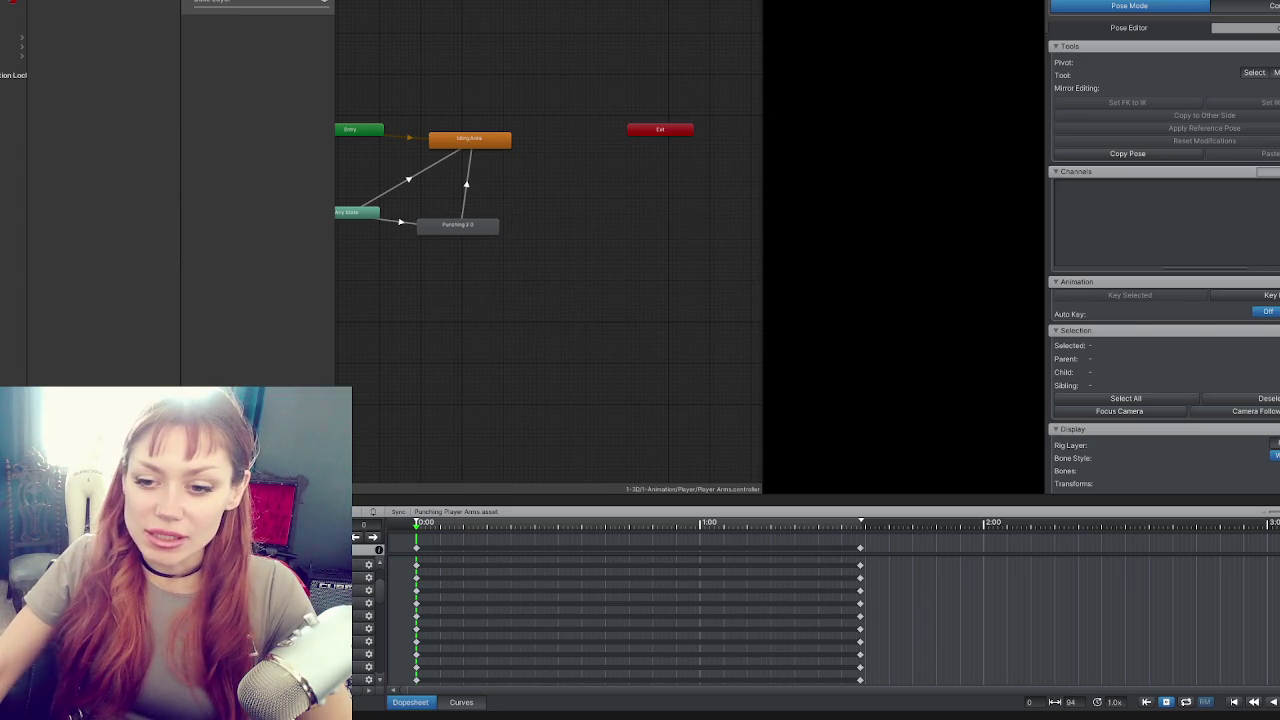
pyautogui.click(366, 598)
pyautogui.click(458, 622)
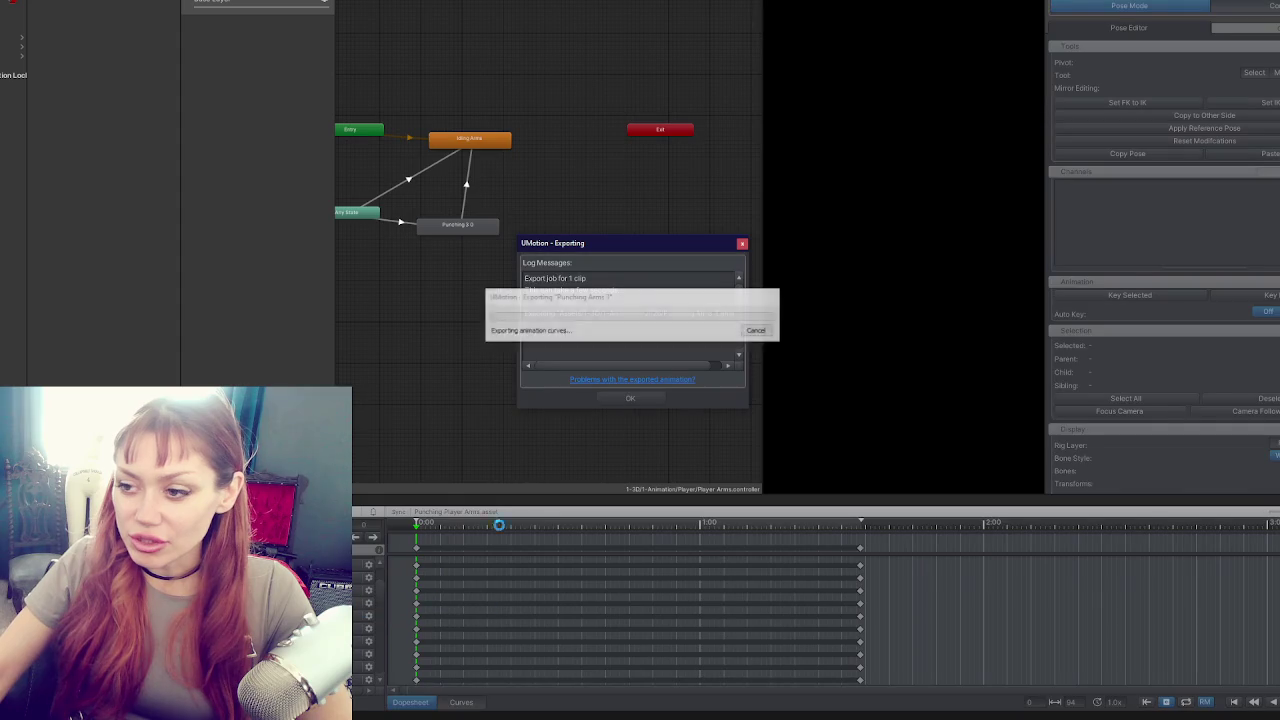
pyautogui.click(648, 399)
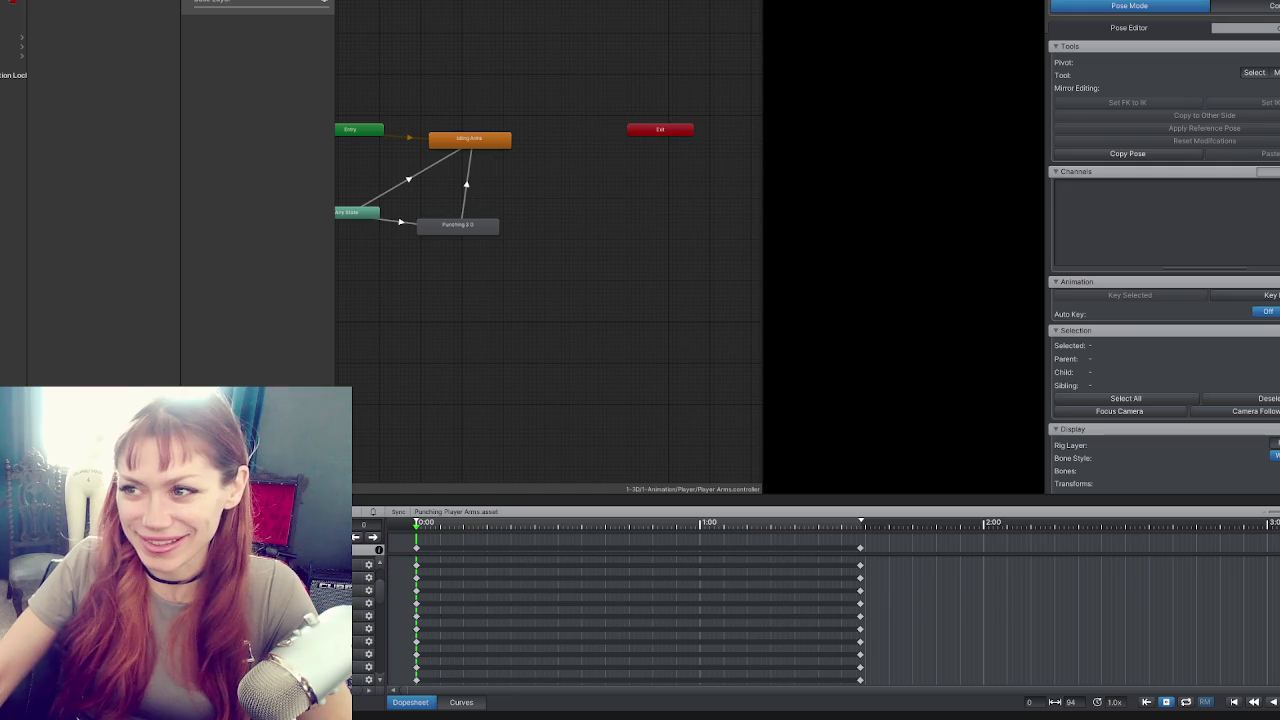
# Enlarge the game view, play in DEV MODE, open the pause menu, then stop Play Mode.
pyautogui.moveTo(757, 9); pyautogui.dragTo(369, 51)
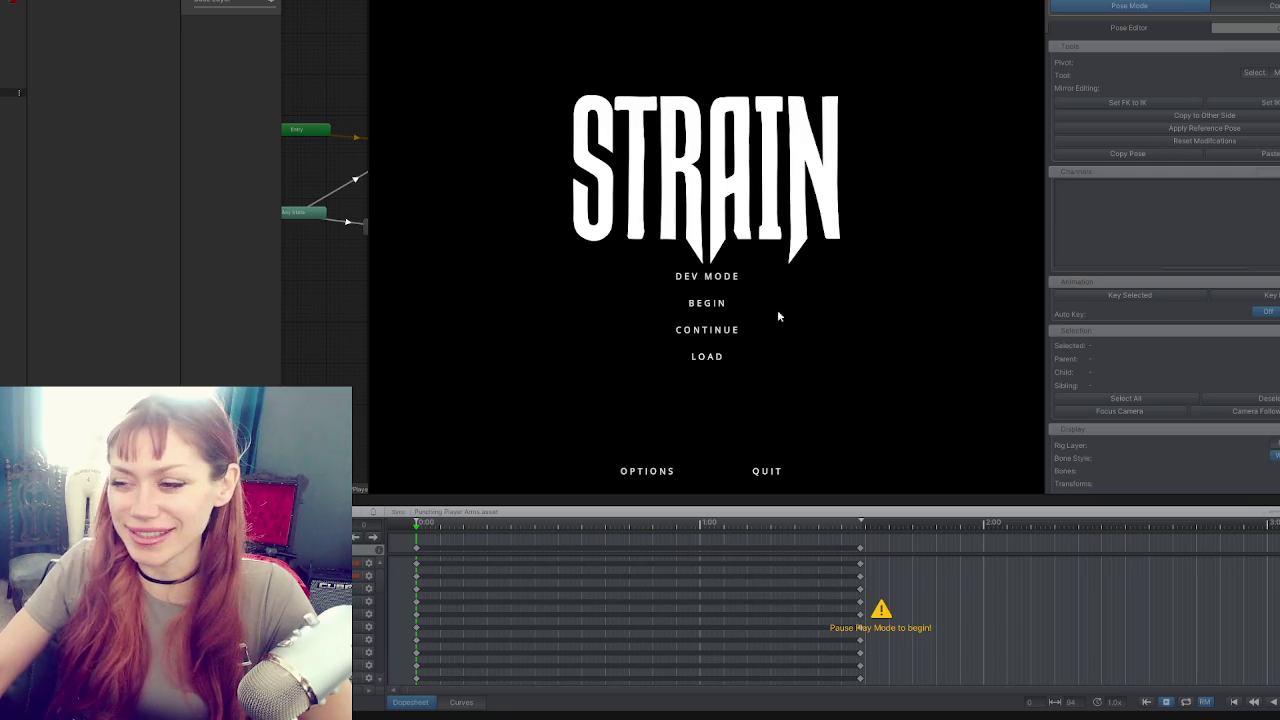
pyautogui.click(737, 279)
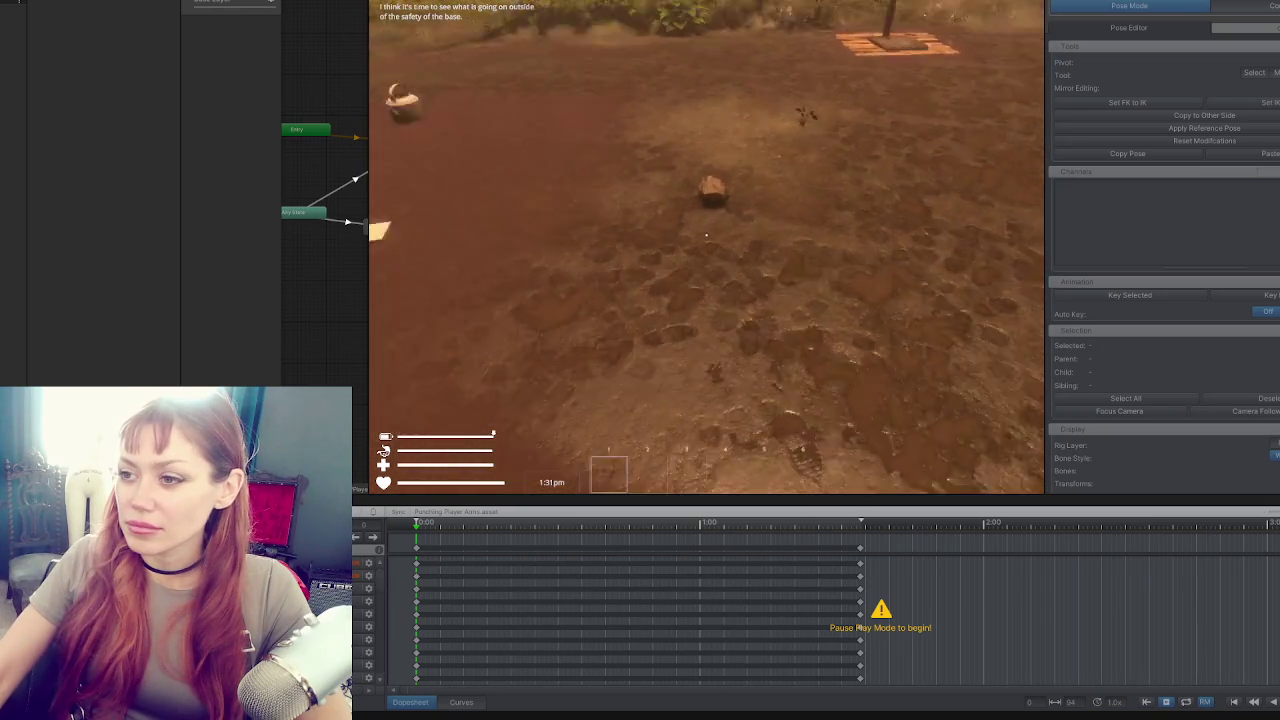
pyautogui.press('Escape')
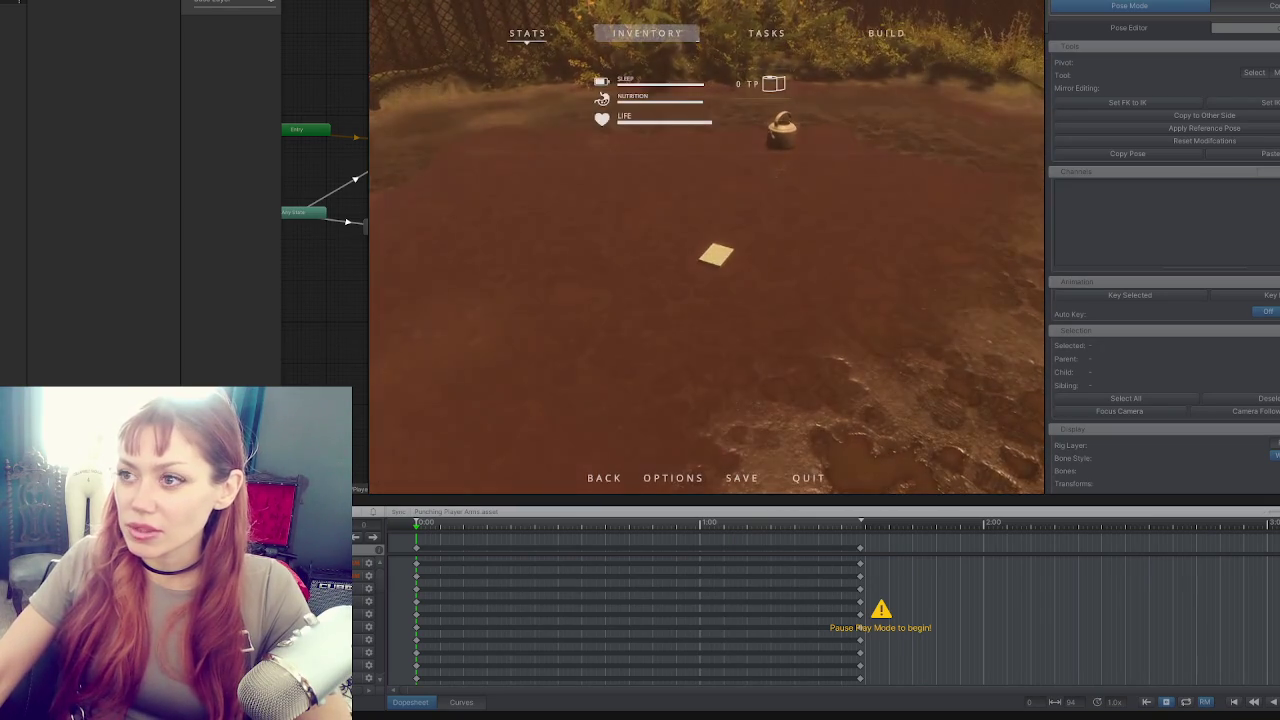
pyautogui.hotkey('ctrl', 'p')
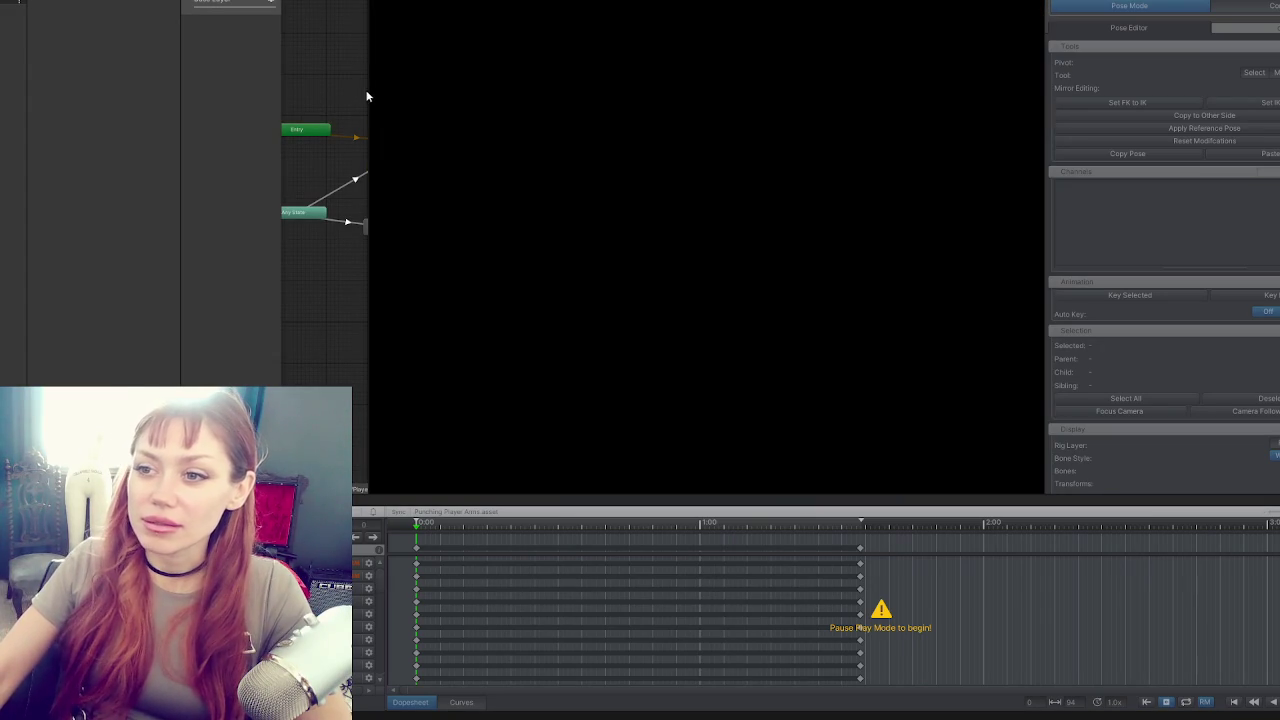
# Assign the Punching Arms clip as Punching 3.0's motion and restart the game in DEV MODE.
pyautogui.moveTo(369, 94); pyautogui.dragTo(594, 106)
pyautogui.click(412, 223)
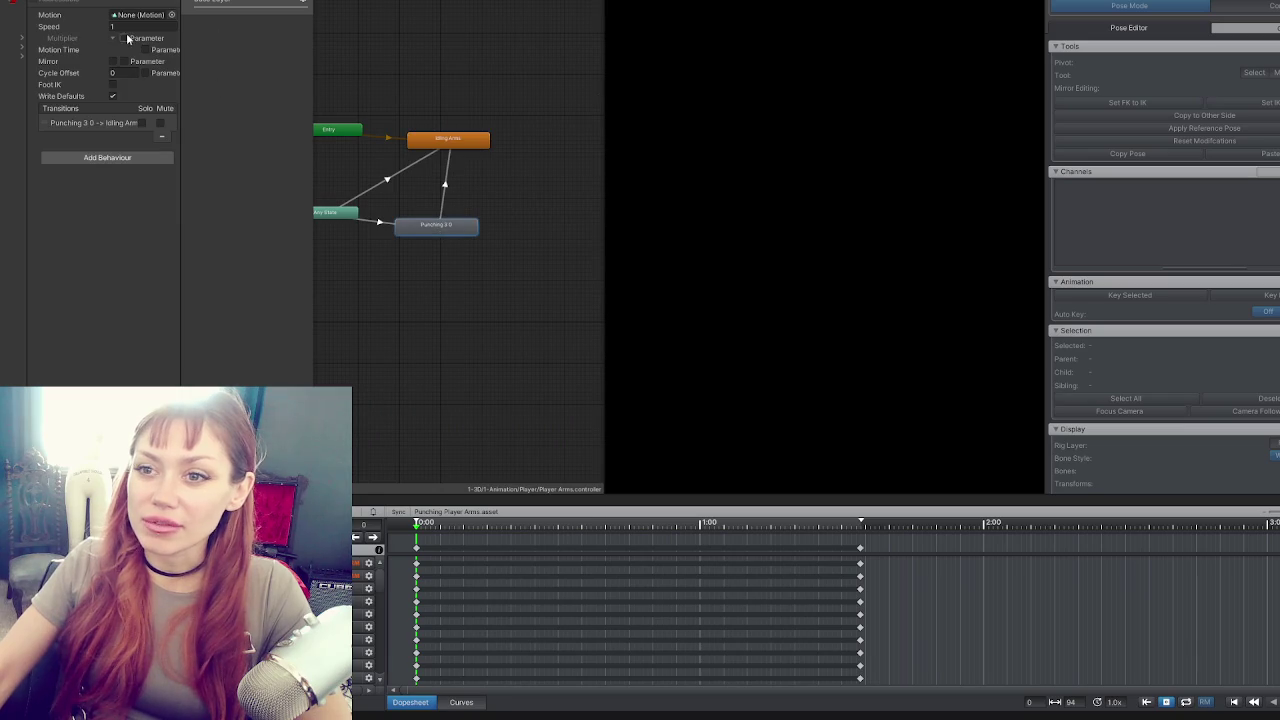
pyautogui.moveTo(100, 250); pyautogui.dragTo(140, 14)
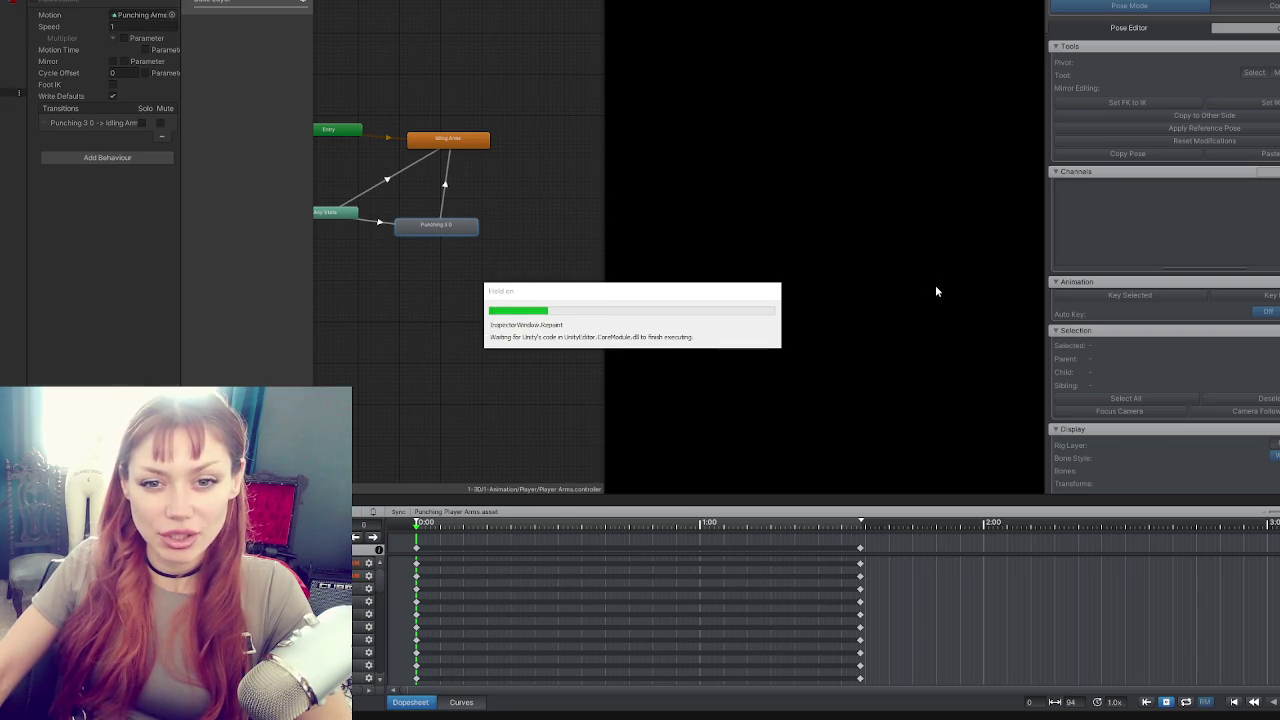
pyautogui.click(825, 277)
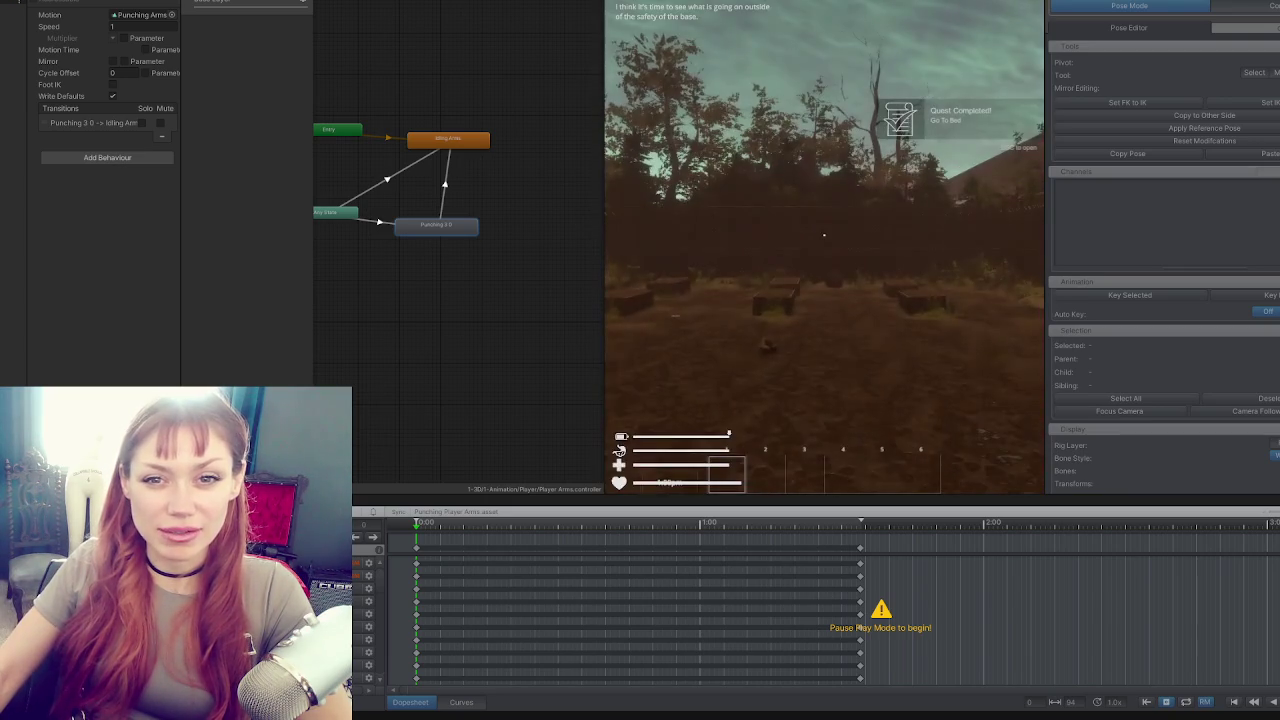
# Toggle the pause menu with Esc and widen the game view over the Animator graph.
pyautogui.press('Escape')
pyautogui.moveTo(603, 171); pyautogui.dragTo(116, 182)
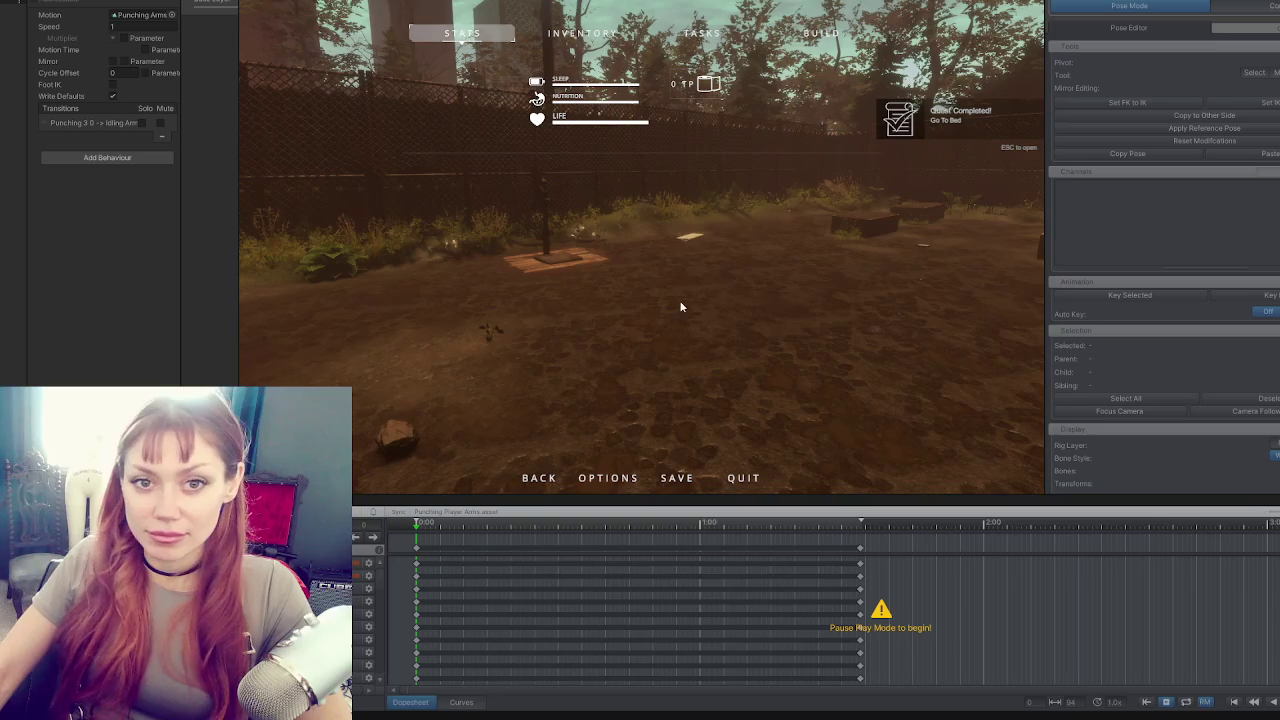
pyautogui.press('Escape')
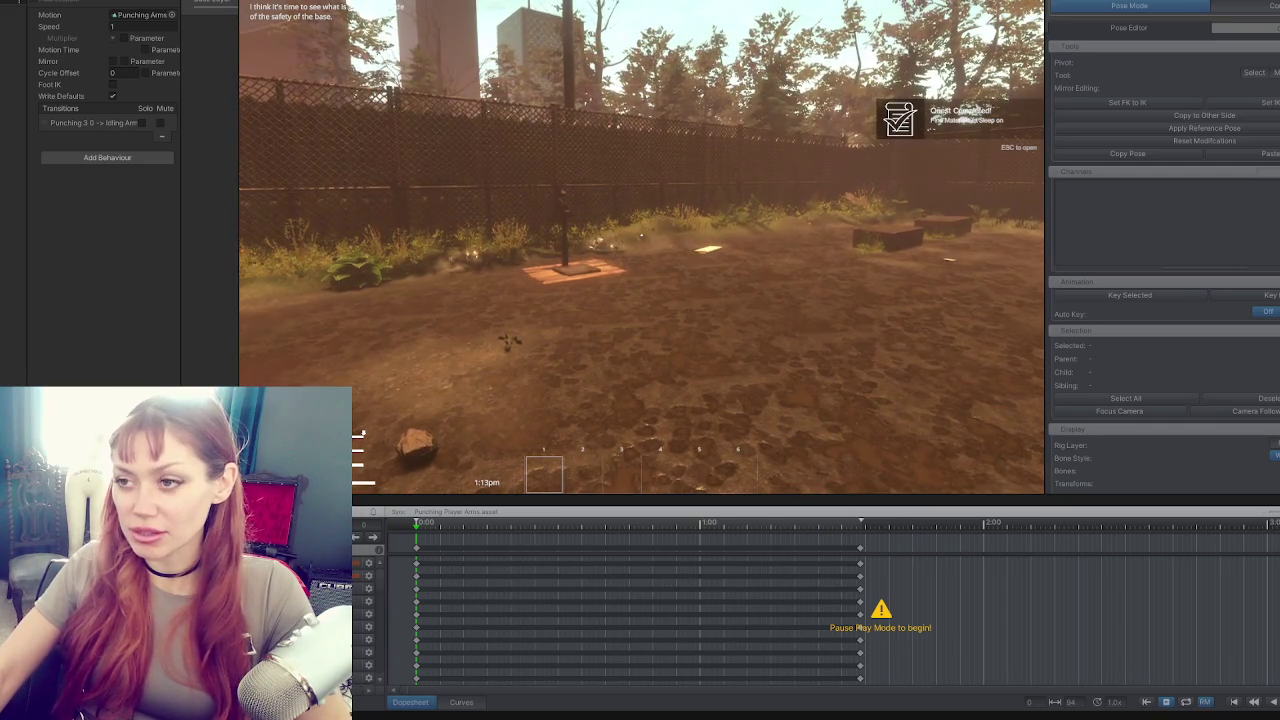
pyautogui.press('Escape')
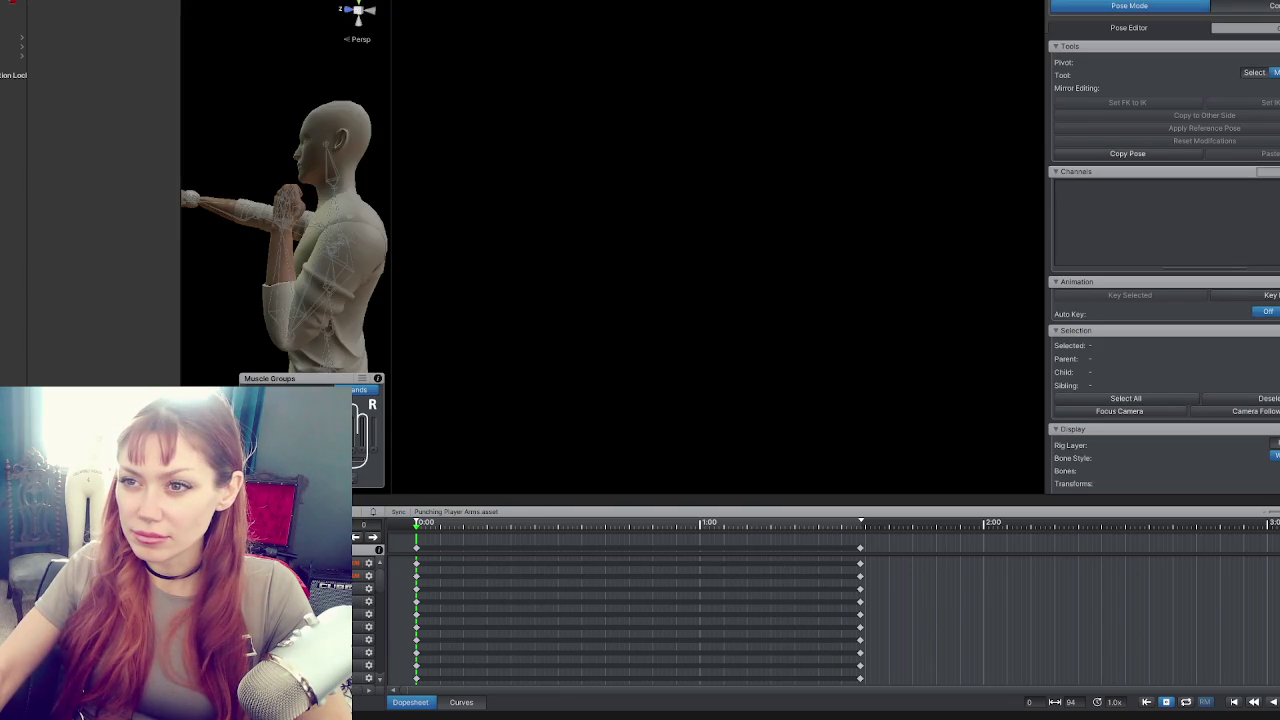
# Frame the posed character and slightly rotate its left upper arm bone.
pyautogui.moveTo(391, 120); pyautogui.dragTo(781, 127)
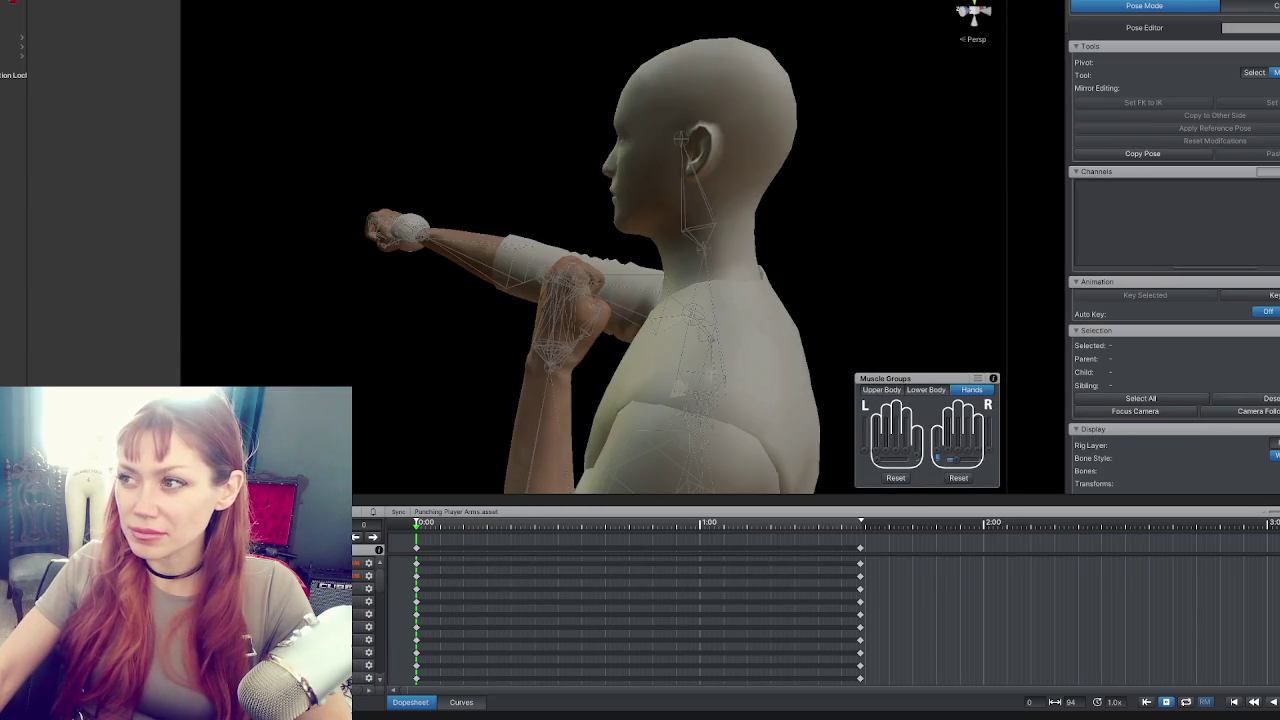
pyautogui.moveTo(614, 256)
pyautogui.mouseDown()
pyautogui.moveTo(880, 297)
pyautogui.moveTo(649, 281)
pyautogui.moveTo(766, 277)
pyautogui.moveTo(743, 289)
pyautogui.moveTo(737, 320)
pyautogui.moveTo(635, 187)
pyautogui.moveTo(669, 127)
pyautogui.mouseUp()
pyautogui.click(671, 191)
pyautogui.moveTo(665, 173); pyautogui.dragTo(658, 181)
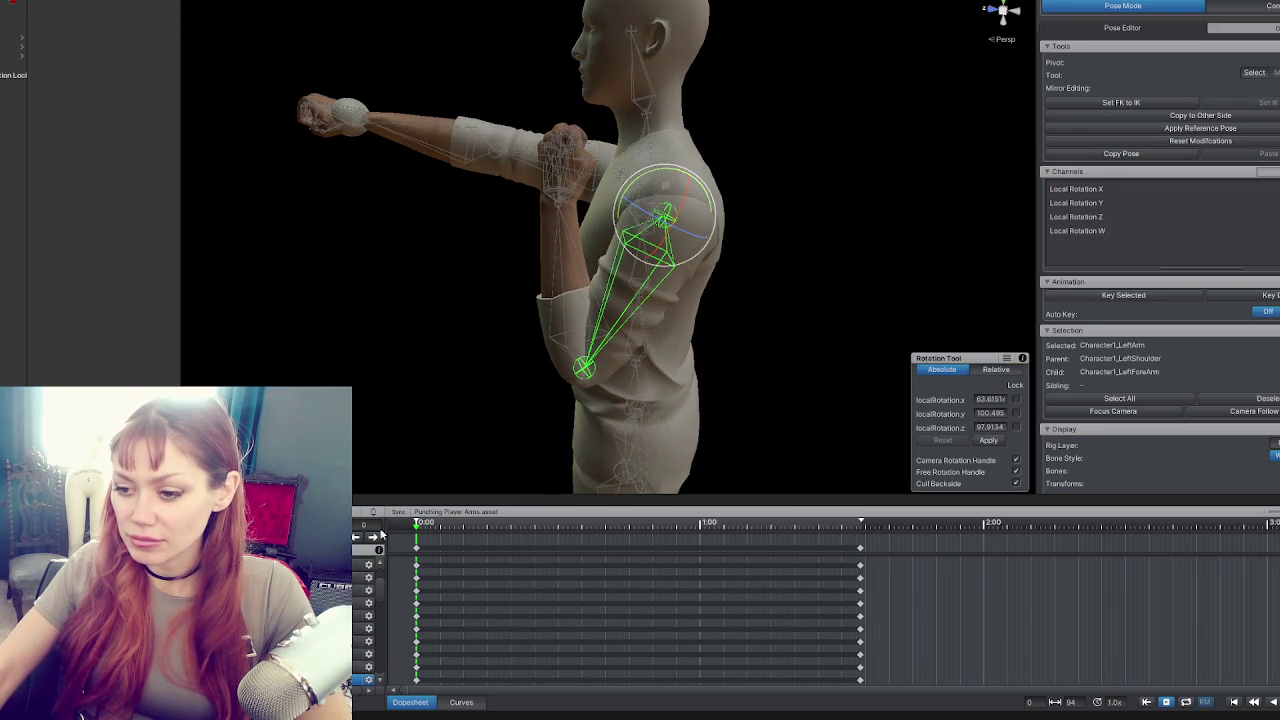
# Move all bones' frame 0 keys to the 1:00 mark and re-key the pose at frame 0.
pyautogui.click(418, 551)
pyautogui.click(366, 537)
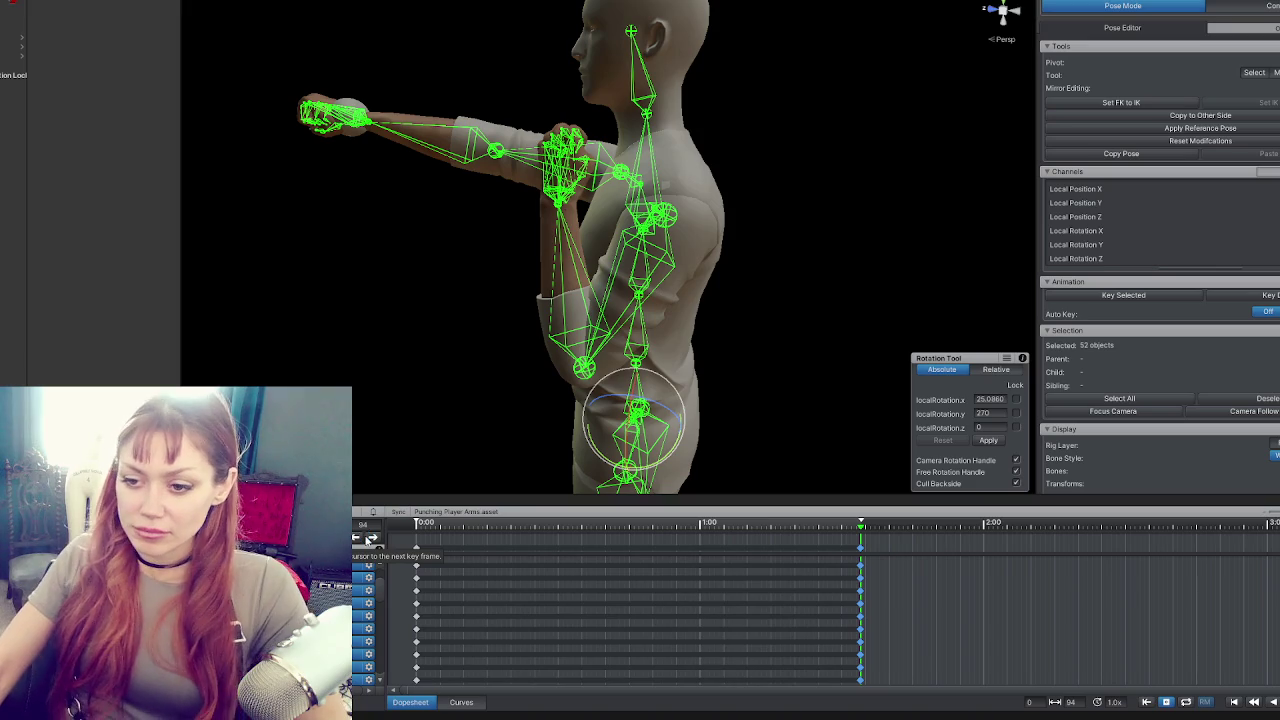
pyautogui.click(412, 524)
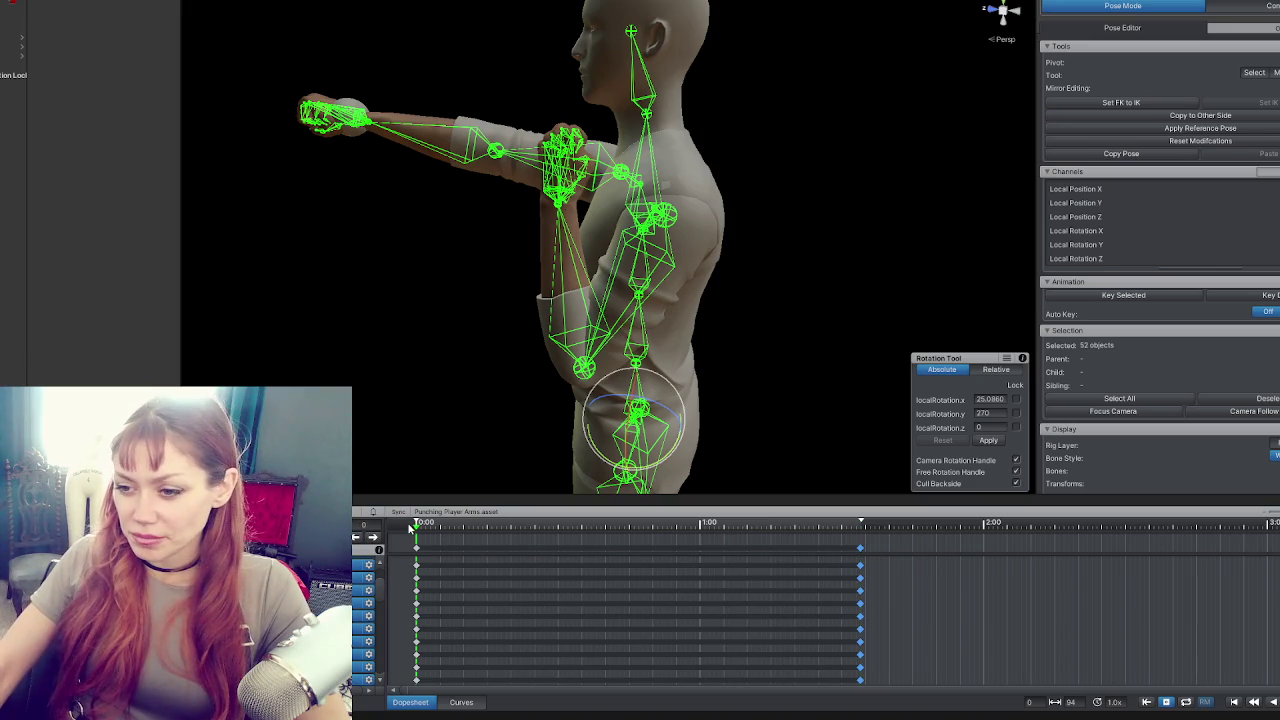
pyautogui.moveTo(416, 558); pyautogui.dragTo(709, 561)
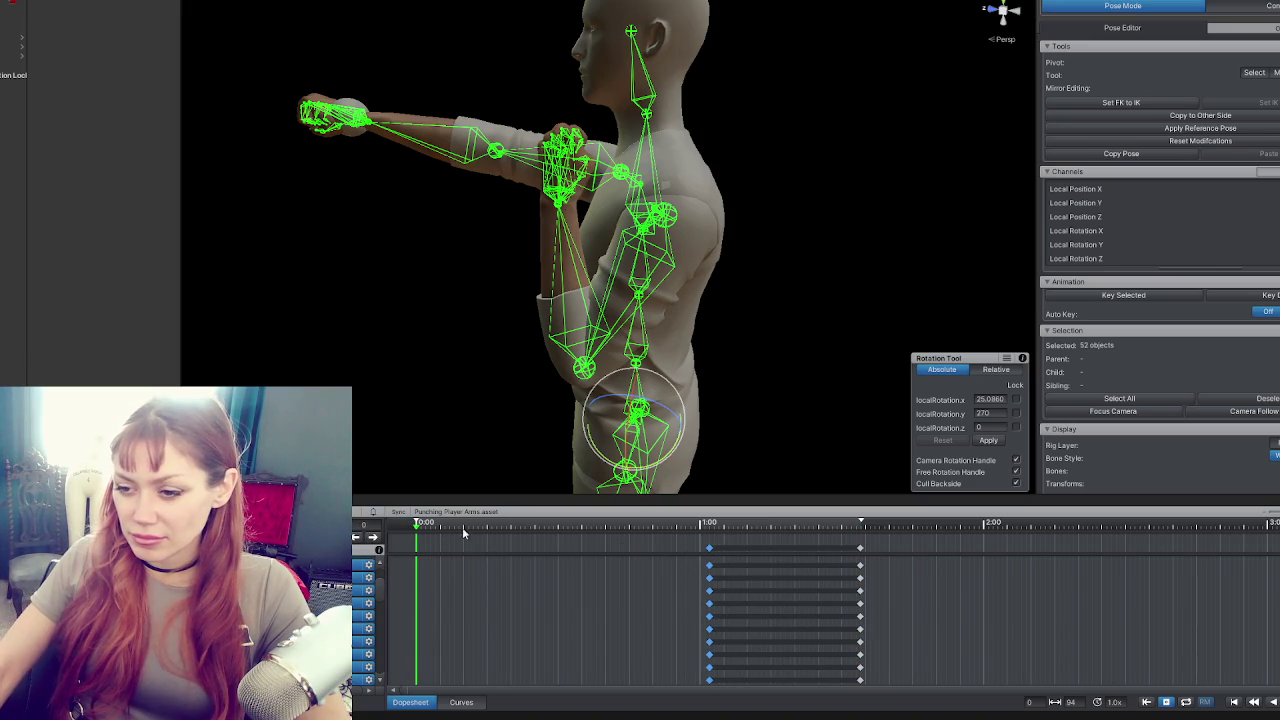
pyautogui.hotkey('ctrl', 'v')
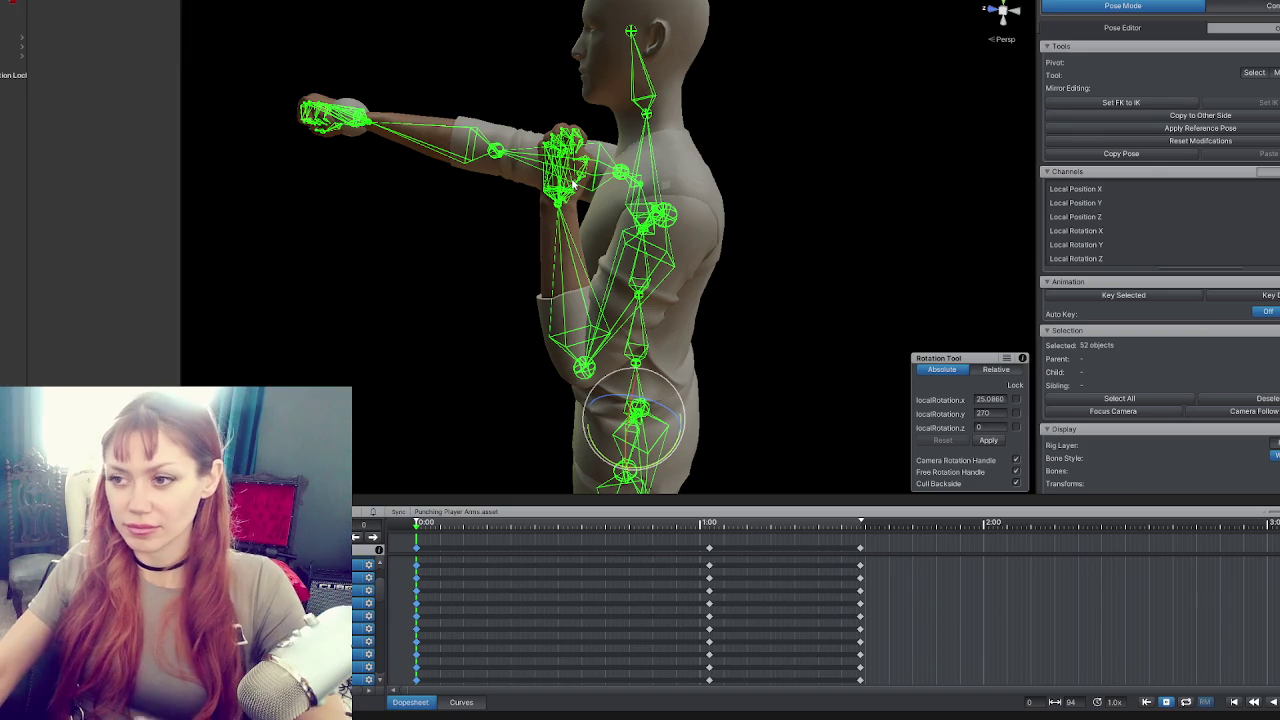
# Select the upper spine and right shoulder bones from side and rear views, then preview the animation.
pyautogui.moveTo(770, 216)
pyautogui.mouseDown()
pyautogui.moveTo(792, 218)
pyautogui.moveTo(596, 256)
pyautogui.moveTo(645, 95)
pyautogui.moveTo(695, 275)
pyautogui.moveTo(683, 323)
pyautogui.moveTo(692, 366)
pyautogui.moveTo(1146, 121)
pyautogui.moveTo(923, 157)
pyautogui.mouseUp()
pyautogui.click(757, 232)
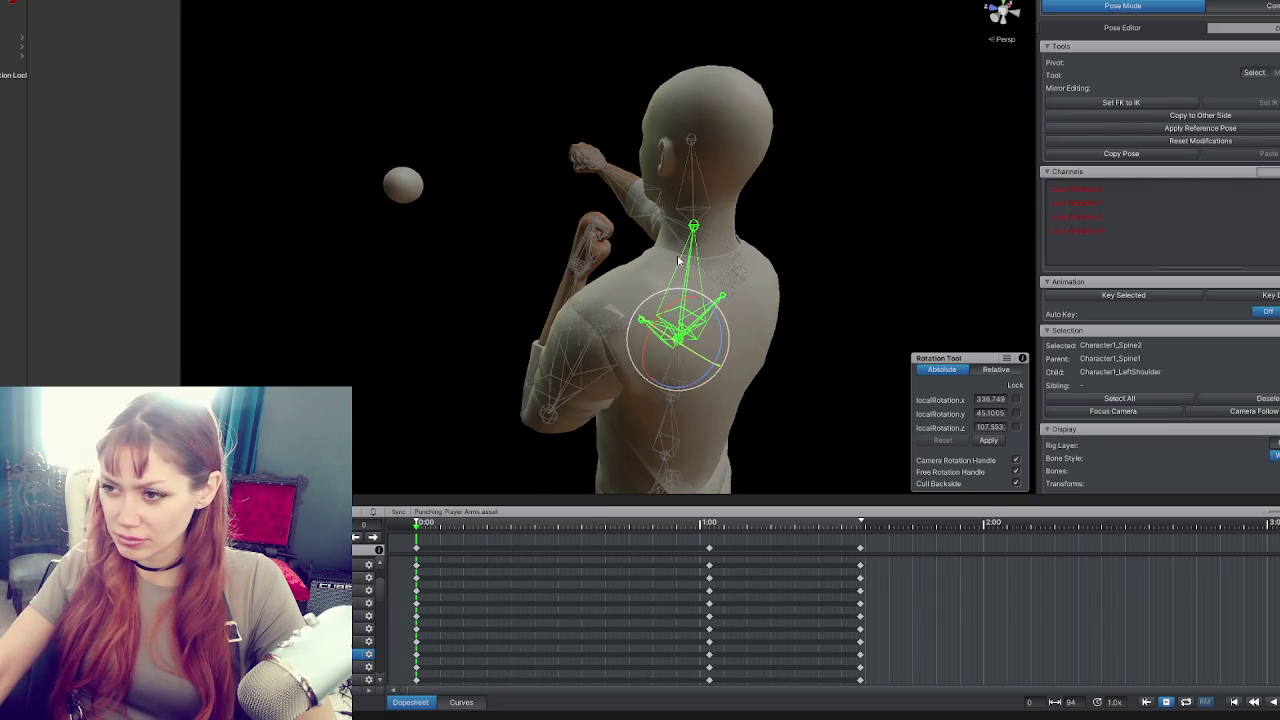
pyautogui.moveTo(836, 209)
pyautogui.mouseDown()
pyautogui.moveTo(625, 191)
pyautogui.moveTo(560, 230)
pyautogui.mouseUp()
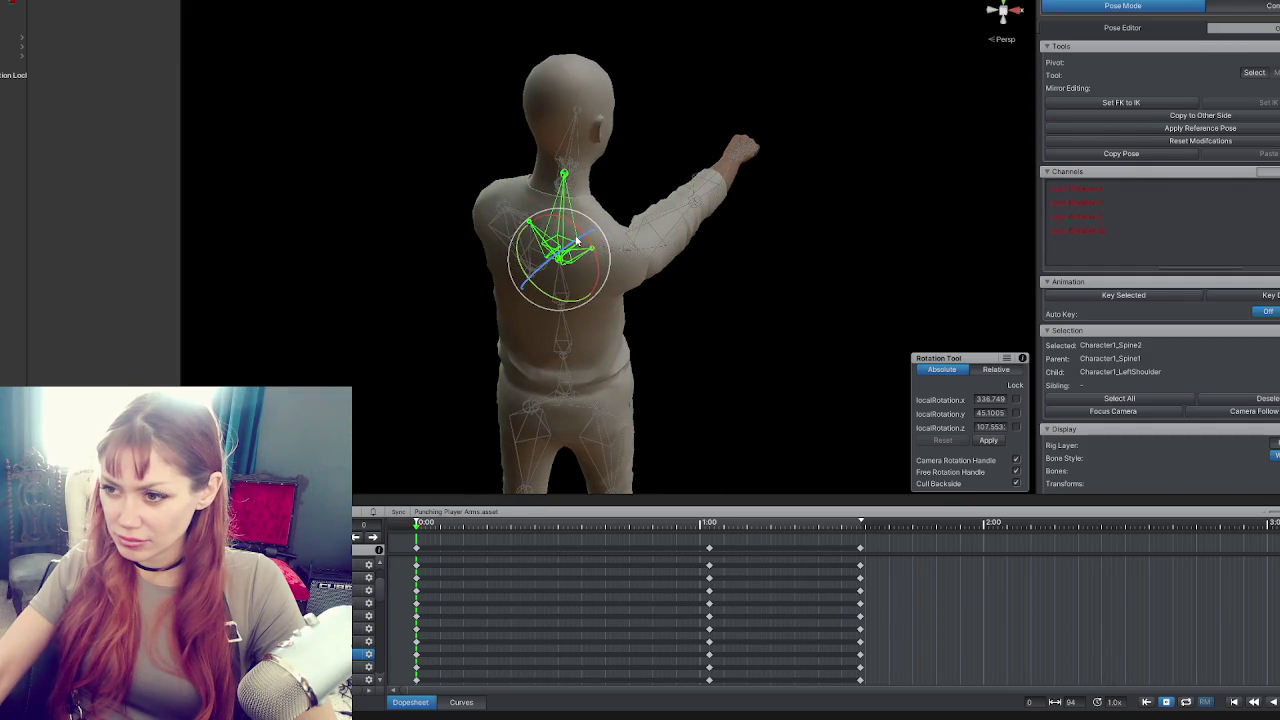
pyautogui.moveTo(649, 333)
pyautogui.mouseDown()
pyautogui.moveTo(688, 311)
pyautogui.moveTo(709, 220)
pyautogui.moveTo(722, 385)
pyautogui.mouseUp()
pyautogui.click(676, 287)
pyautogui.press('space')
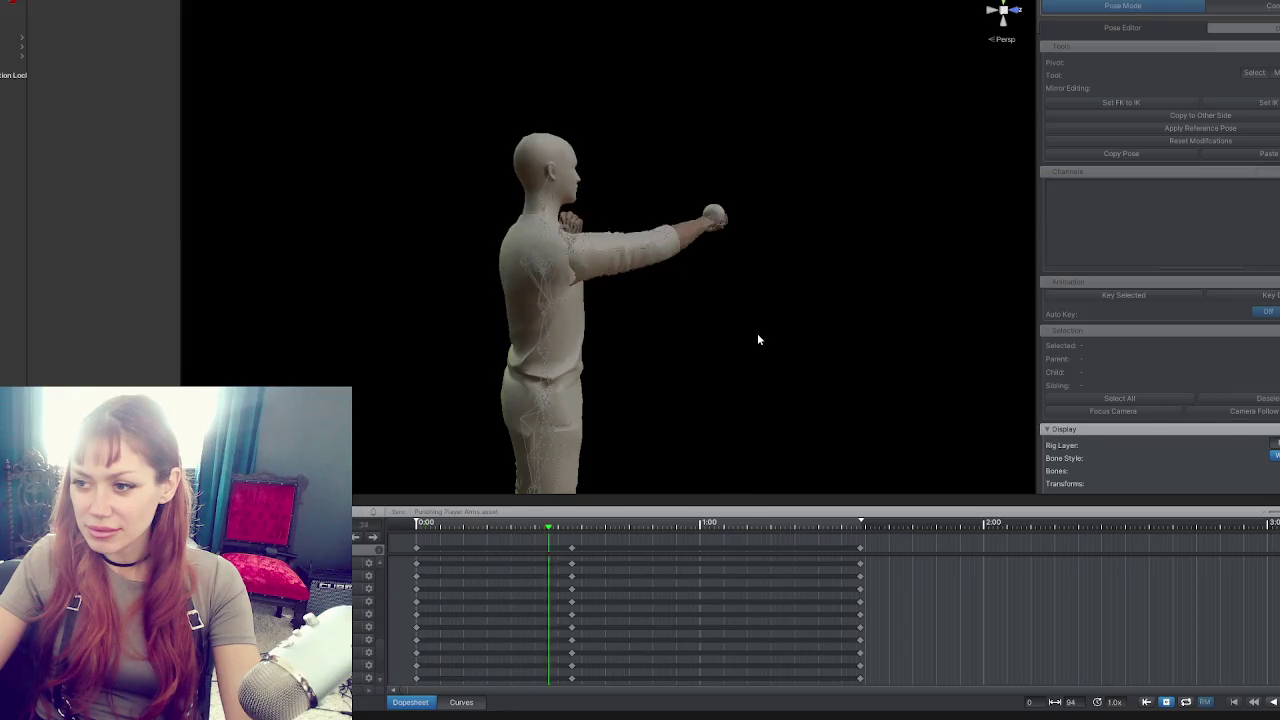
# Pull the last and middle key columns earlier, preview the timing, and delete Punching Arms 3.anim.
pyautogui.click(859, 549)
pyautogui.moveTo(859, 549); pyautogui.dragTo(713, 549)
pyautogui.moveTo(571, 549); pyautogui.dragTo(527, 551)
pyautogui.moveTo(713, 549); pyautogui.dragTo(685, 549)
pyautogui.press('space')
pyautogui.press('space')
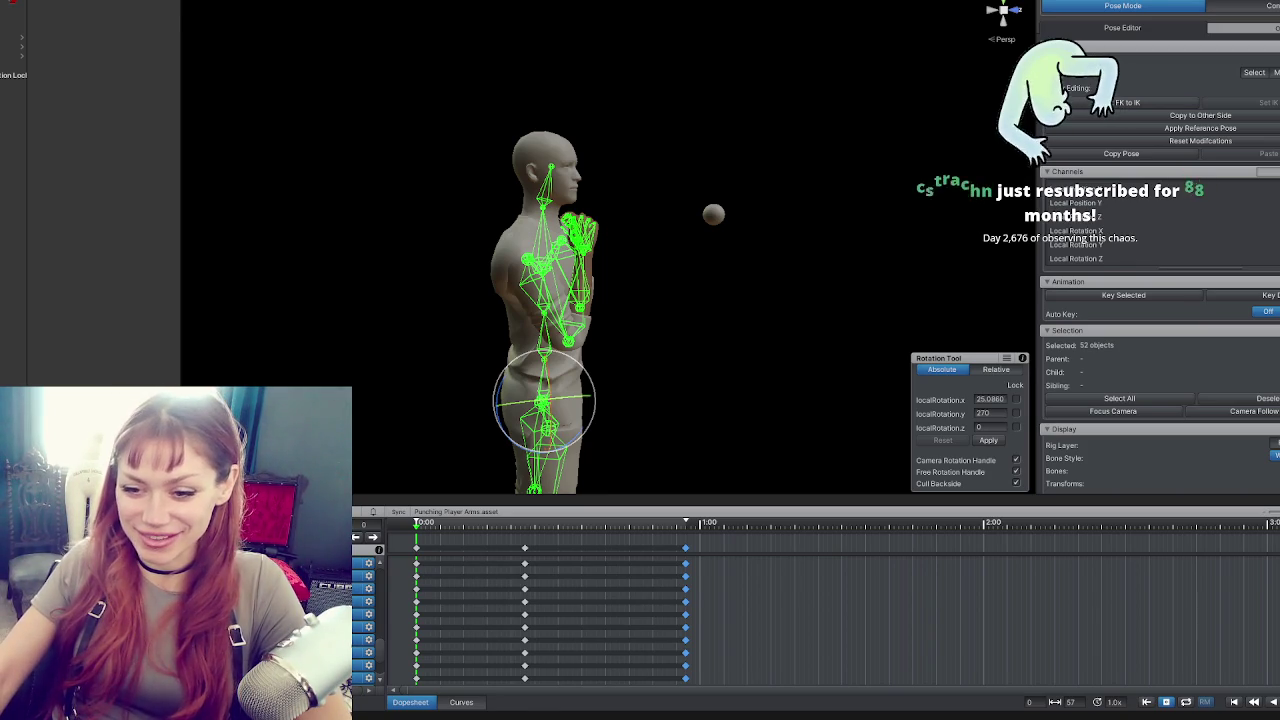
pyautogui.press('Delete')
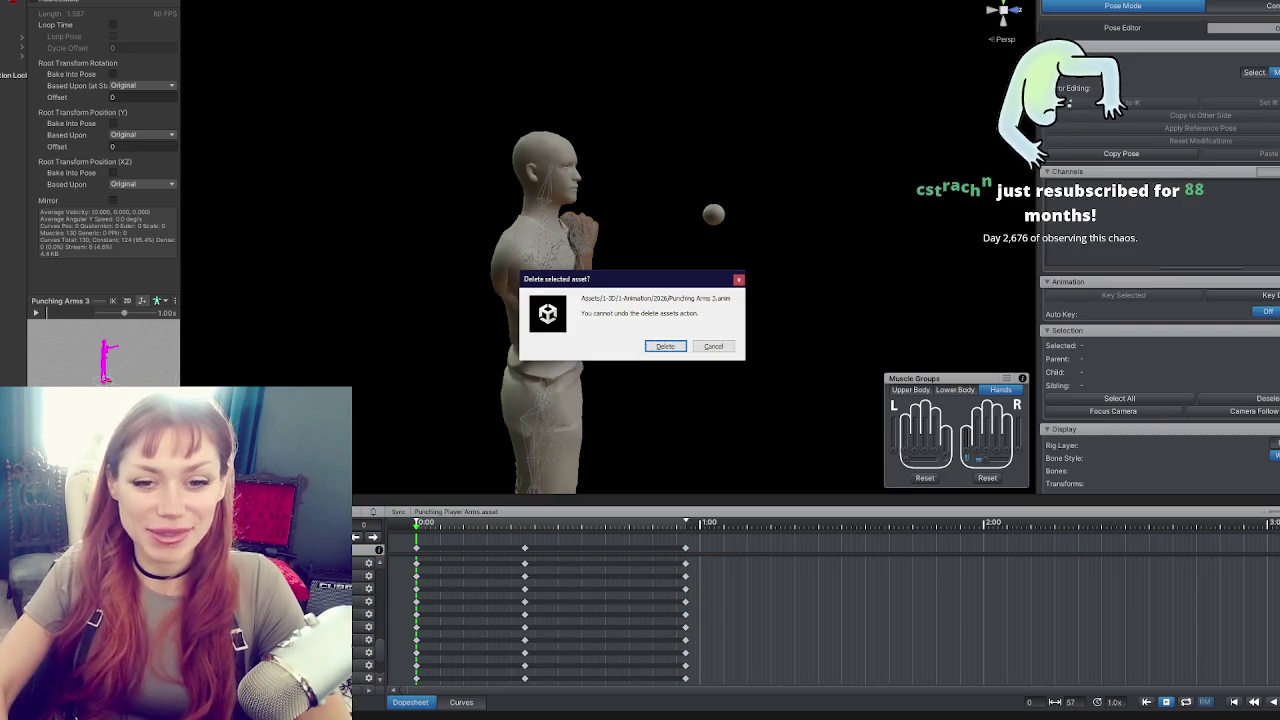
# Confirm deleting Punching Arms 3.anim and shift the final keyframes earlier to about frame 53.
pyautogui.press('Return')
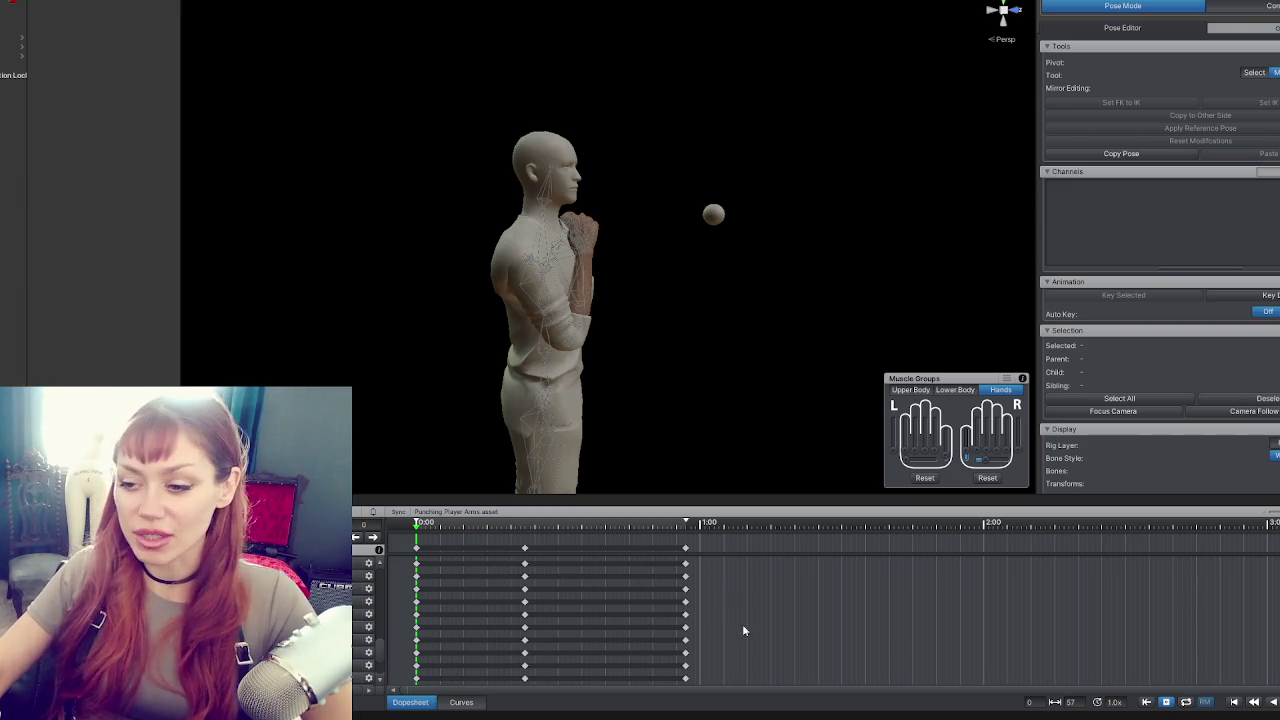
pyautogui.moveTo(686, 548); pyautogui.dragTo(667, 548)
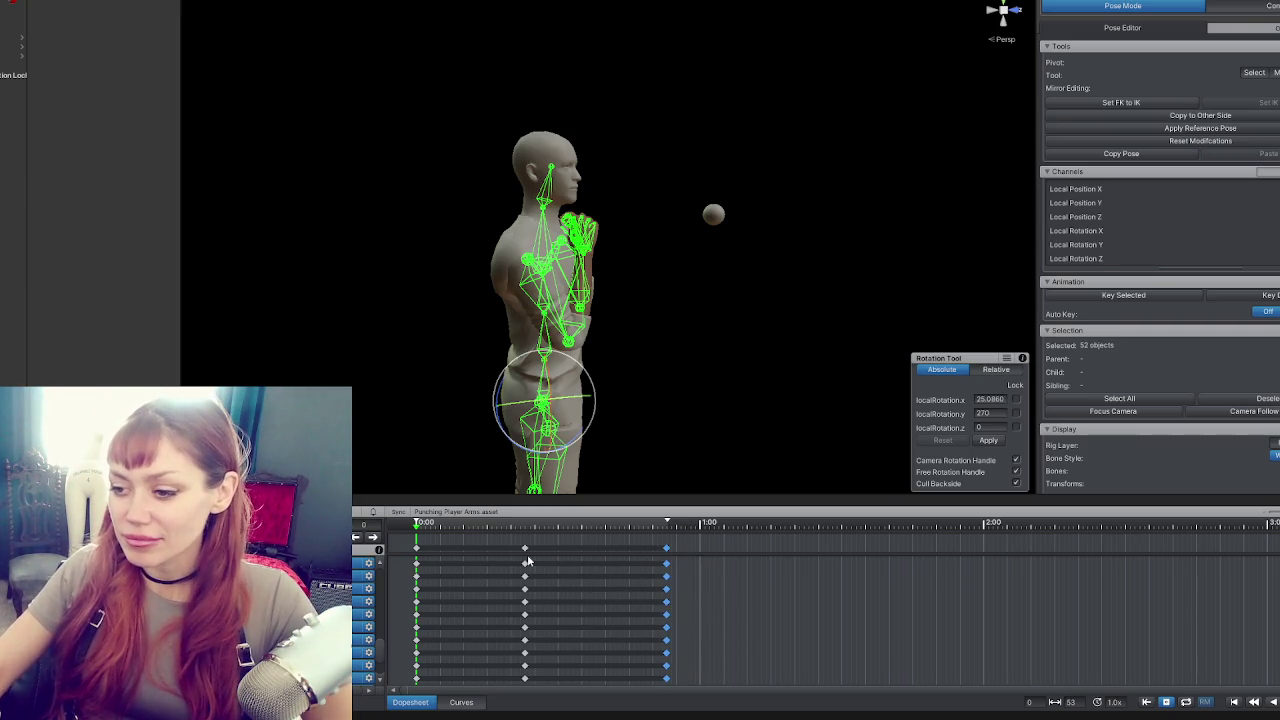
# Select the middle keyframe column of the punching-arms clip.
pyautogui.click(525, 550)
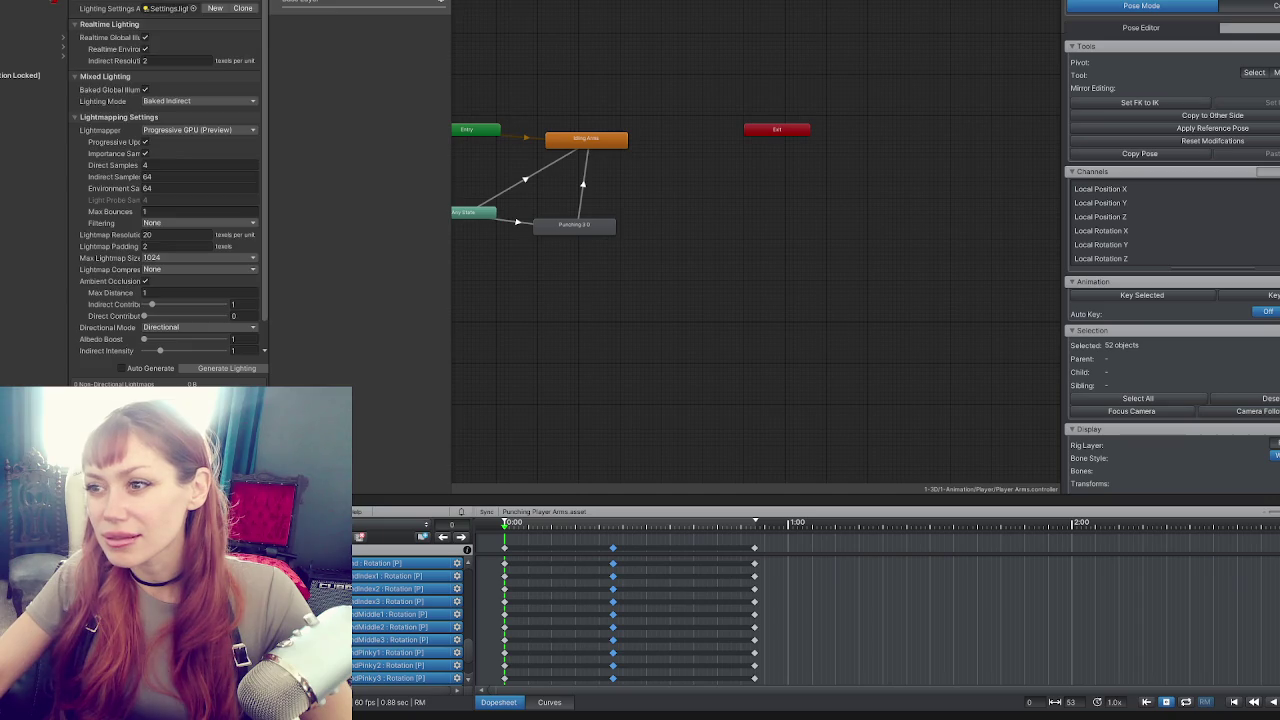
# Rearrange the Idling Arms, Punching 3.0 and Any State nodes in the Animator graph.
pyautogui.click(585, 236)
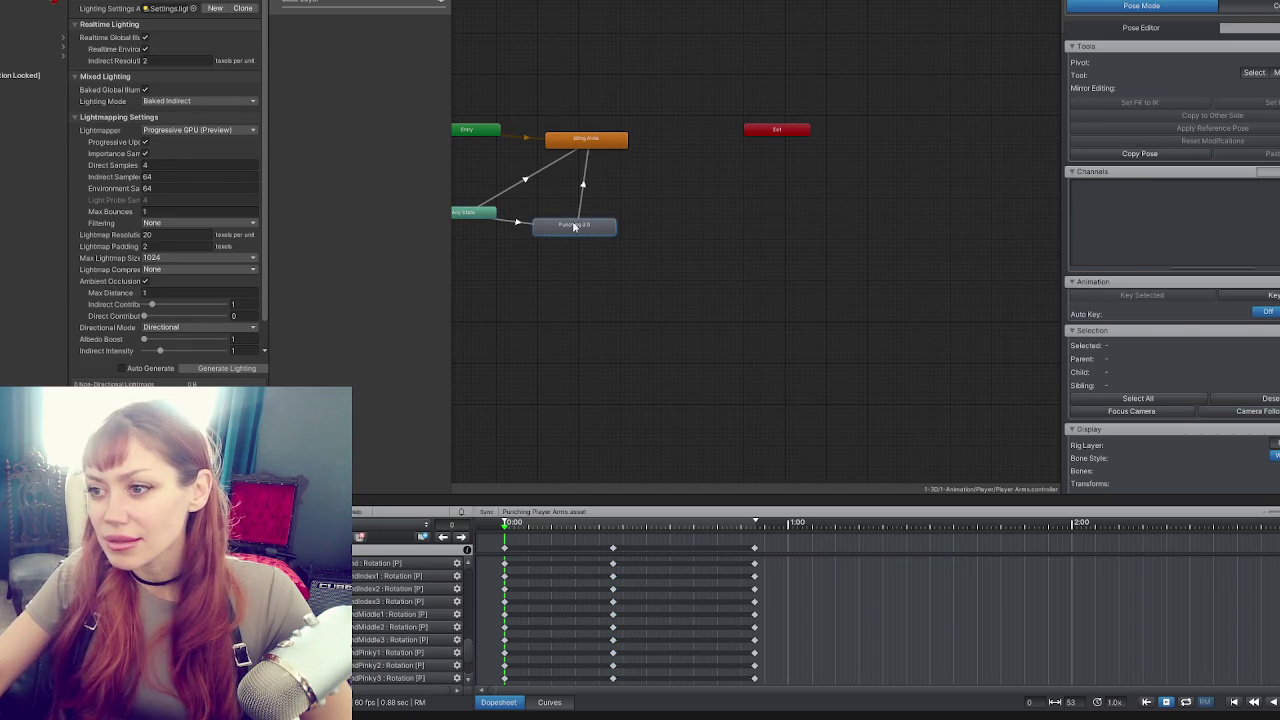
pyautogui.click(562, 160)
pyautogui.moveTo(586, 150); pyautogui.dragTo(571, 137)
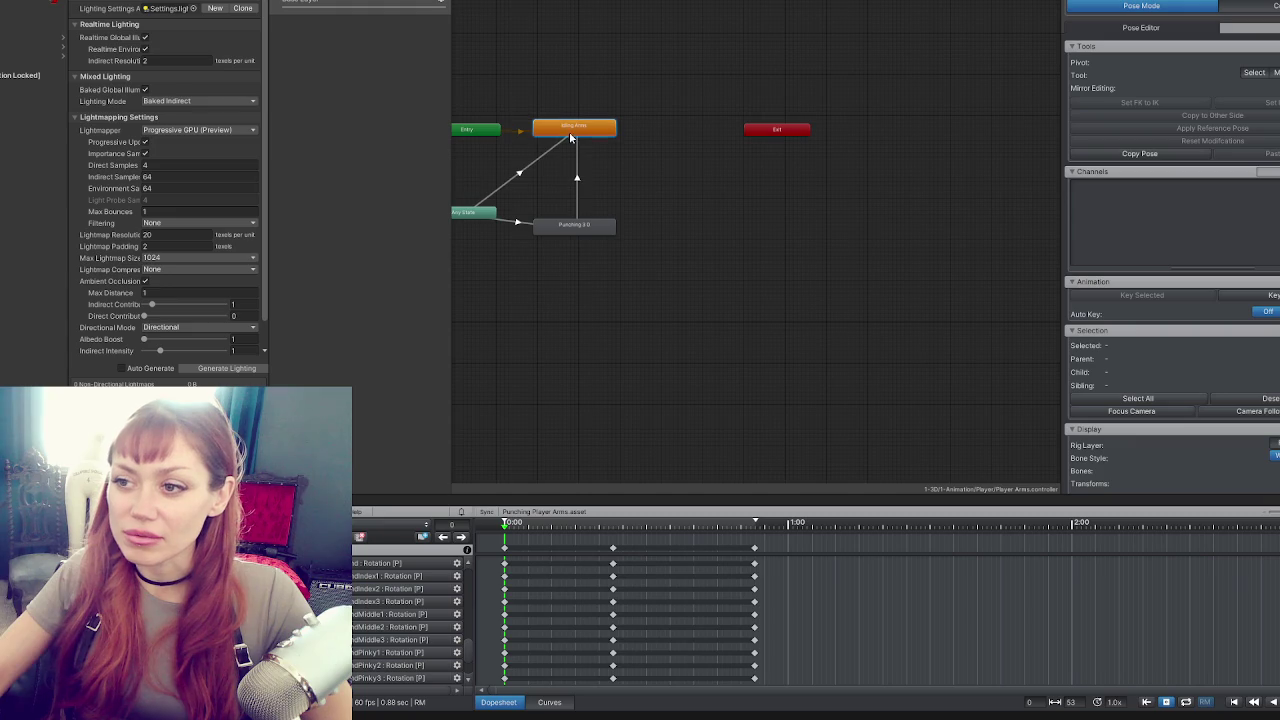
pyautogui.scroll(-1, 214, 240)
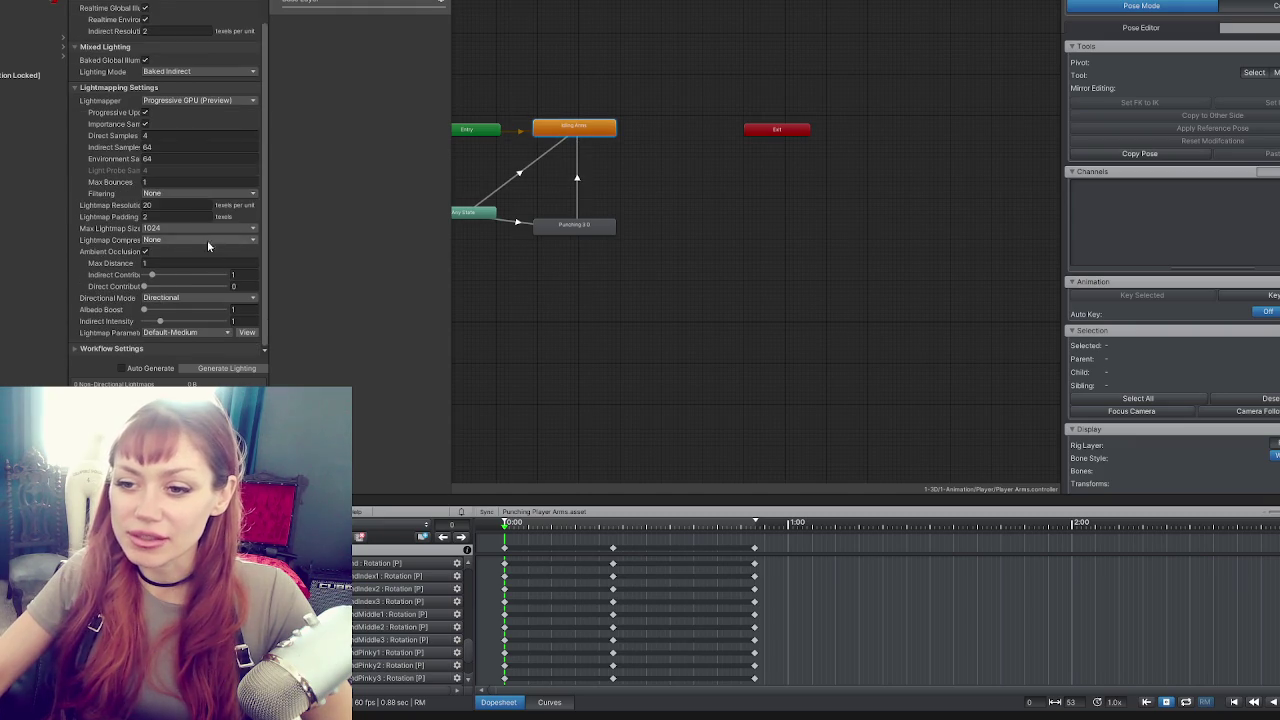
pyautogui.scroll(1, 214, 240)
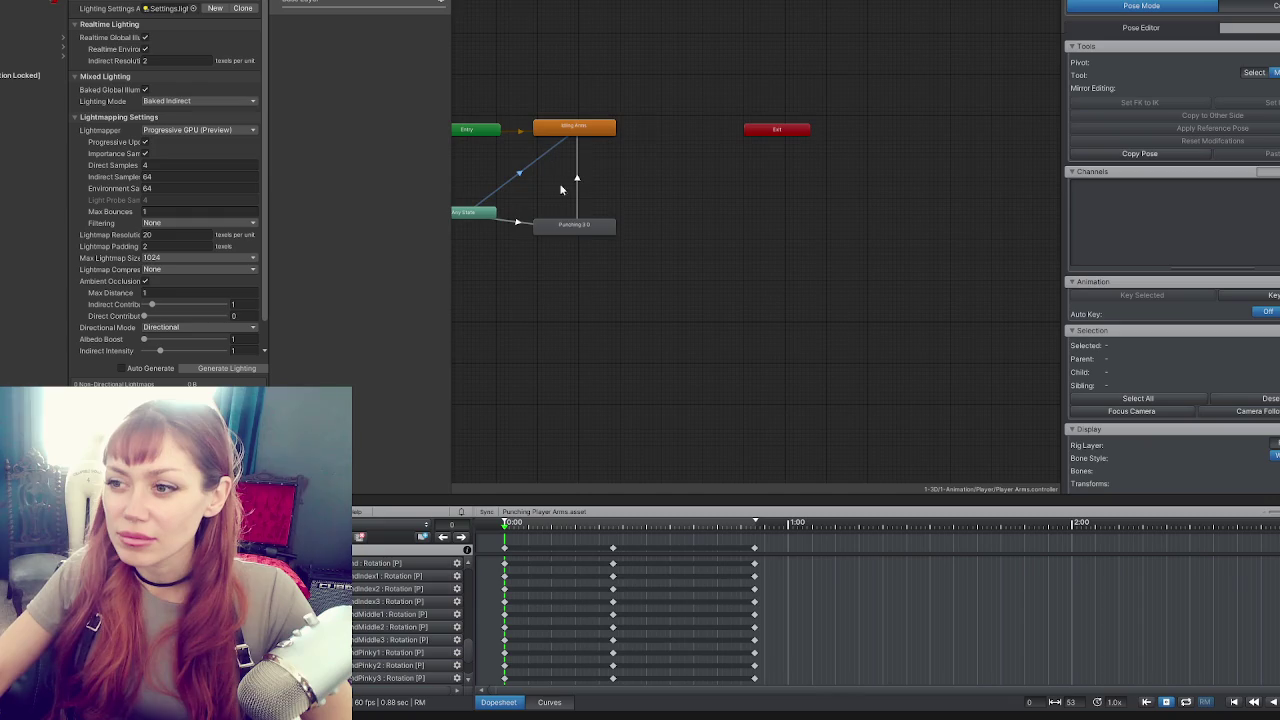
pyautogui.moveTo(563, 230); pyautogui.dragTo(564, 213)
pyautogui.moveTo(470, 218)
pyautogui.mouseDown()
pyautogui.moveTo(474, 172)
pyautogui.moveTo(495, 172)
pyautogui.mouseUp()
pyautogui.click(577, 145)
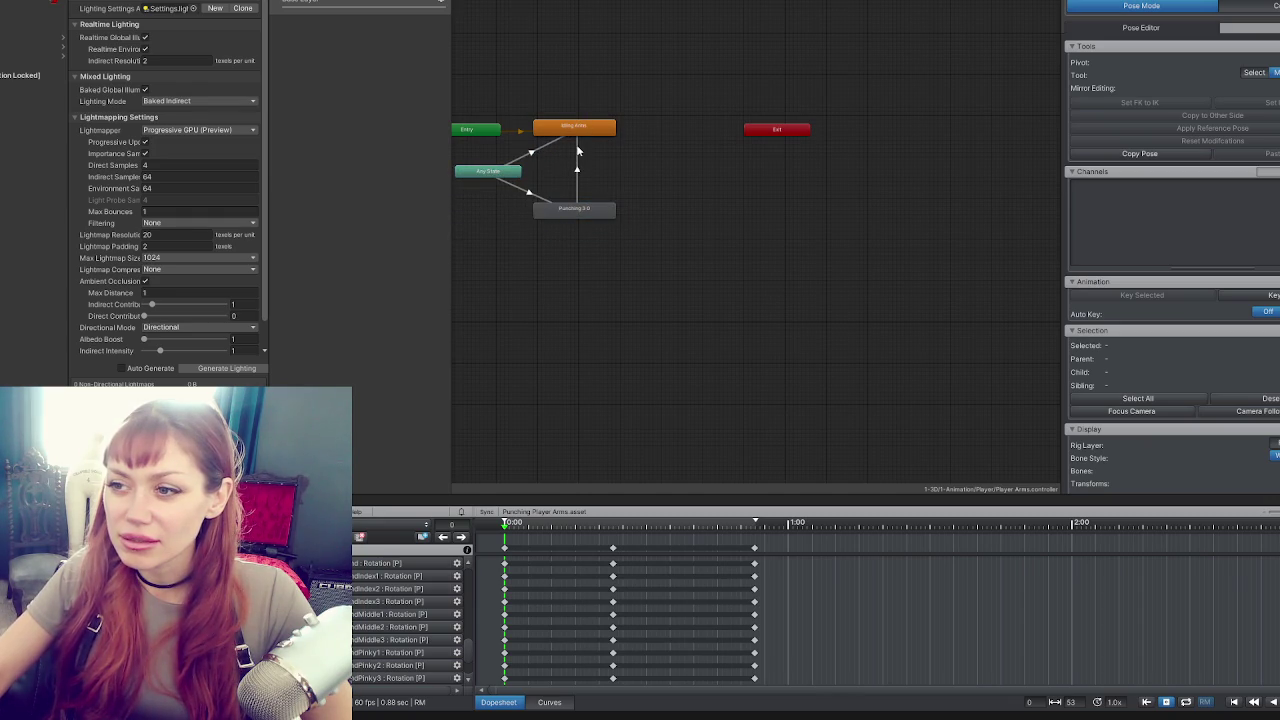
pyautogui.click(527, 194)
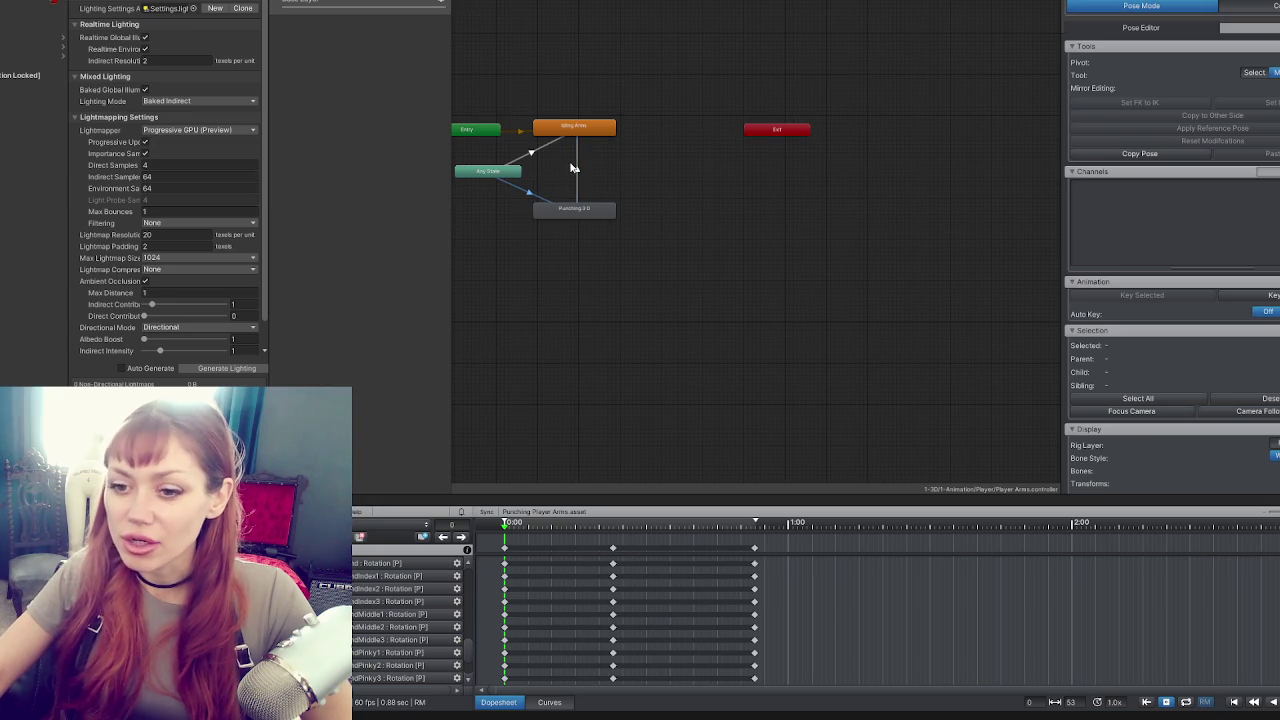
# Export the current clip and set Punching Arms 3 as the Punching 3.0 state's motion.
pyautogui.click(348, 511)
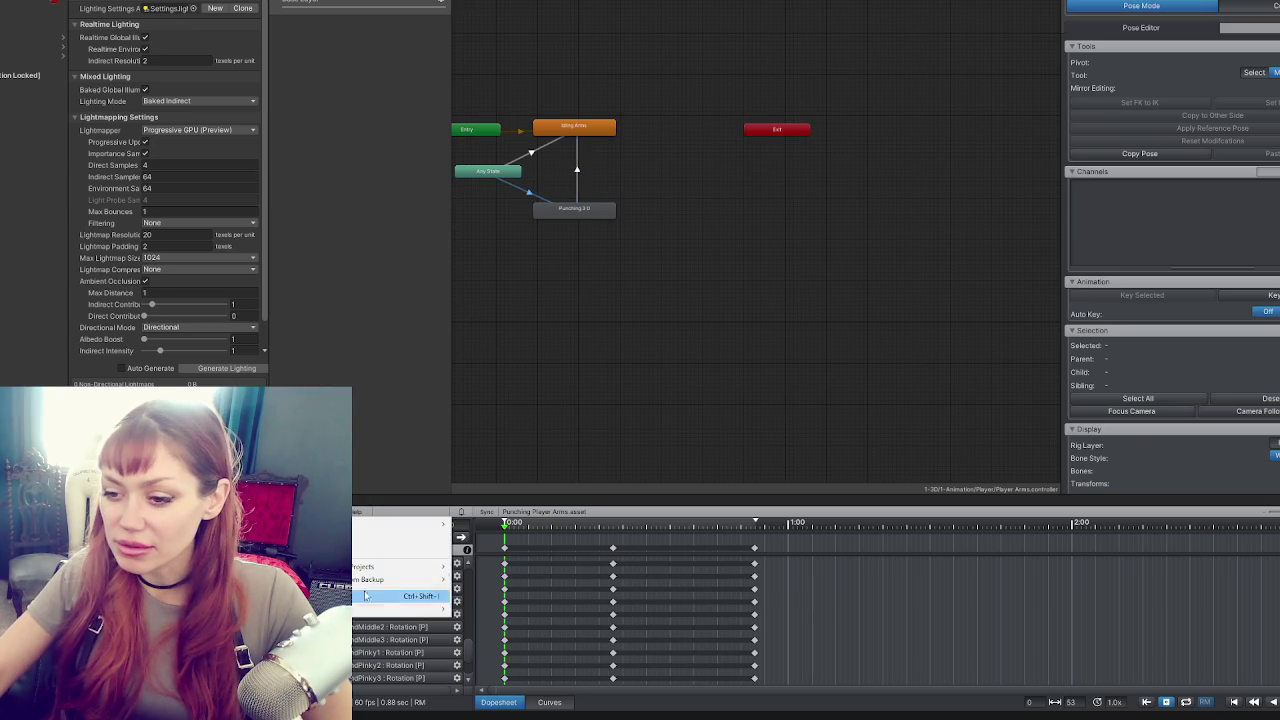
pyautogui.moveTo(369, 608)
pyautogui.click(487, 609)
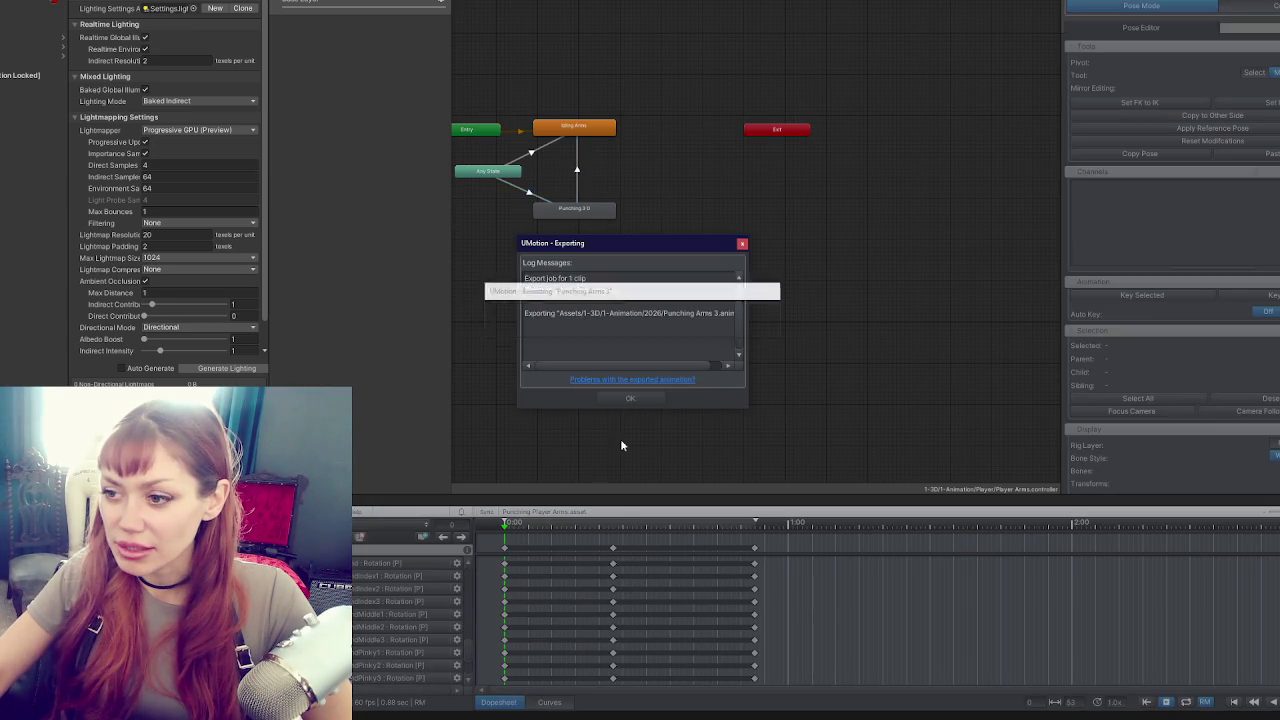
pyautogui.click(170, 3)
pyautogui.moveTo(157, 77); pyautogui.dragTo(185, 15)
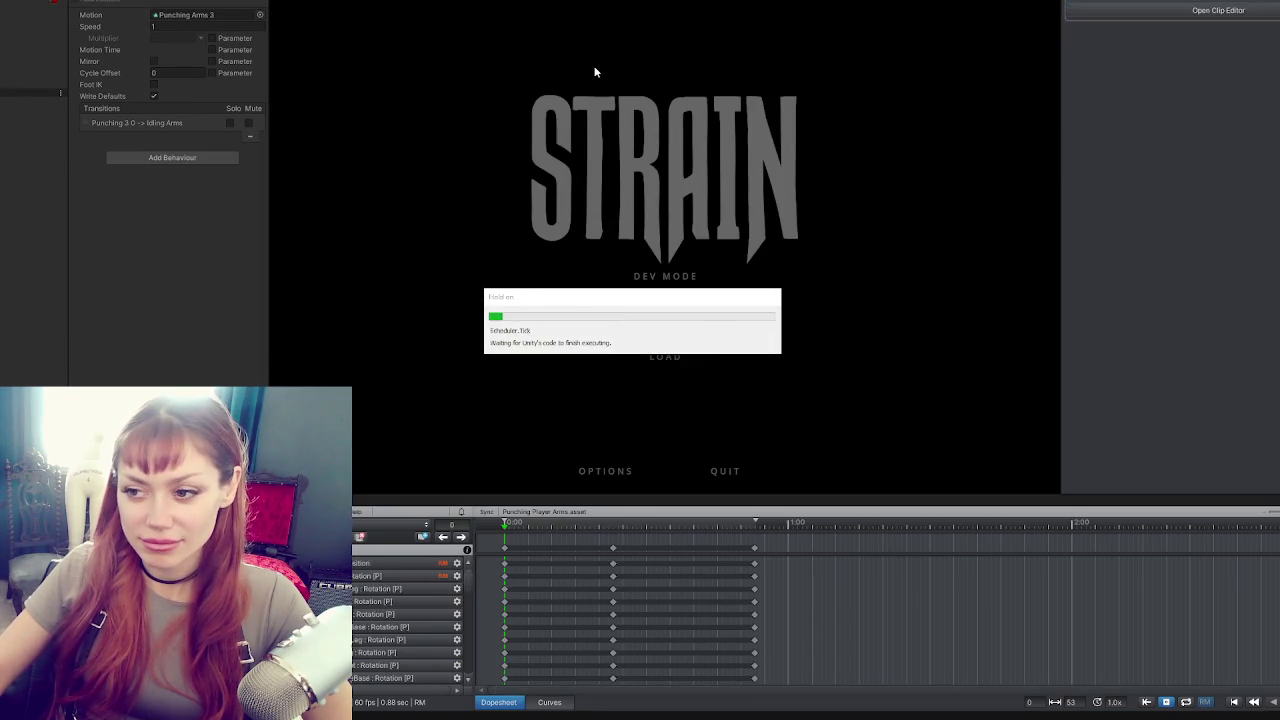
# Start DEV MODE, walk forward, throw fifteen test punches, then open the in-game menu.
pyautogui.click(656, 283)
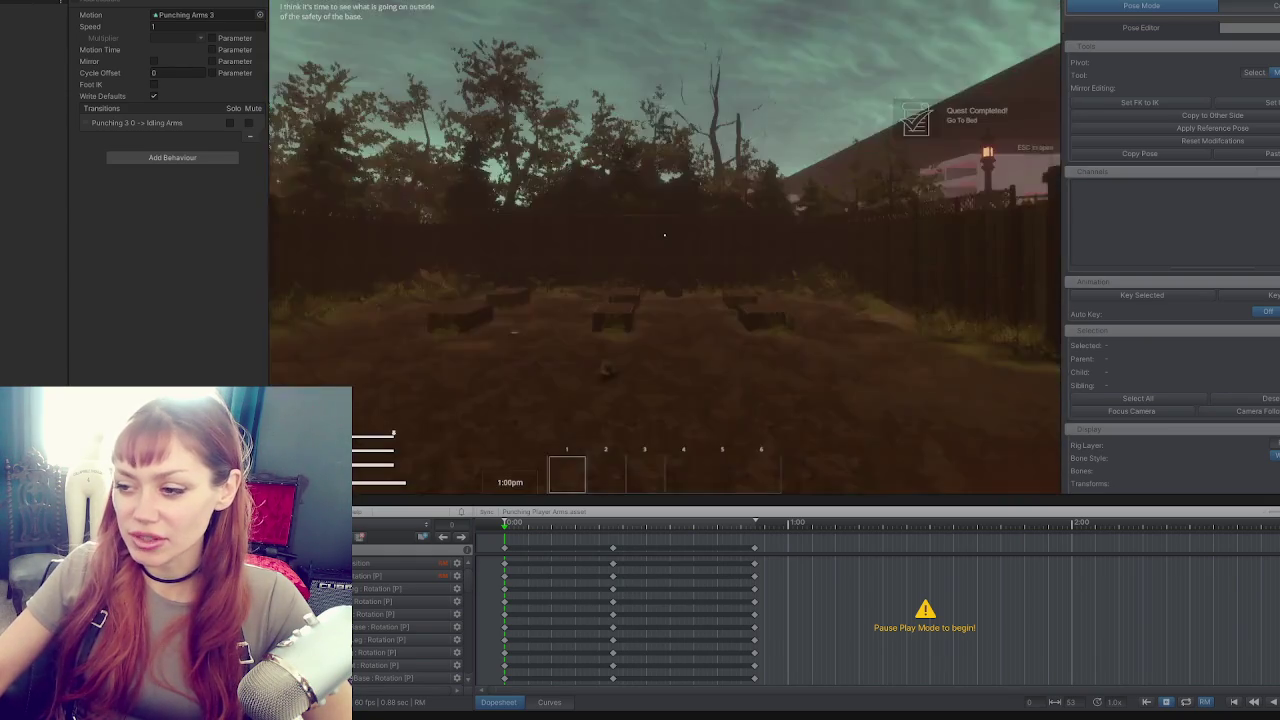
pyautogui.press('w')
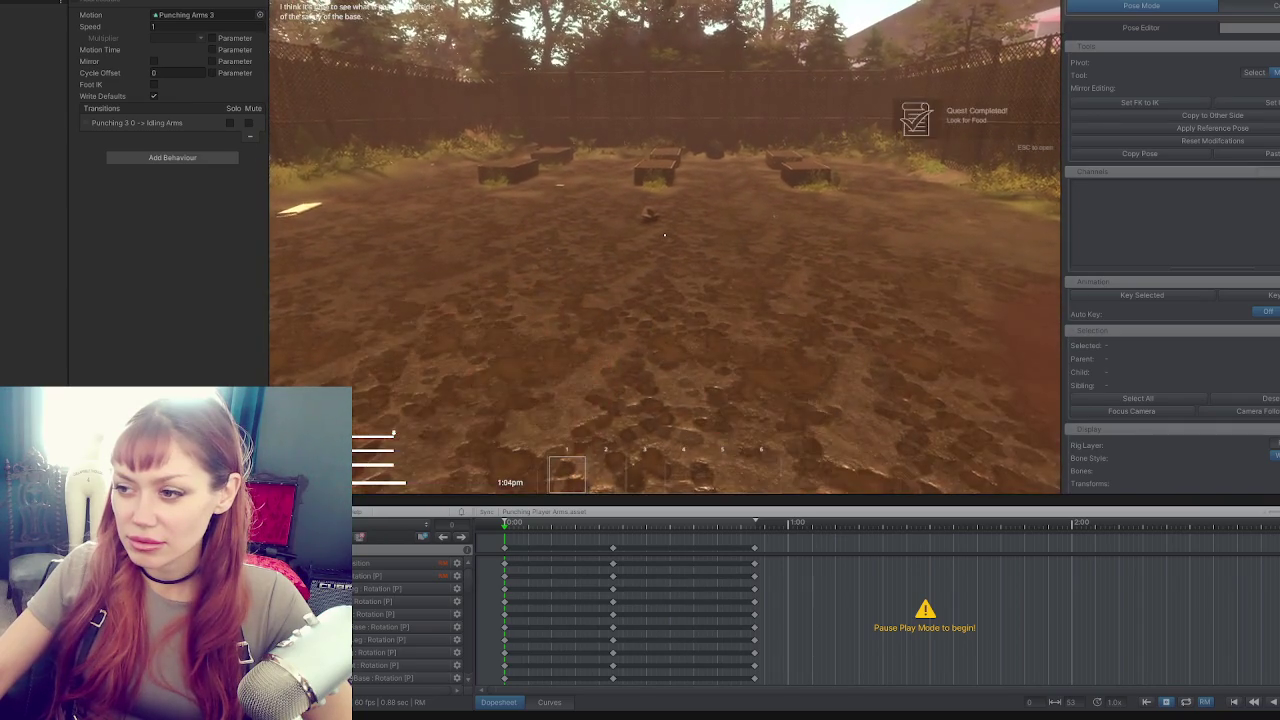
pyautogui.click(664, 235)
pyautogui.click(664, 235)
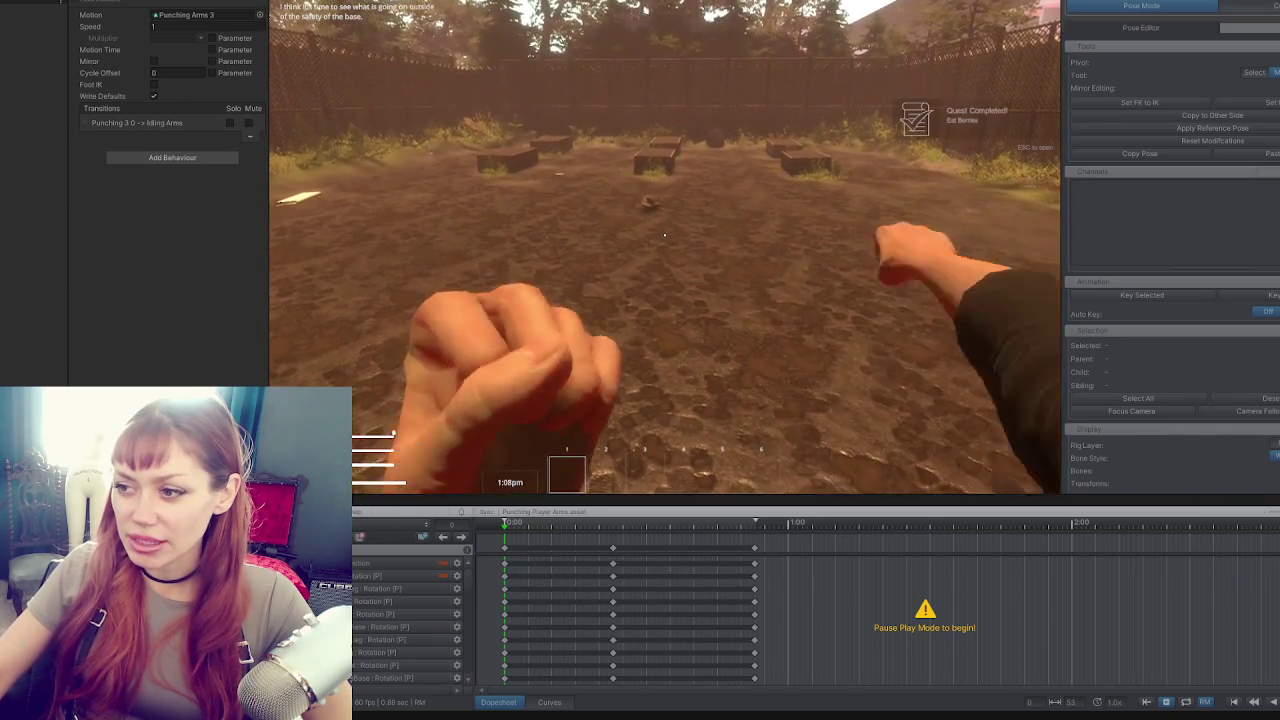
pyautogui.click(664, 235)
pyautogui.click(664, 235)
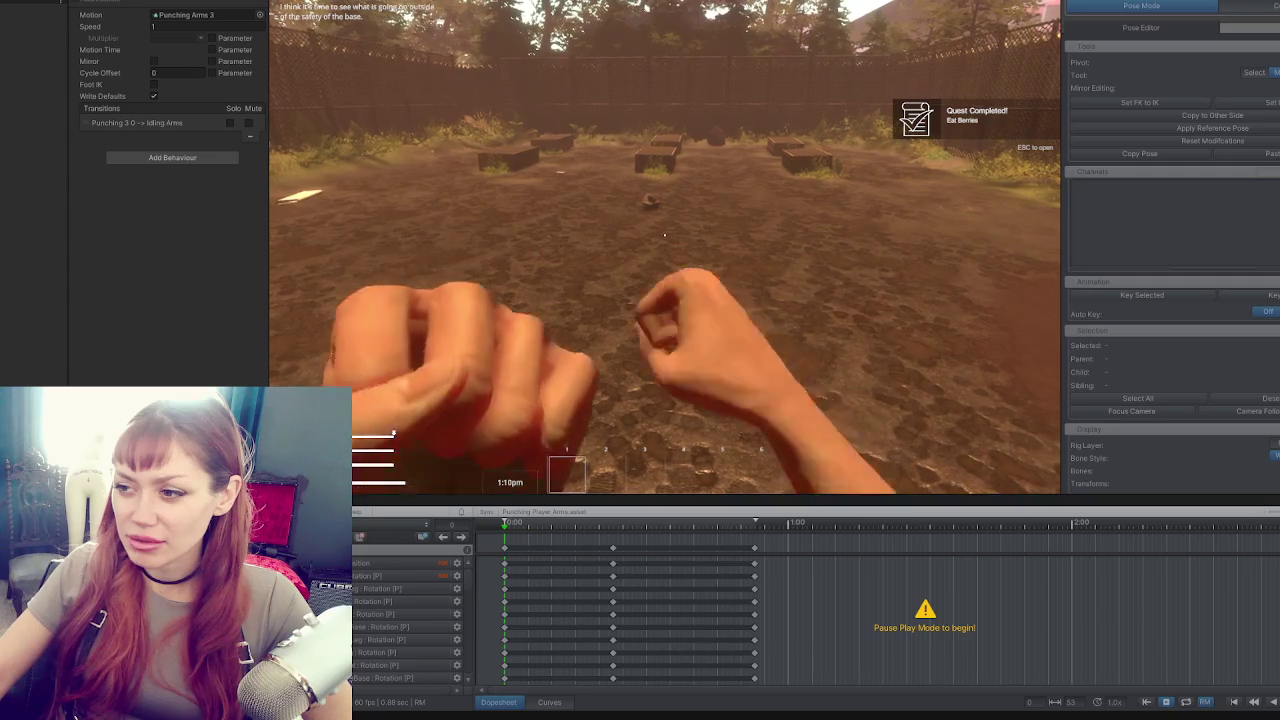
pyautogui.click(664, 235)
pyautogui.click(664, 235)
pyautogui.click(664, 235)
pyautogui.click(664, 235)
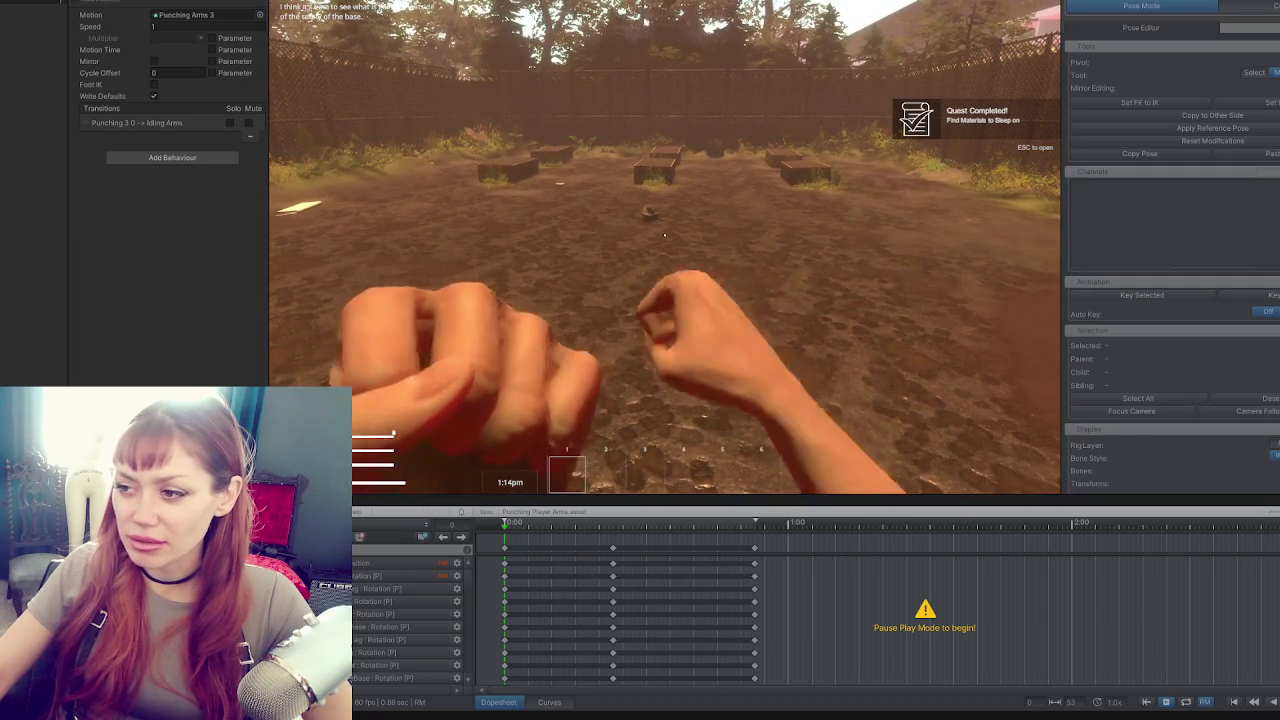
pyautogui.click(664, 235)
pyautogui.click(664, 235)
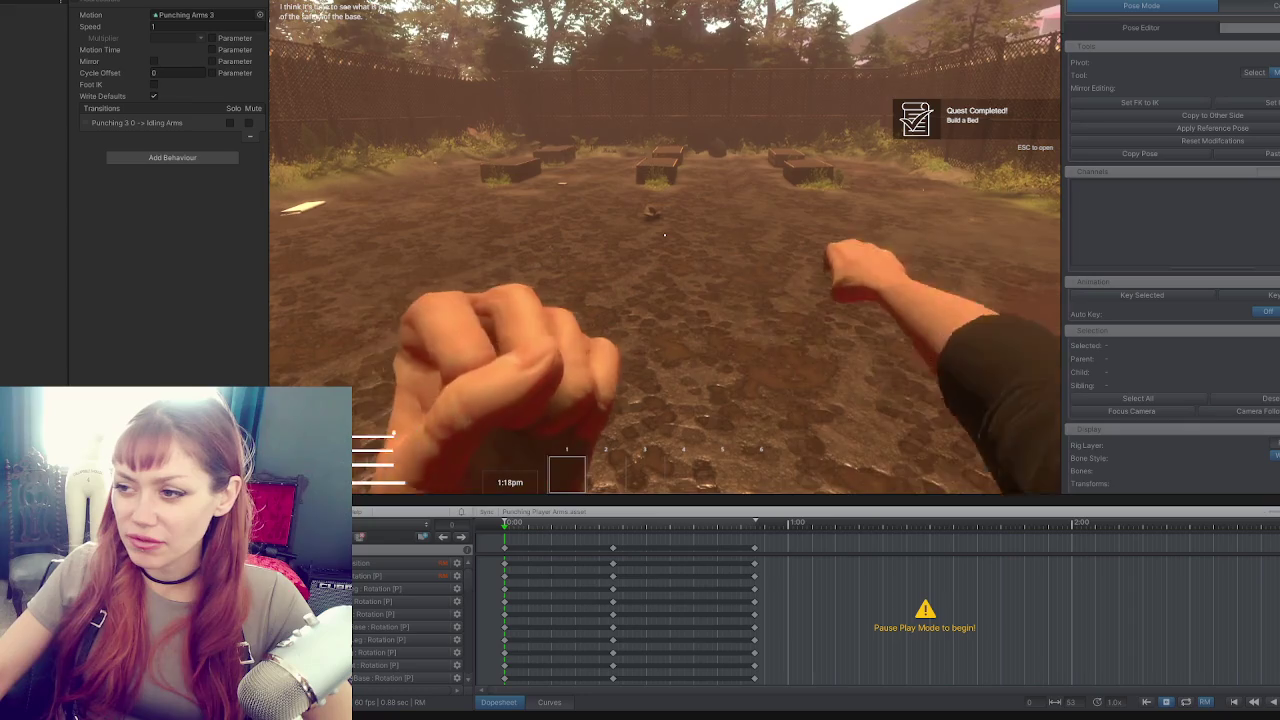
pyautogui.click(664, 235)
pyautogui.click(664, 235)
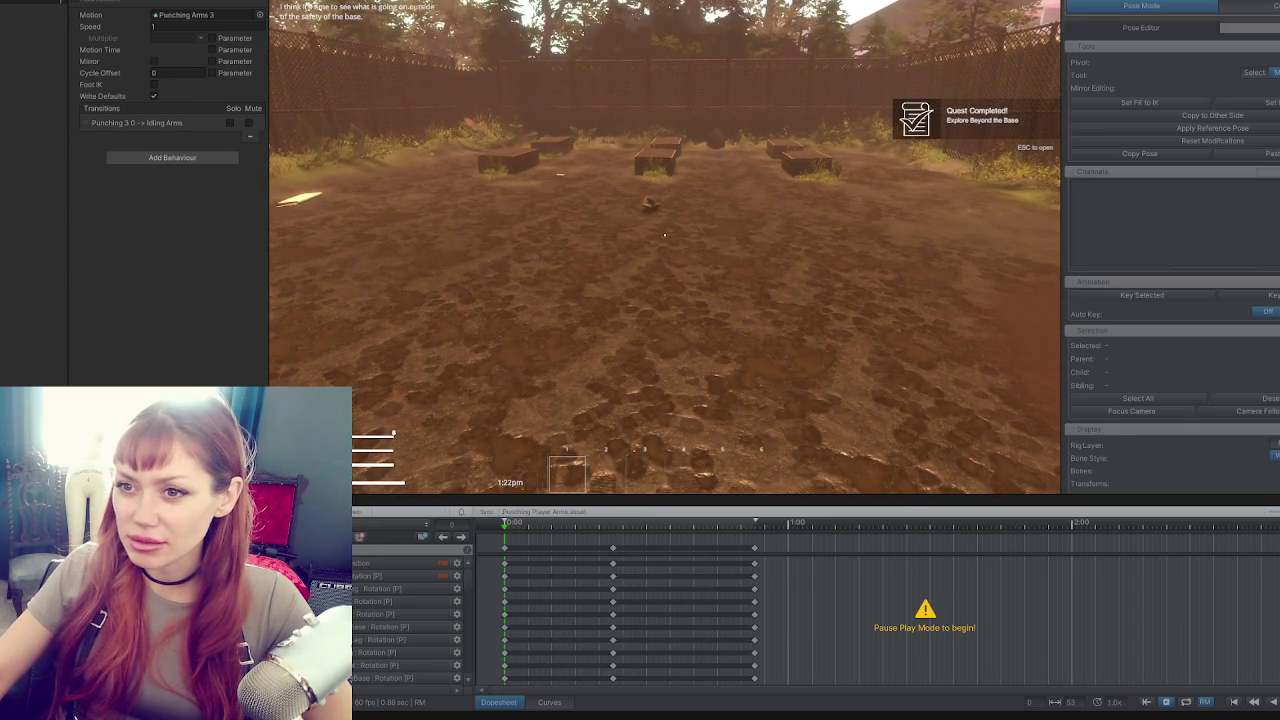
pyautogui.click(664, 235)
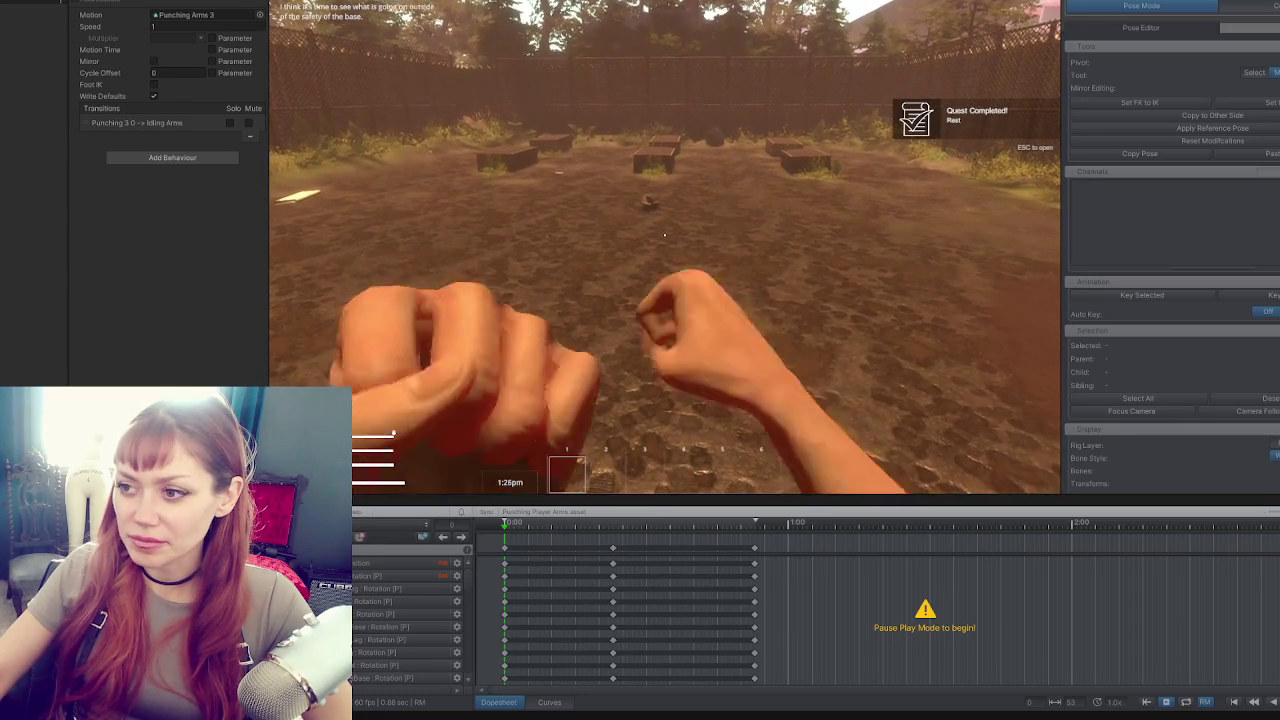
pyautogui.click(664, 235)
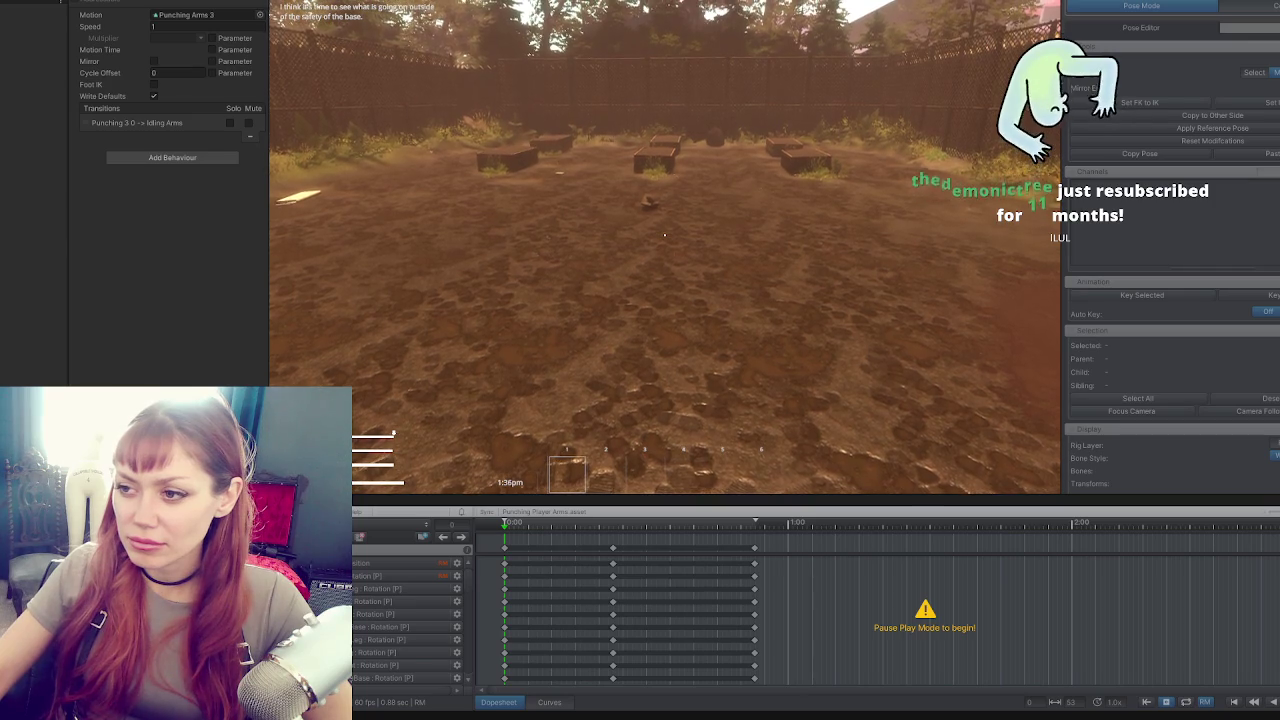
pyautogui.click(664, 235)
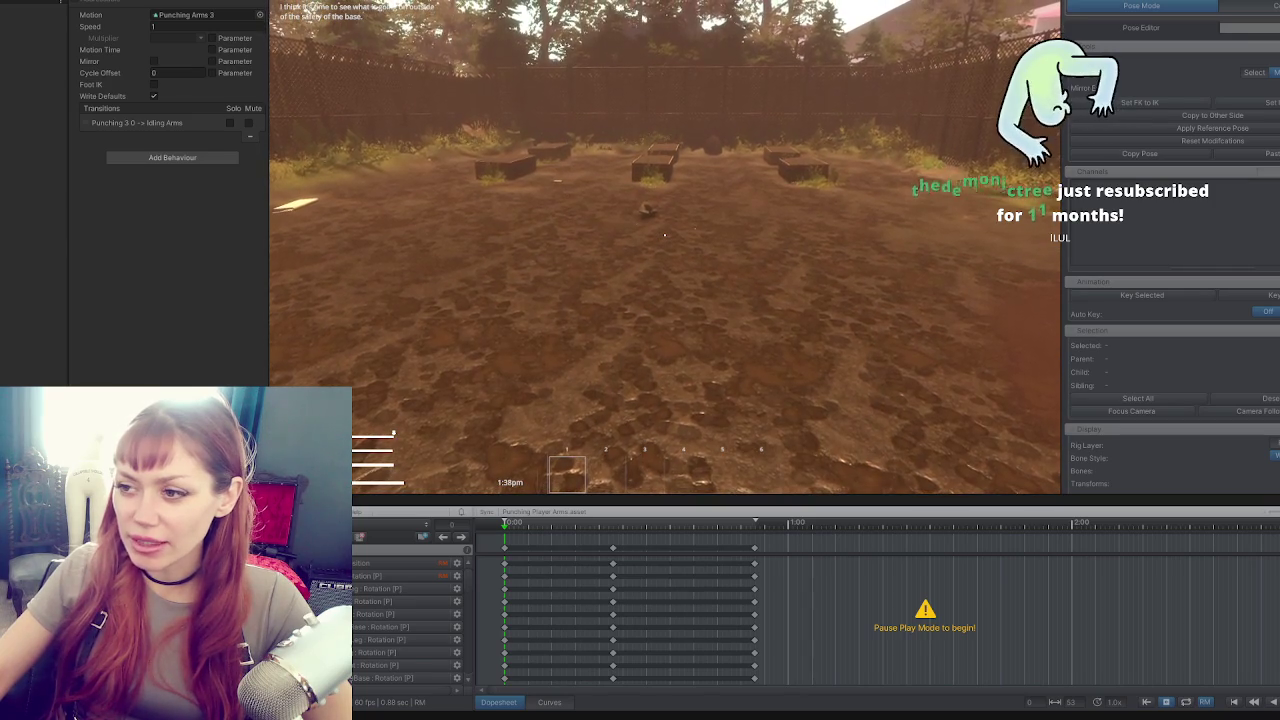
pyautogui.press('Escape')
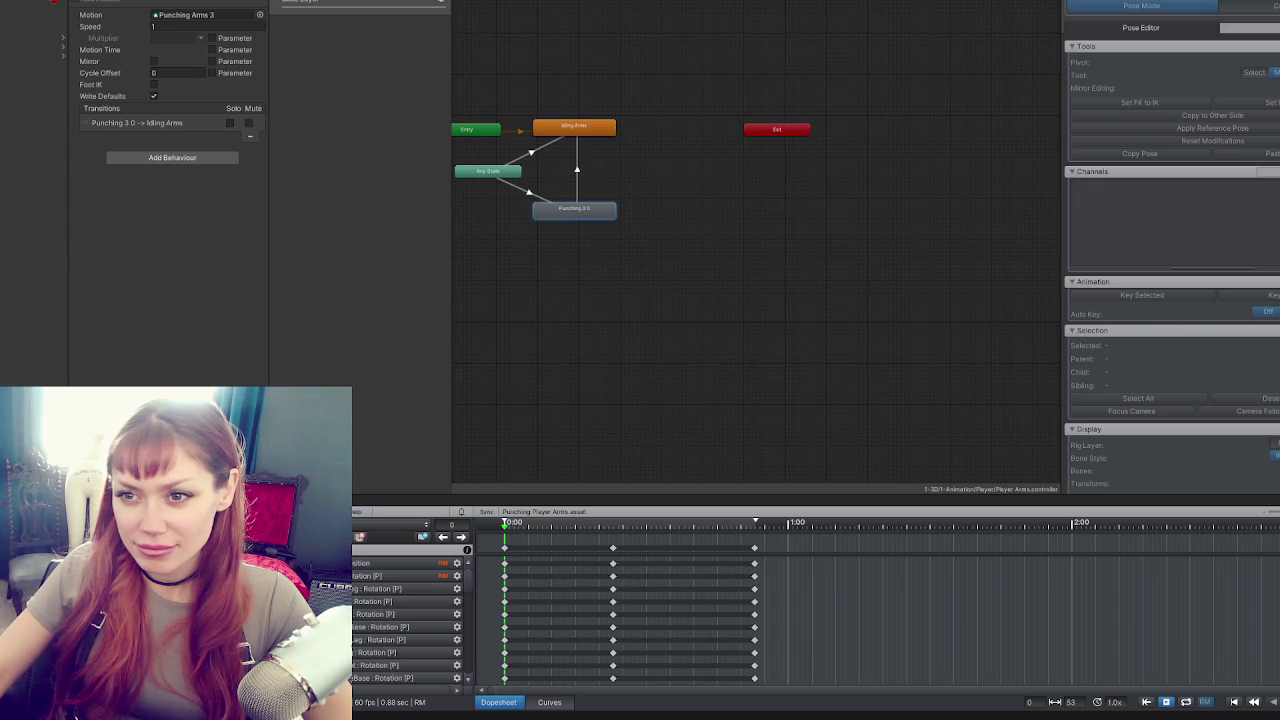
# Save the modified scene changes and select the camera in the newly loaded scene.
pyautogui.hotkey('ctrl', 'n')
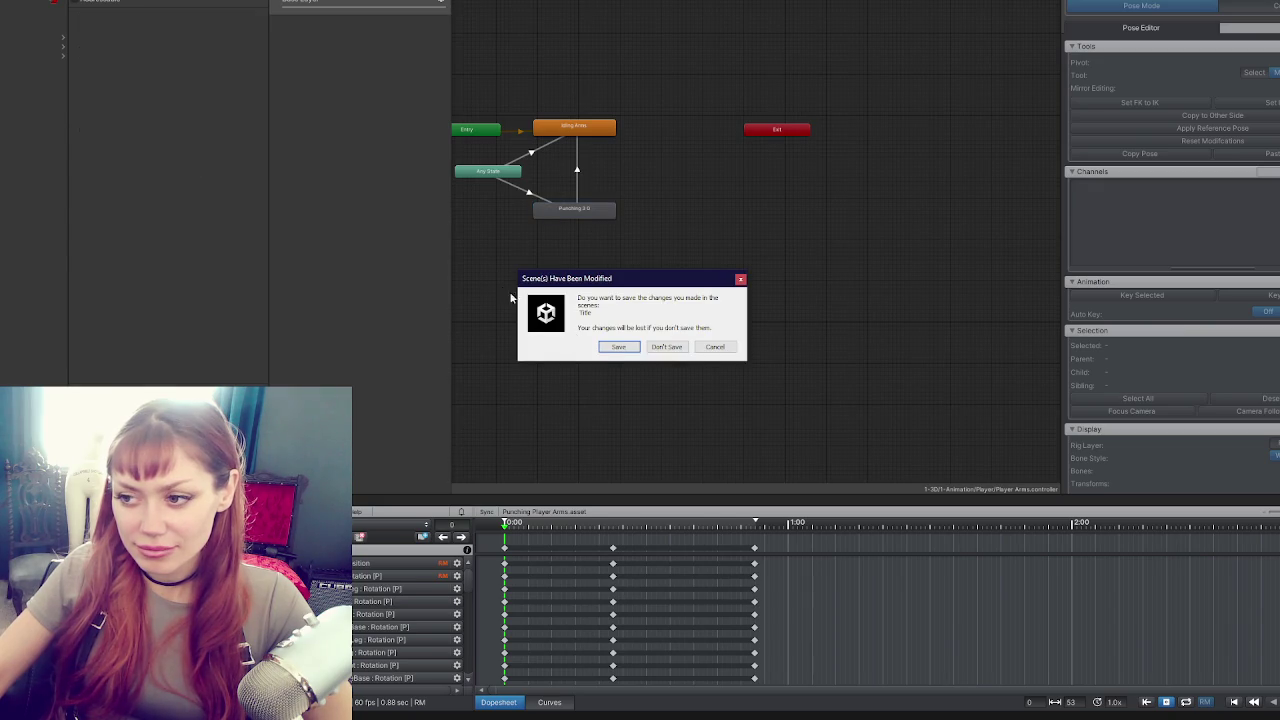
pyautogui.click(605, 348)
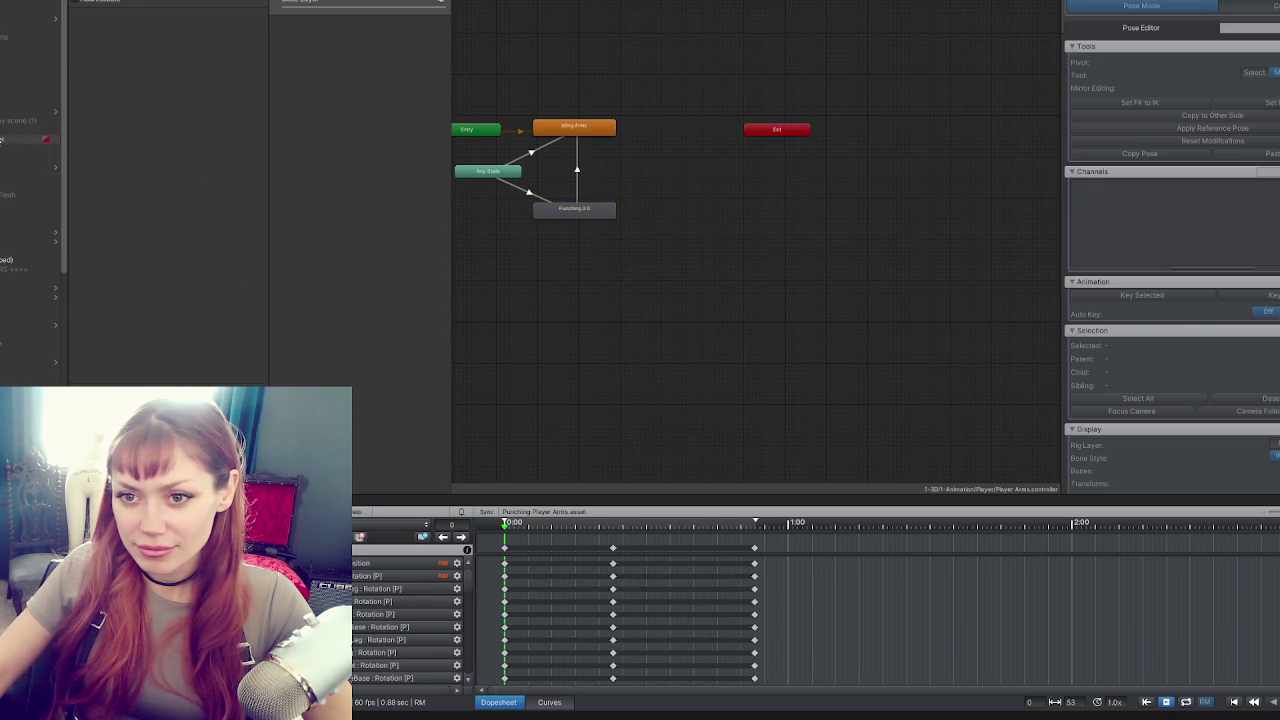
pyautogui.click(37, 150)
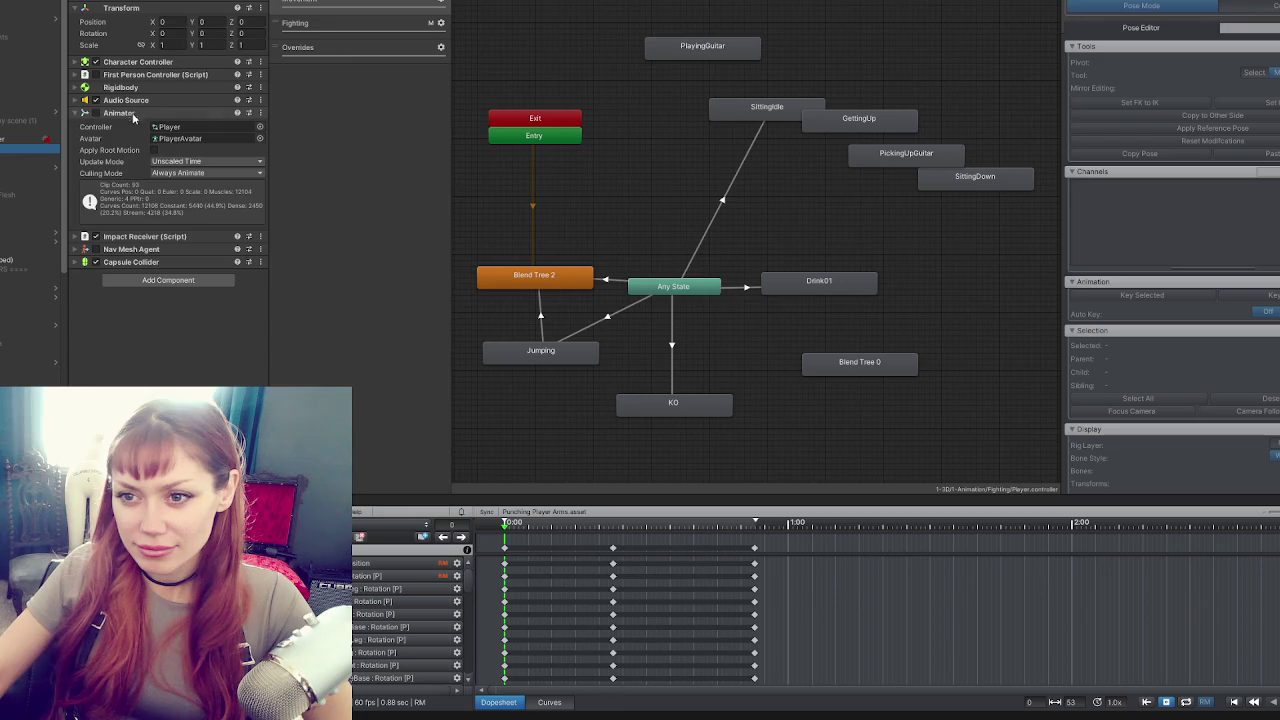
# Inspect the Player's First Person Controller, Character Controller and Rigidbody components.
pyautogui.click(136, 114)
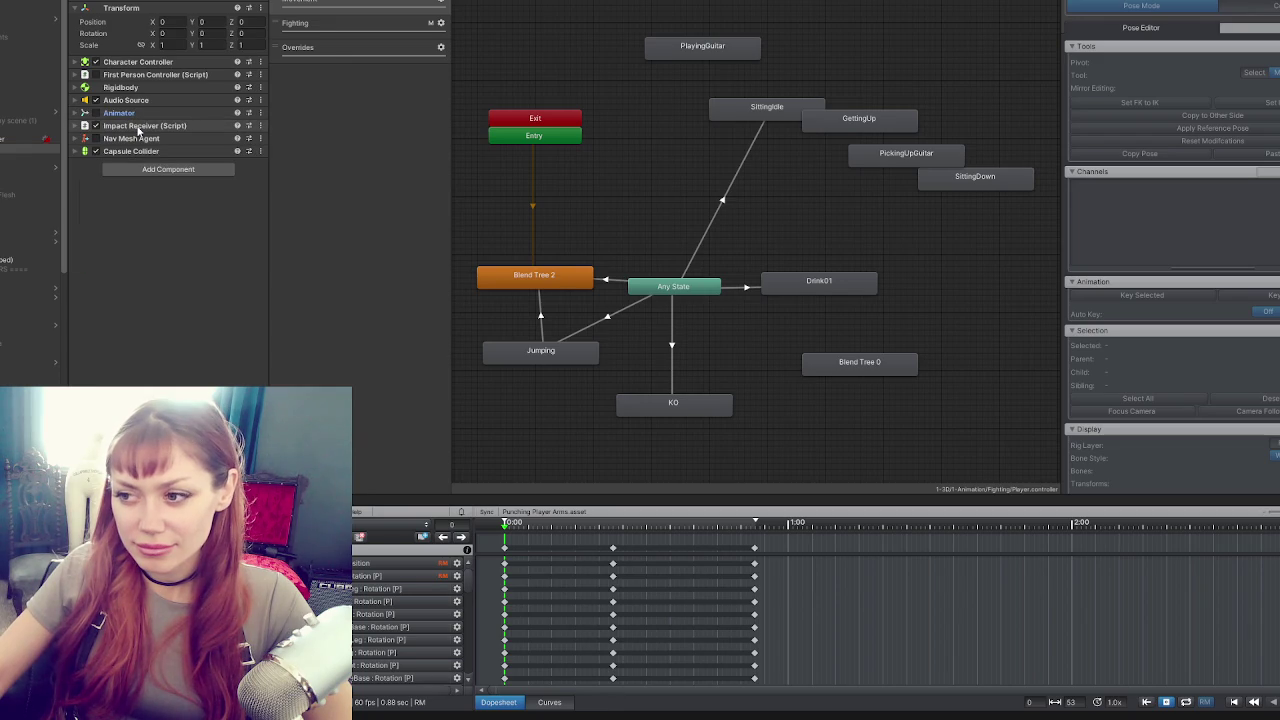
pyautogui.click(140, 75)
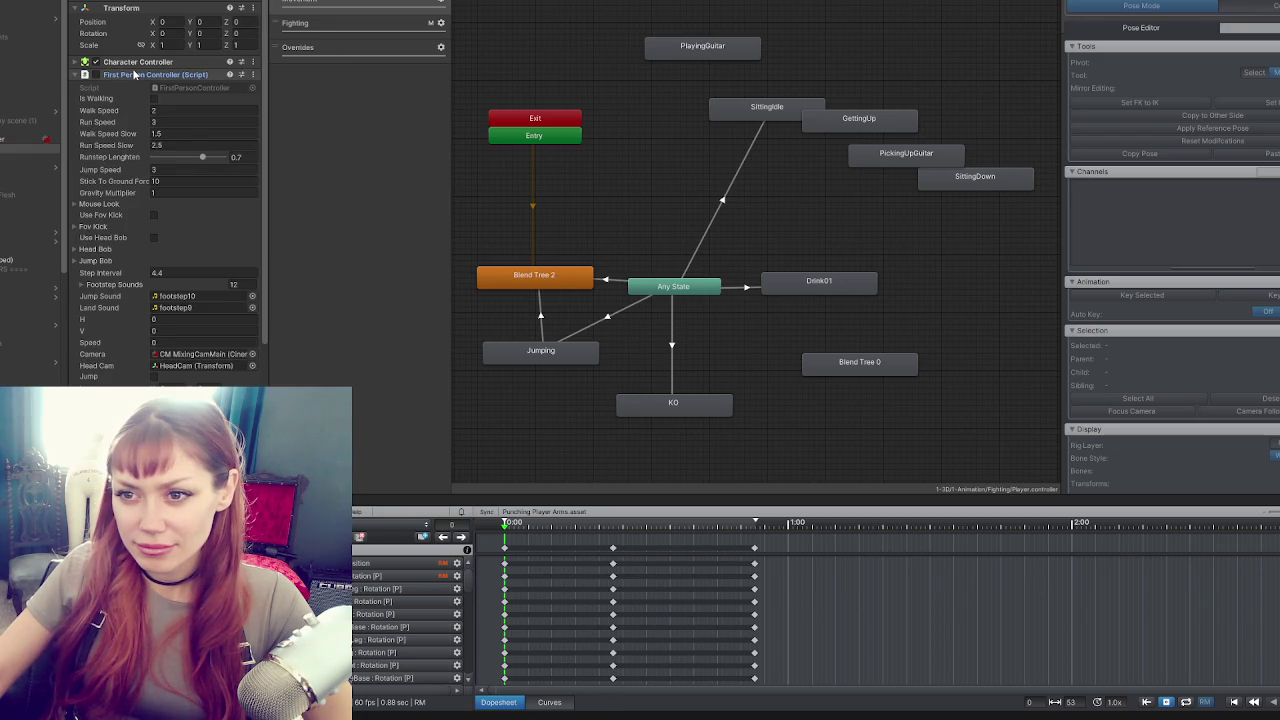
pyautogui.click(133, 62)
pyautogui.click(133, 62)
pyautogui.scroll(-2, 153, 167)
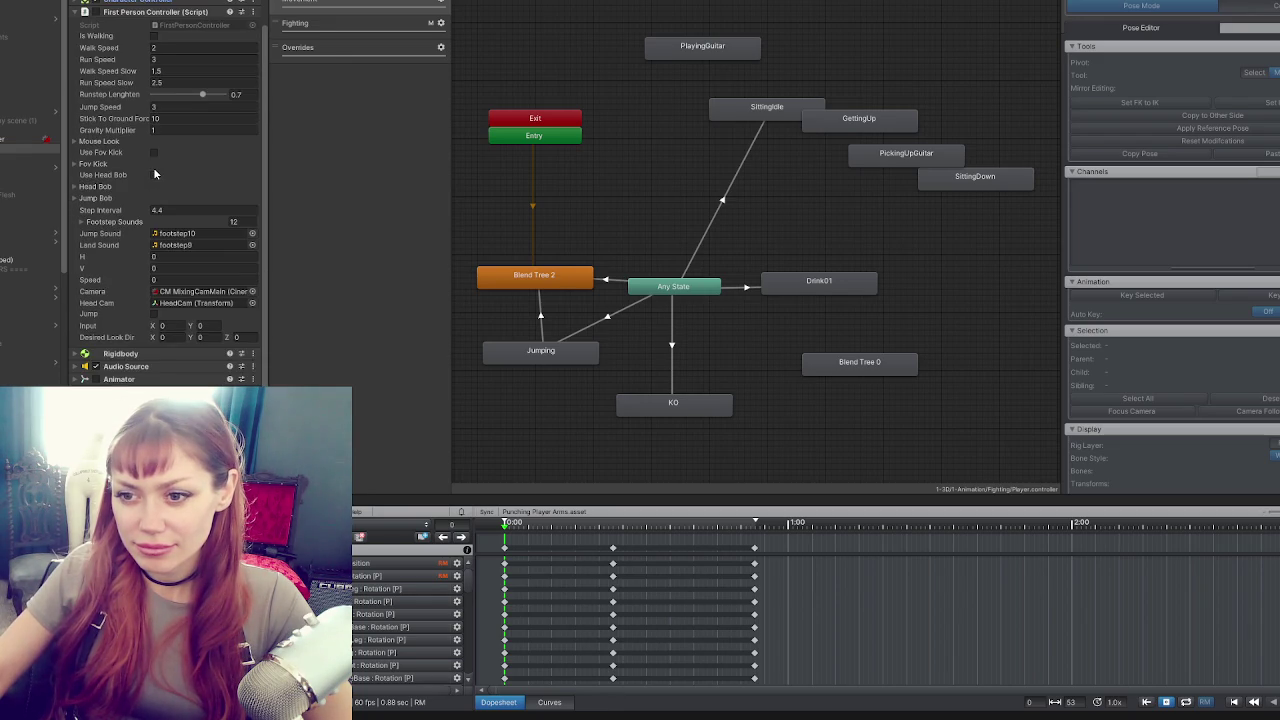
pyautogui.scroll(3, 149, 174)
pyautogui.click(140, 75)
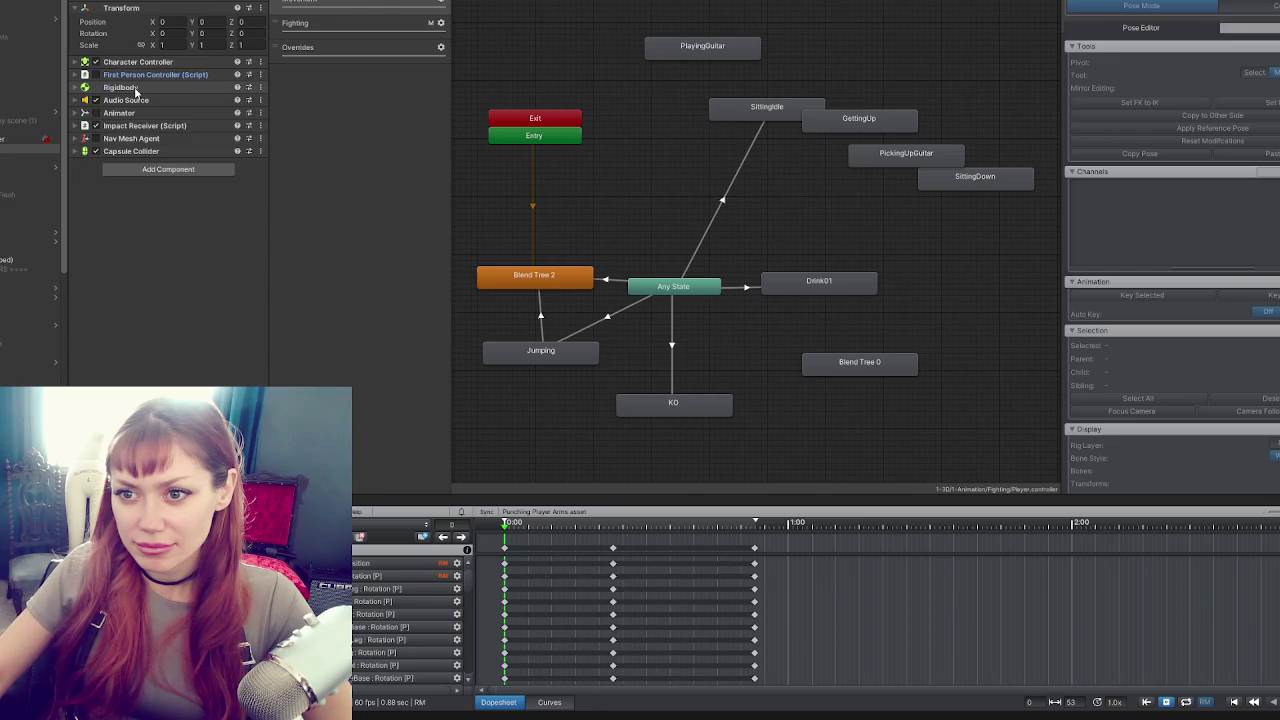
pyautogui.click(130, 88)
pyautogui.click(133, 88)
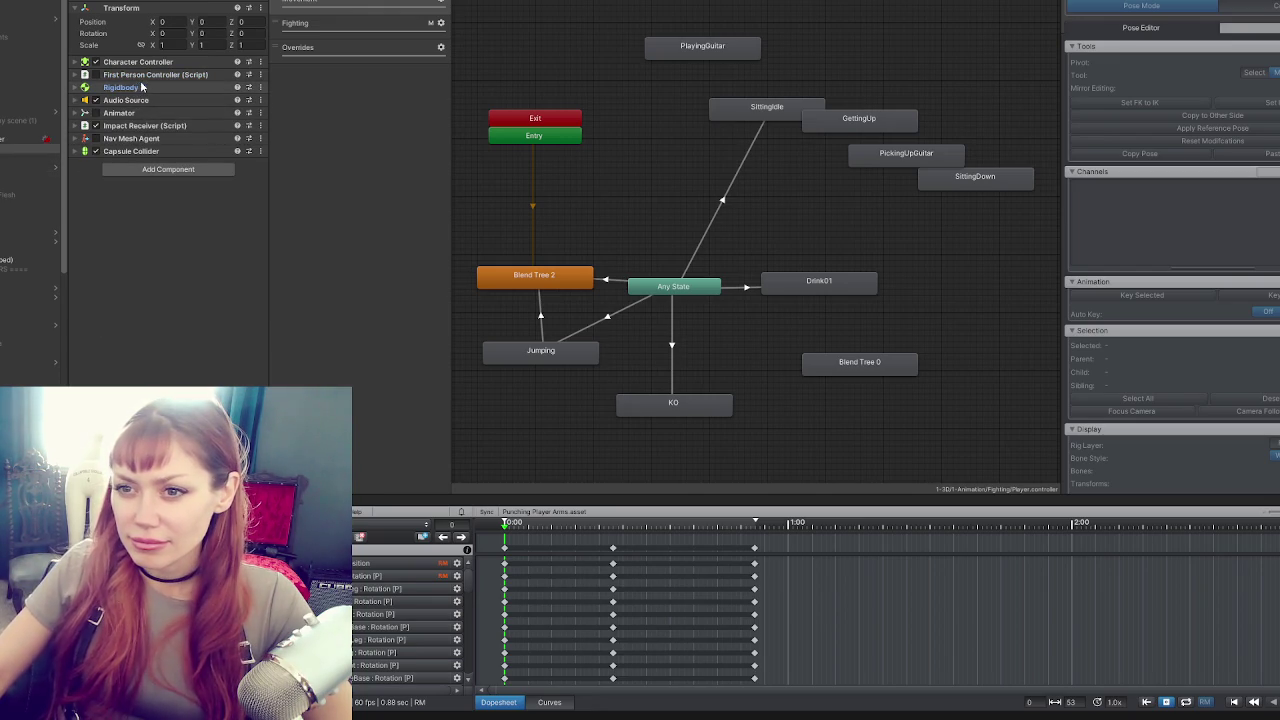
# Select Player-Arms and expand its Animator component.
pyautogui.click(30, 148)
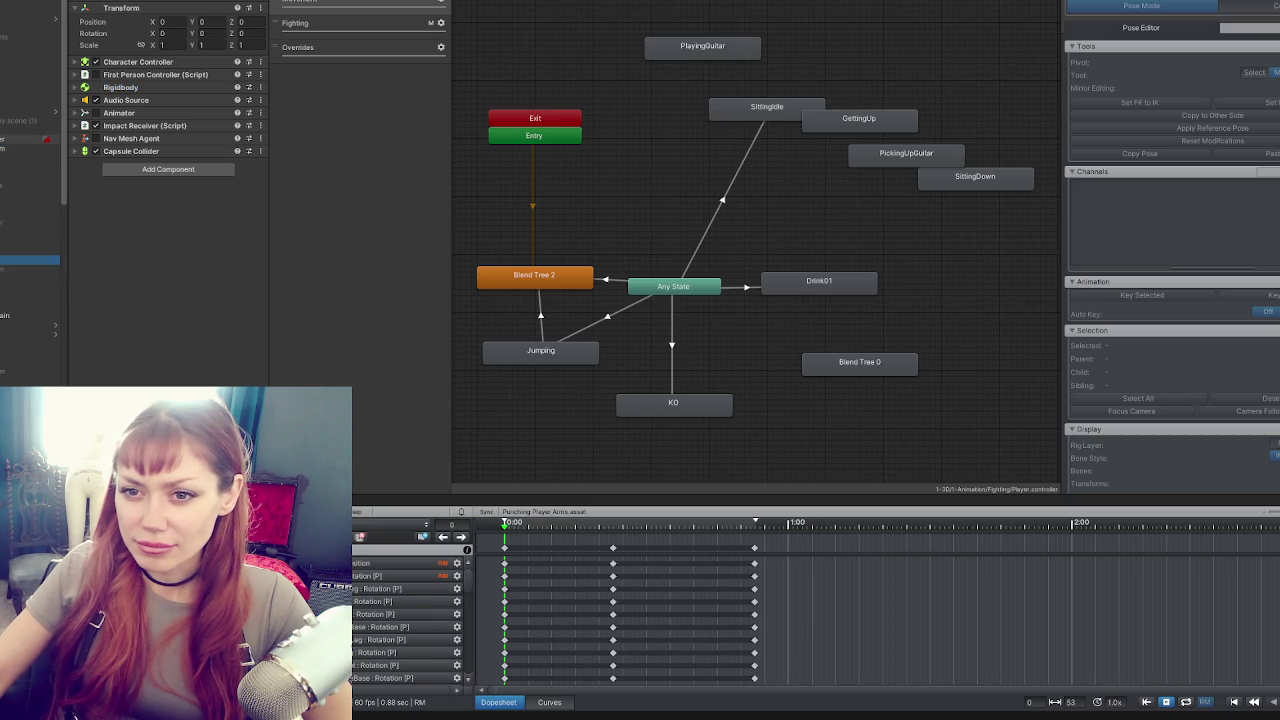
pyautogui.click(30, 250)
pyautogui.click(141, 94)
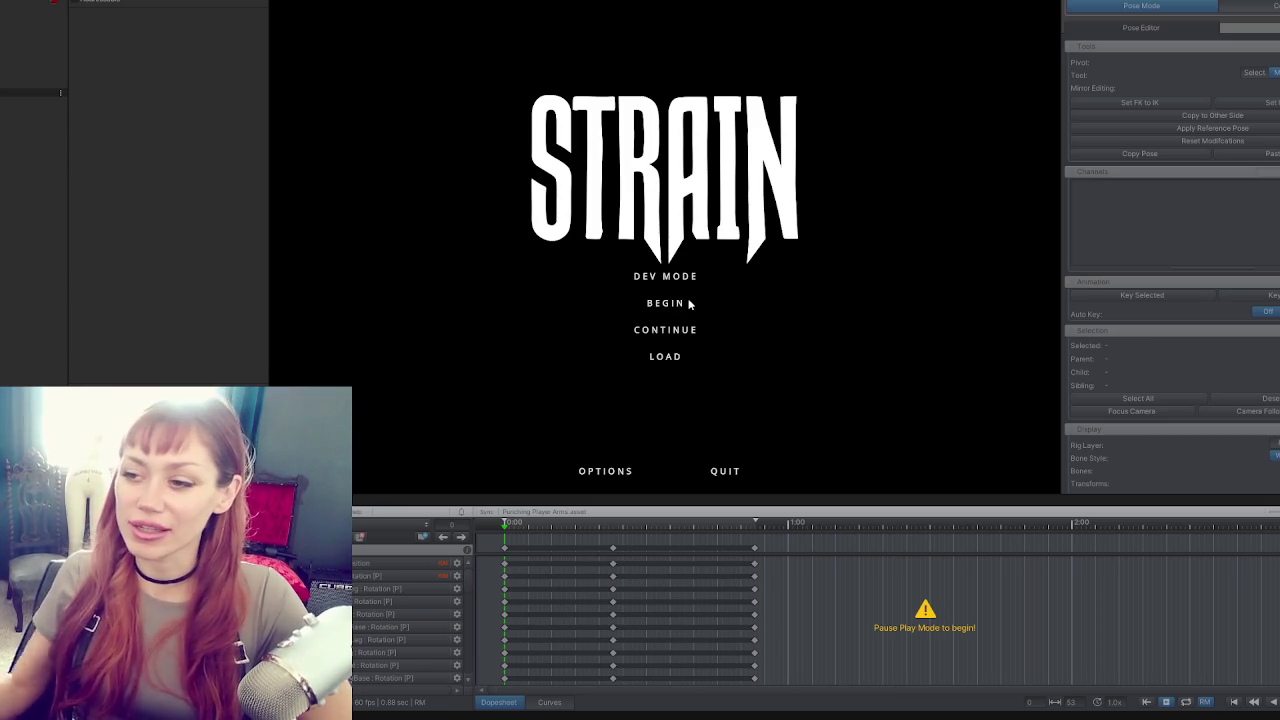
# Widen the Game view by shrinking the timeline below and the side panel to its left.
pyautogui.moveTo(726, 494); pyautogui.dragTo(740, 556)
pyautogui.moveTo(249, 289); pyautogui.dragTo(144, 300)
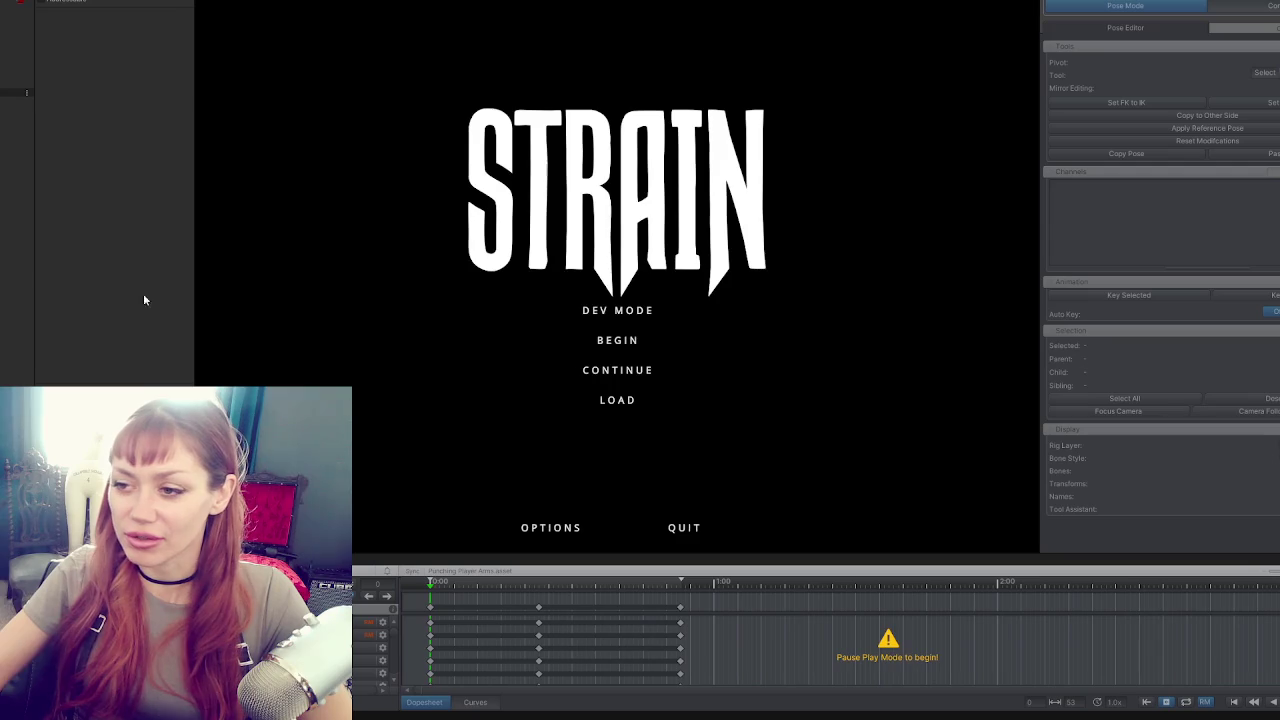
# Start DEV MODE, throw eight test punches, then quit from the pause menu.
pyautogui.click(604, 310)
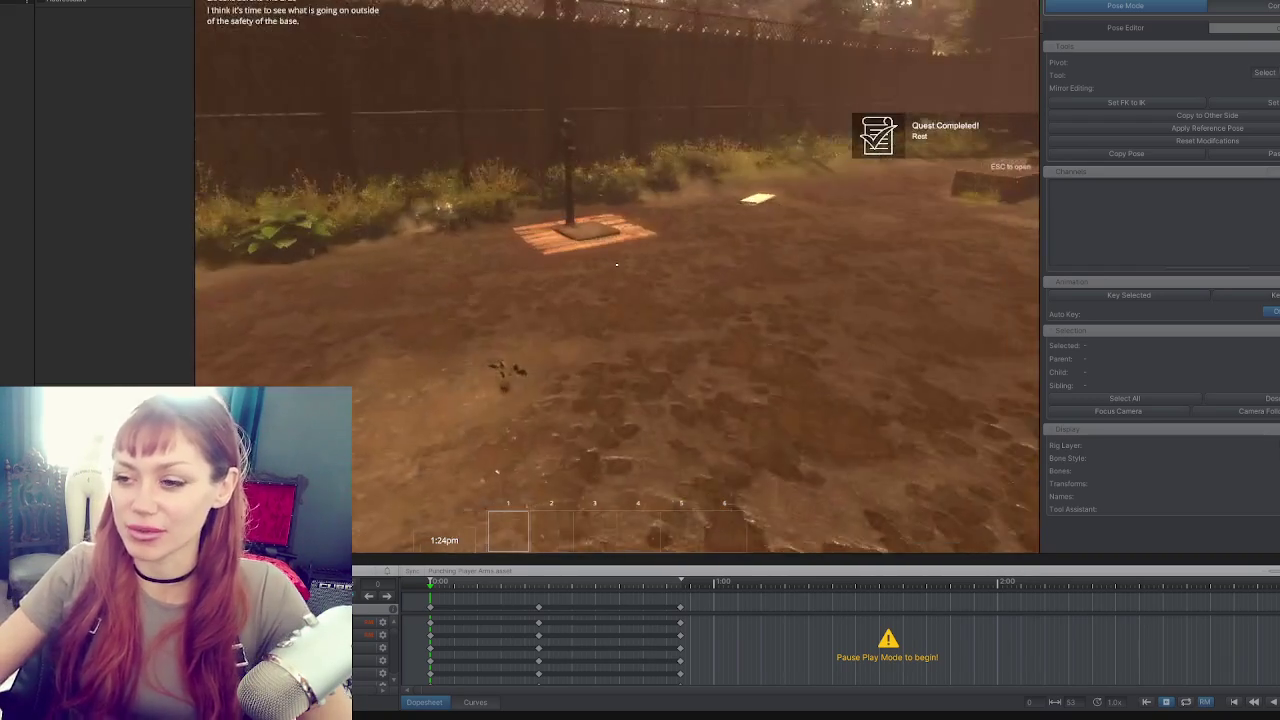
pyautogui.click(617, 264)
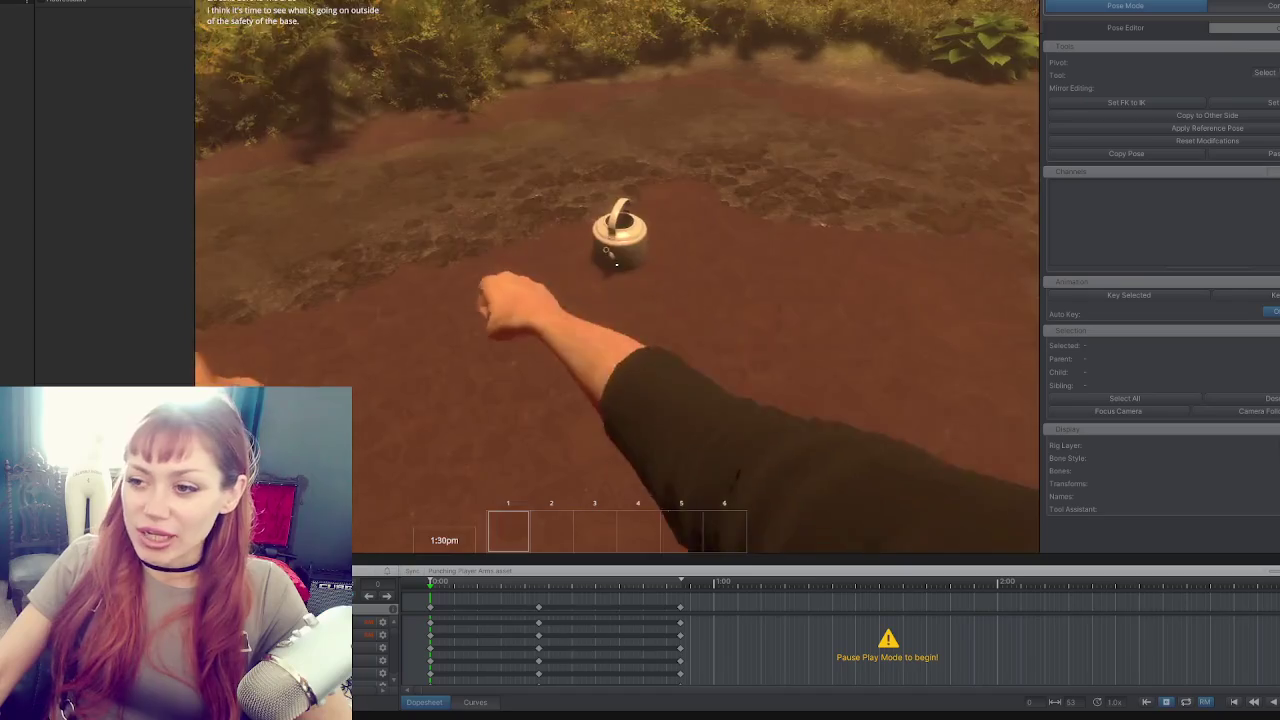
pyautogui.click(617, 264)
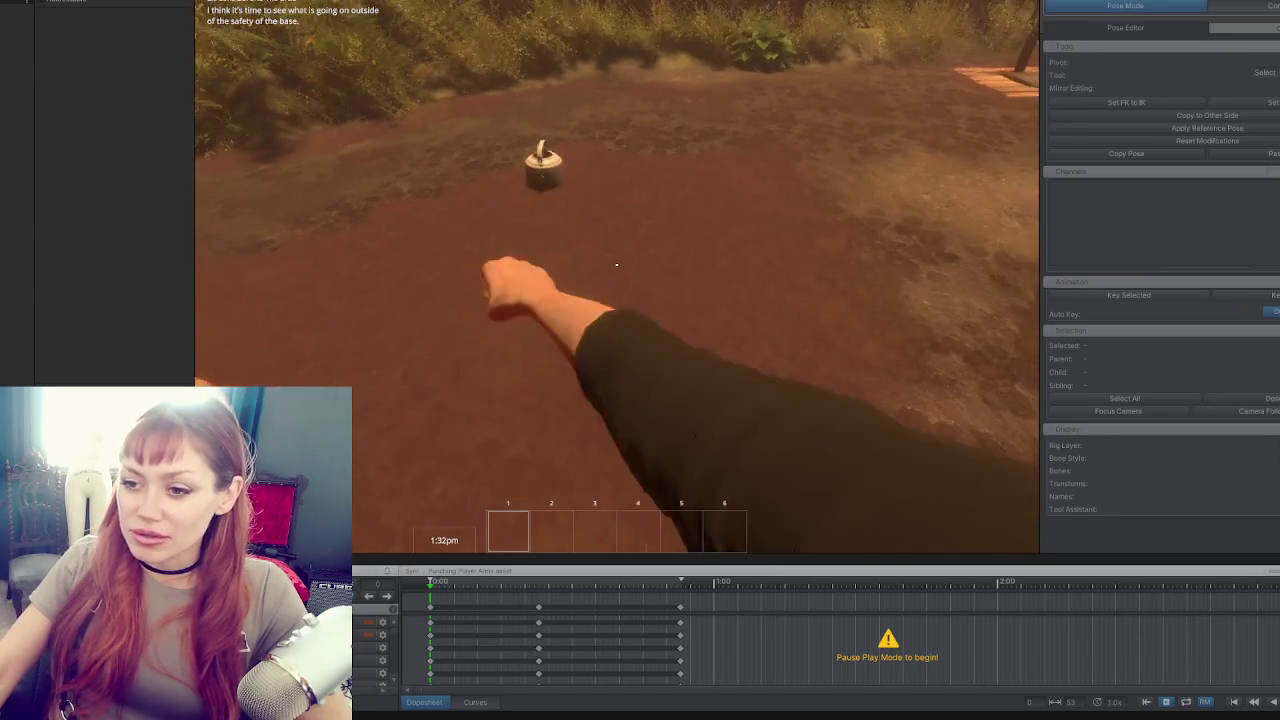
pyautogui.click(617, 264)
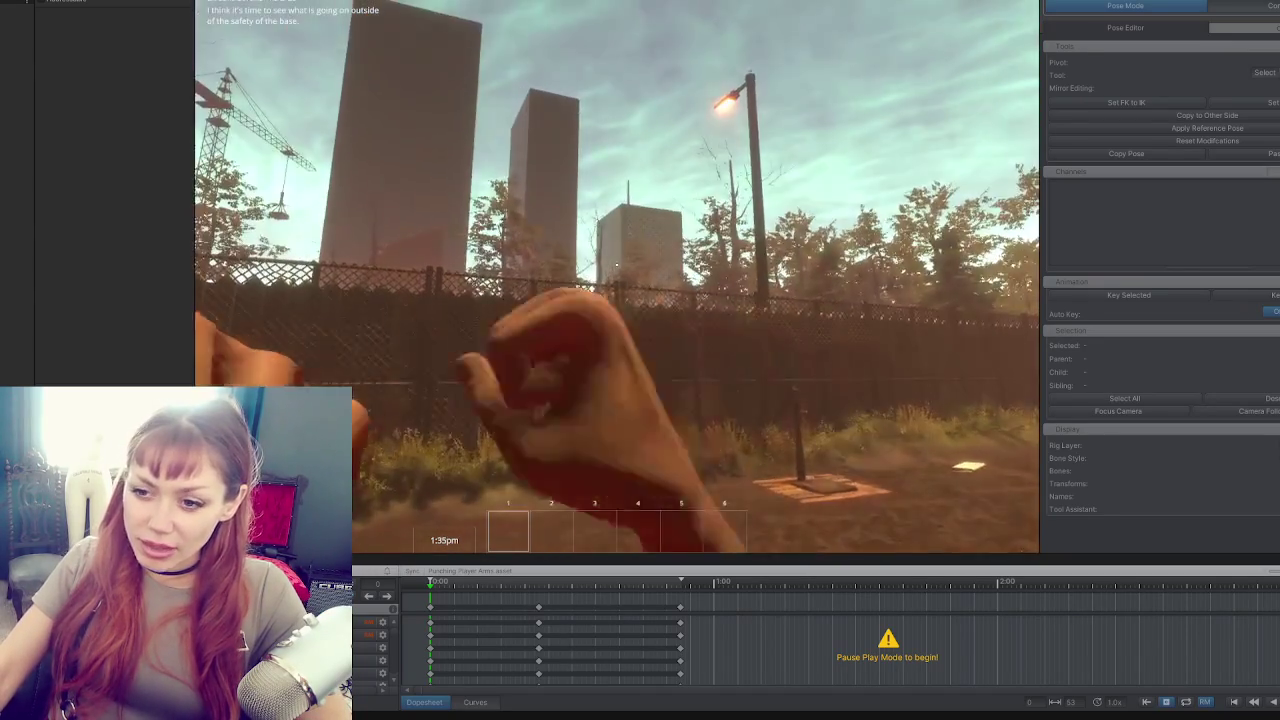
pyautogui.click(617, 264)
pyautogui.click(617, 264)
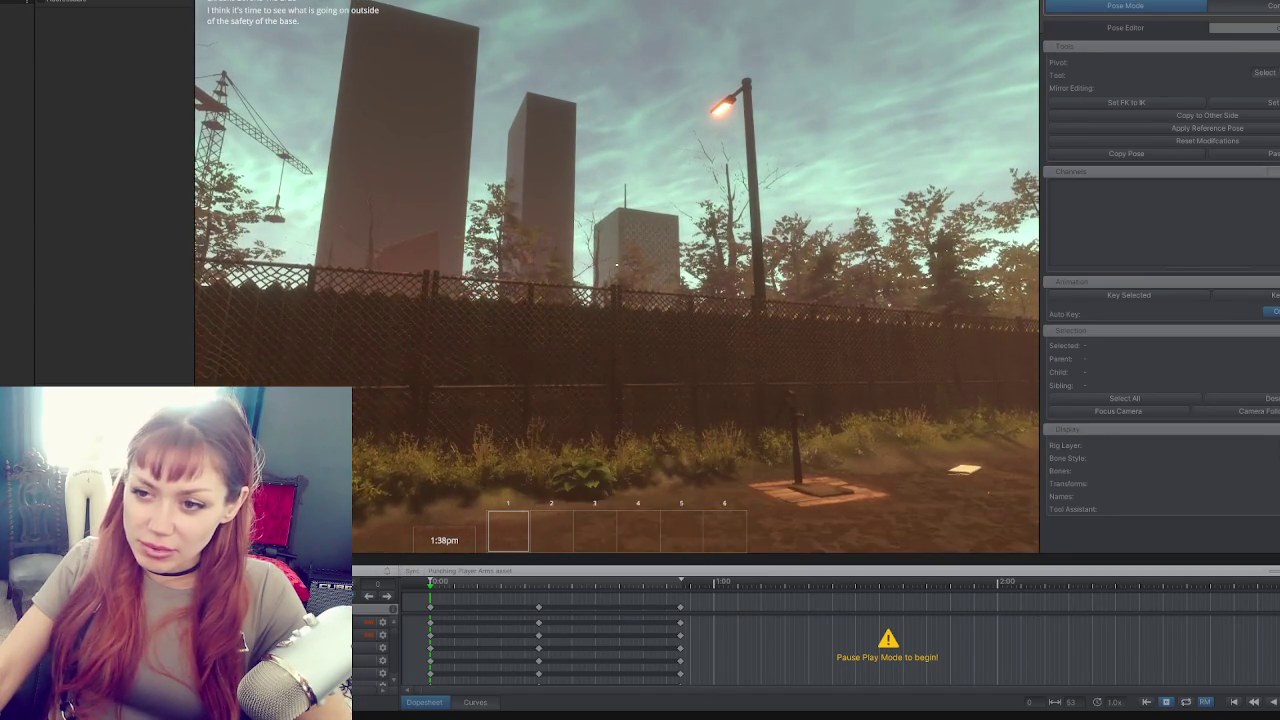
pyautogui.click(617, 264)
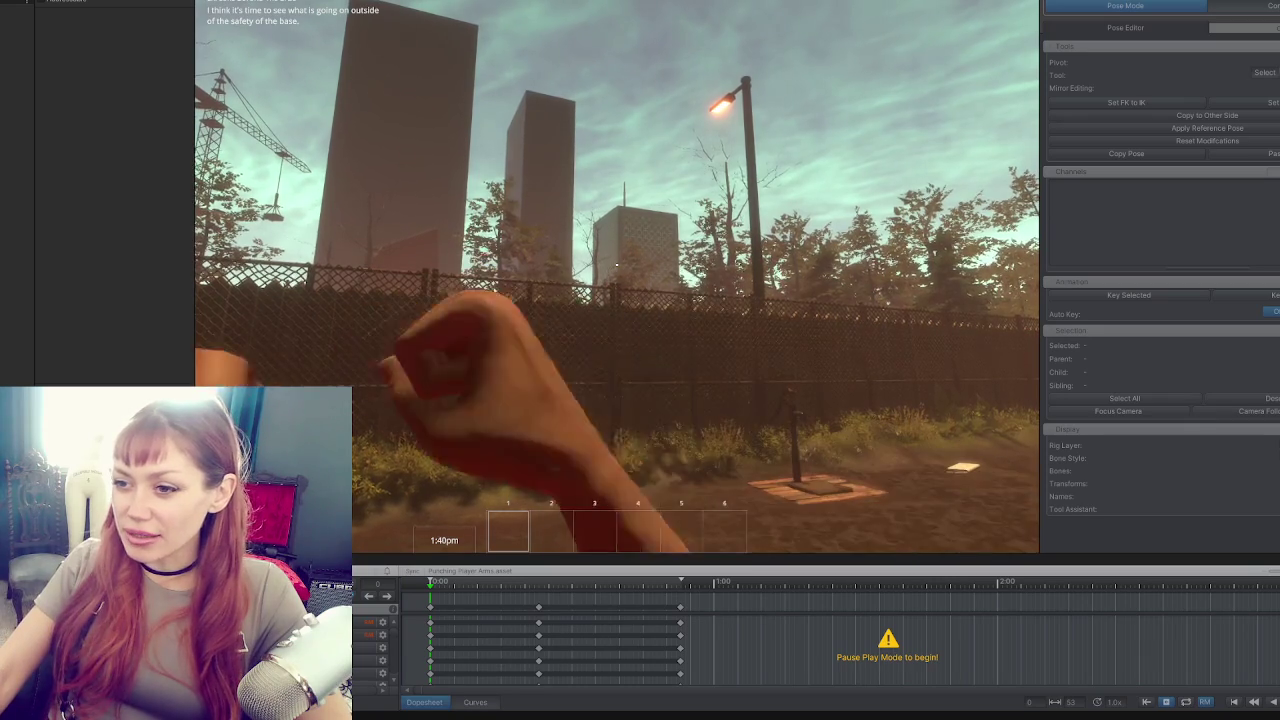
pyautogui.click(617, 264)
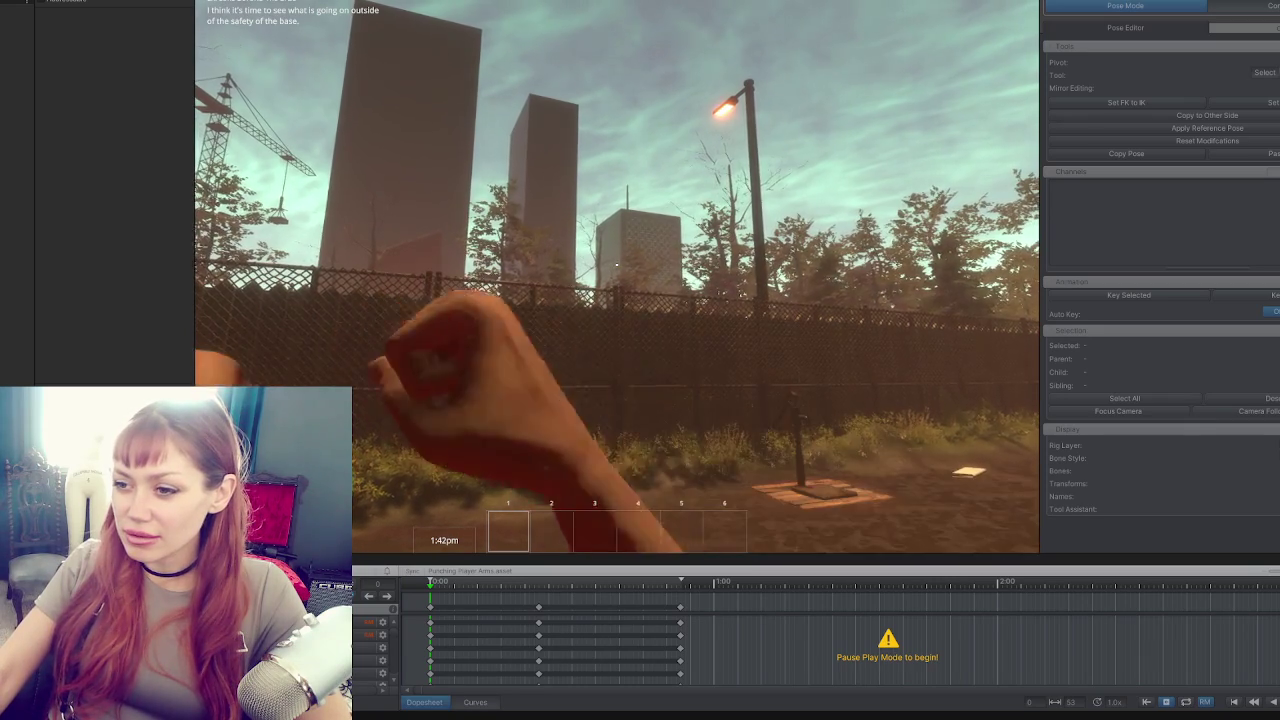
pyautogui.click(617, 264)
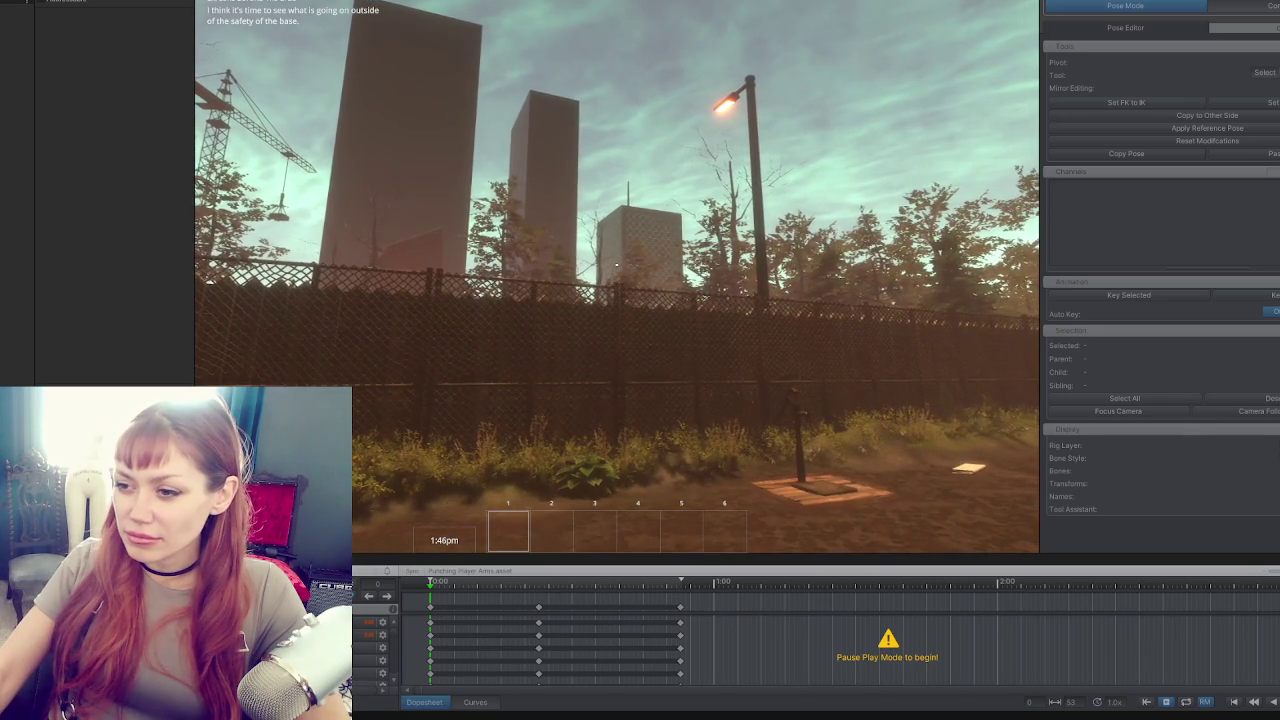
pyautogui.press('Escape')
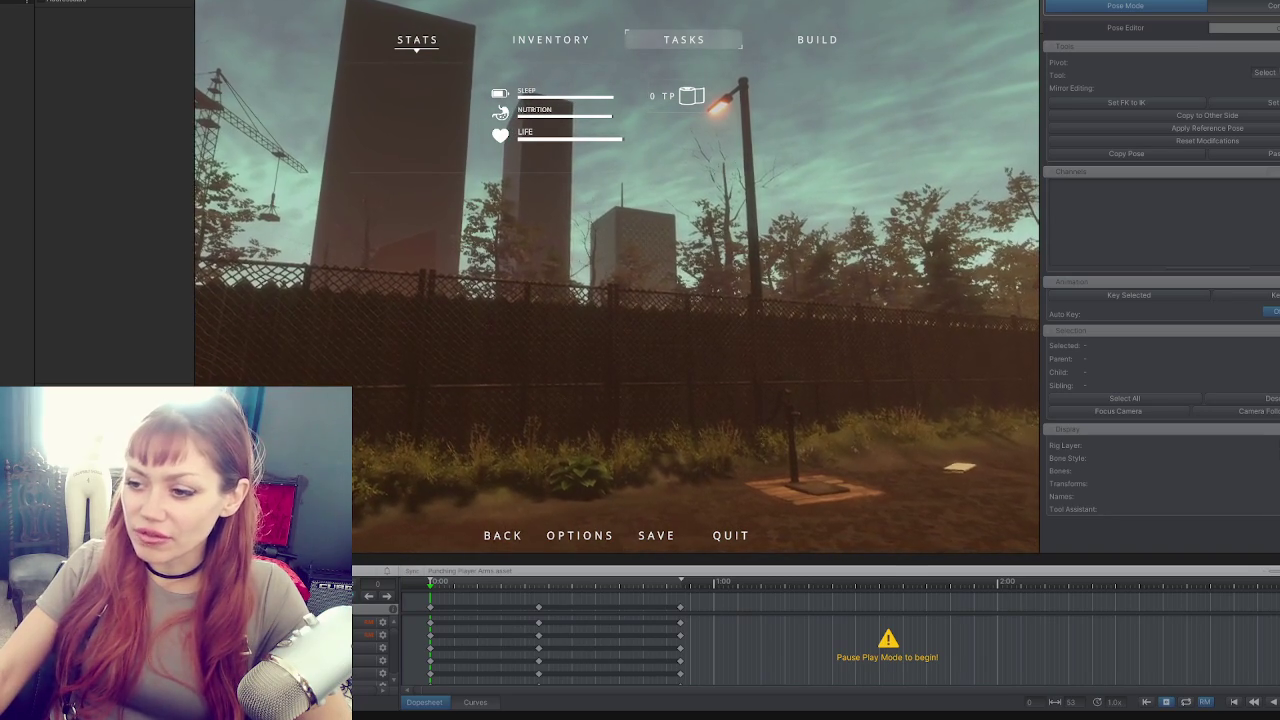
pyautogui.click(659, 250)
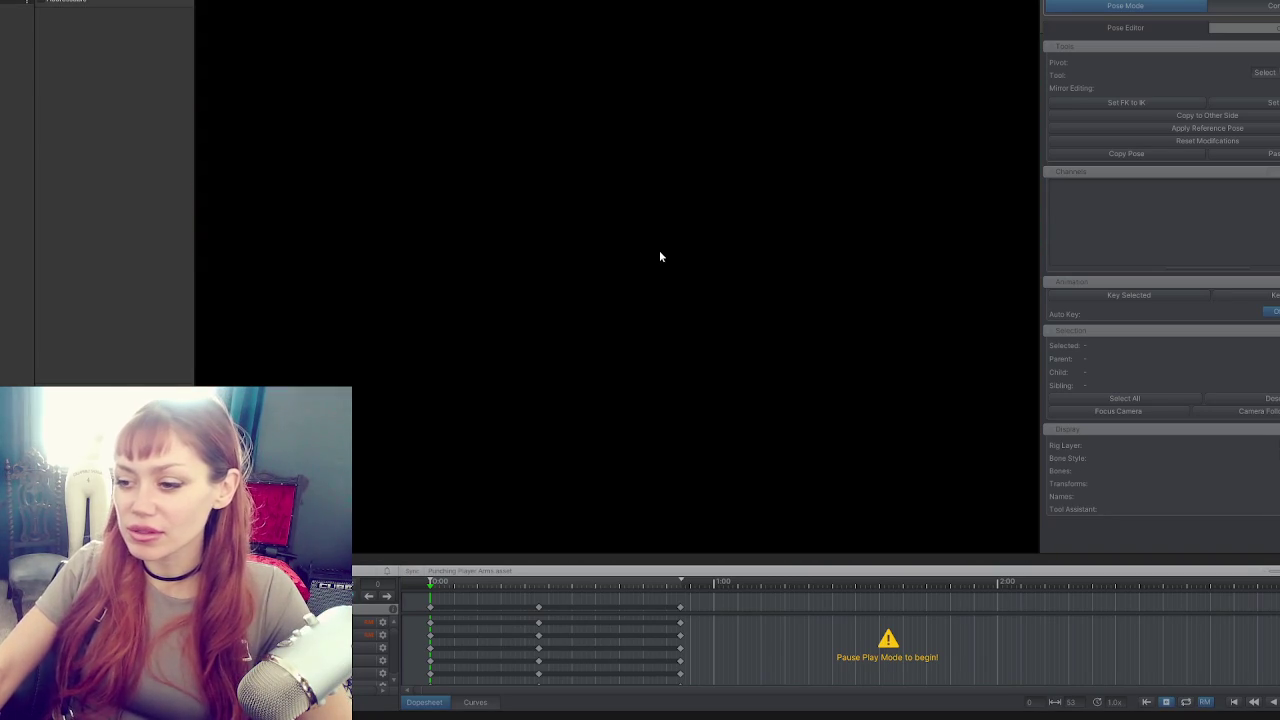
# Resize the UMotion Clip Editor panel to make the Dopesheet larger.
pyautogui.moveTo(543, 554); pyautogui.dragTo(564, 252)
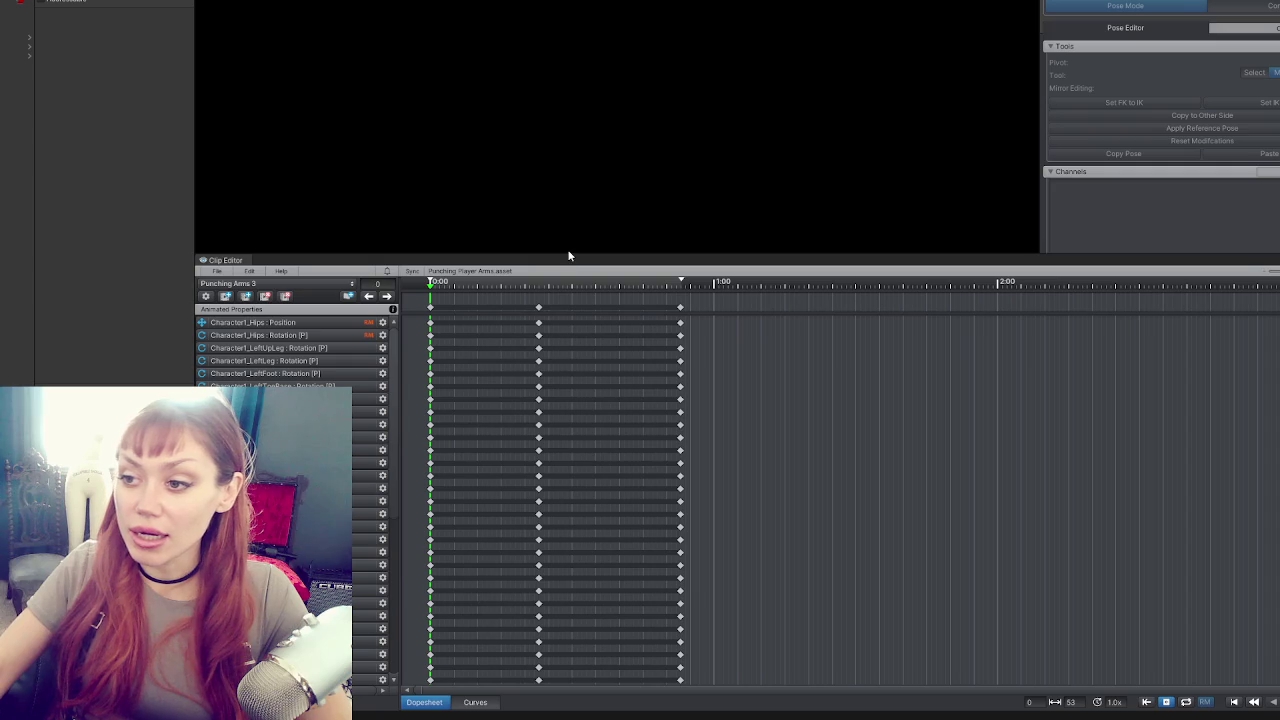
pyautogui.moveTo(568, 257)
pyautogui.mouseDown()
pyautogui.moveTo(620, 285)
pyautogui.moveTo(683, 537)
pyautogui.moveTo(699, 350)
pyautogui.mouseUp()
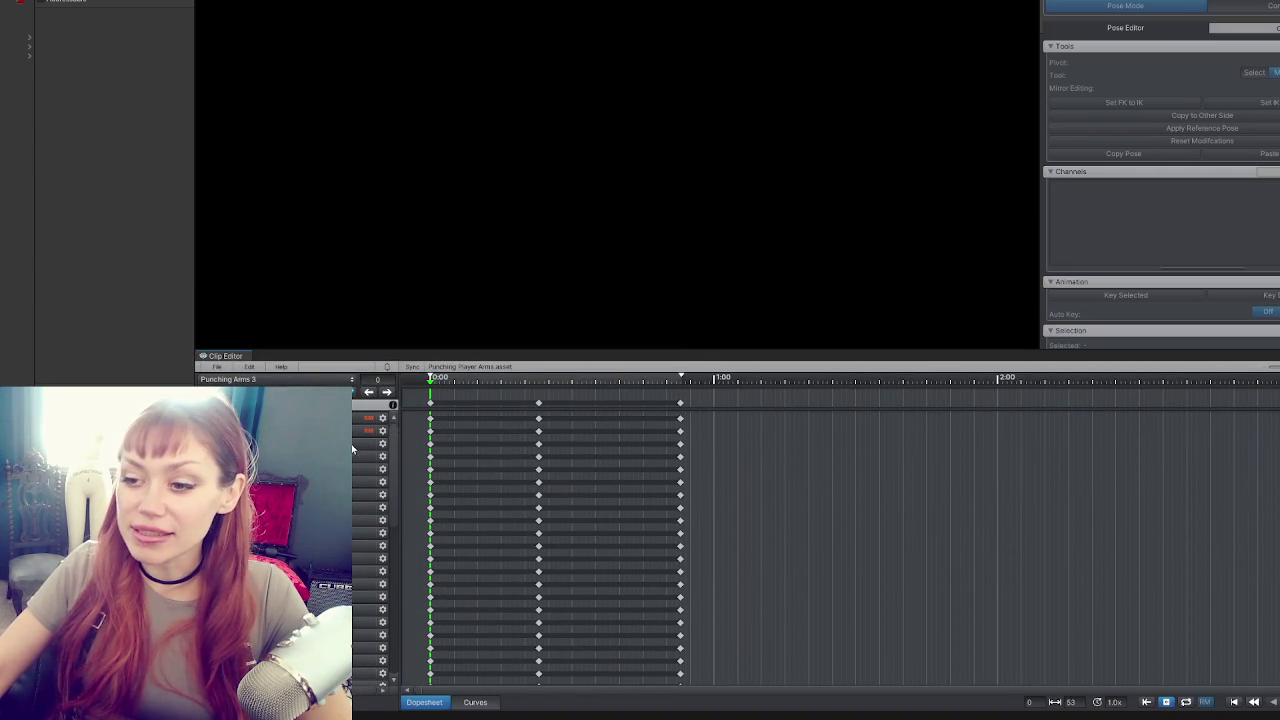
pyautogui.moveTo(398, 431)
pyautogui.mouseDown()
pyautogui.moveTo(434, 431)
pyautogui.moveTo(396, 431)
pyautogui.mouseUp()
pyautogui.moveTo(508, 350)
pyautogui.mouseDown()
pyautogui.moveTo(509, 543)
pyautogui.moveTo(510, 384)
pyautogui.mouseUp()
# Move the middle and final keyframe columns earlier so the clip ends at frame 49.
pyautogui.moveTo(538, 437); pyautogui.dragTo(544, 438)
pyautogui.moveTo(677, 440); pyautogui.dragTo(660, 440)
pyautogui.moveTo(542, 437); pyautogui.dragTo(531, 438)
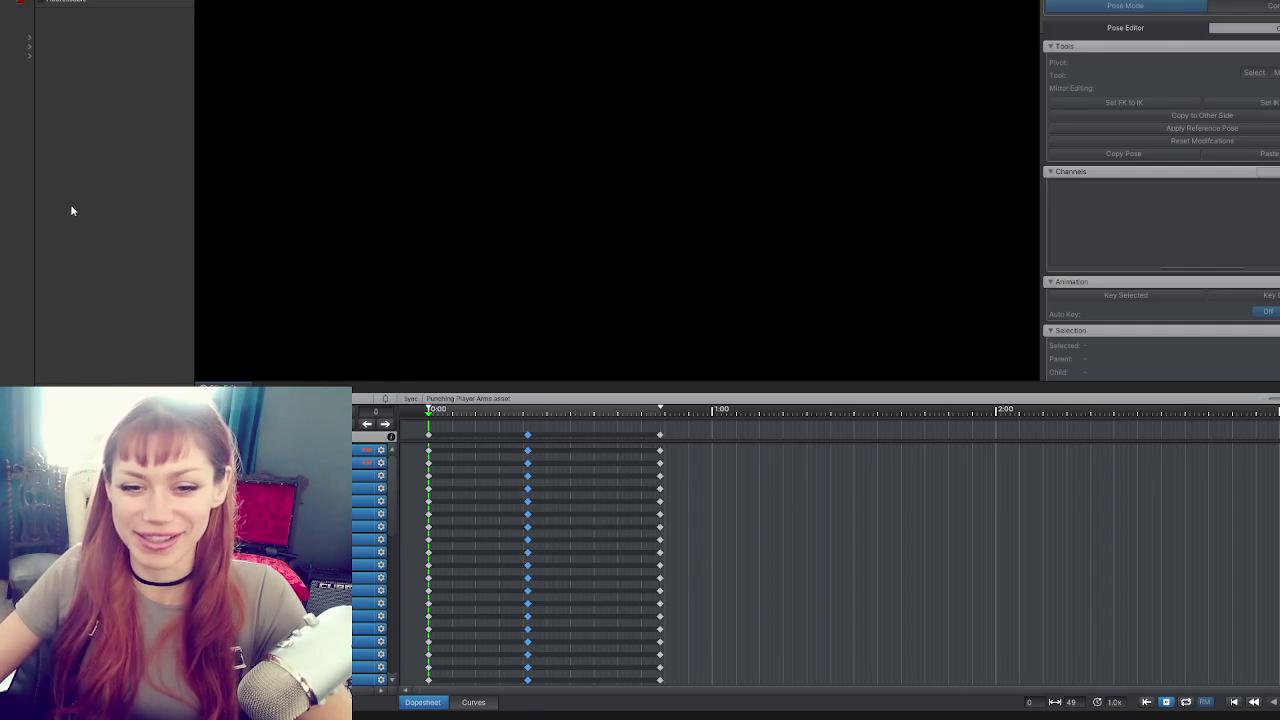
# Shift the punching clip's last keyframe column one frame earlier so the clip ends at frame 48.
pyautogui.moveTo(388, 389)
pyautogui.mouseDown()
pyautogui.moveTo(391, 166)
pyautogui.moveTo(400, 512)
pyautogui.moveTo(429, 434)
pyautogui.moveTo(412, 478)
pyautogui.mouseUp()
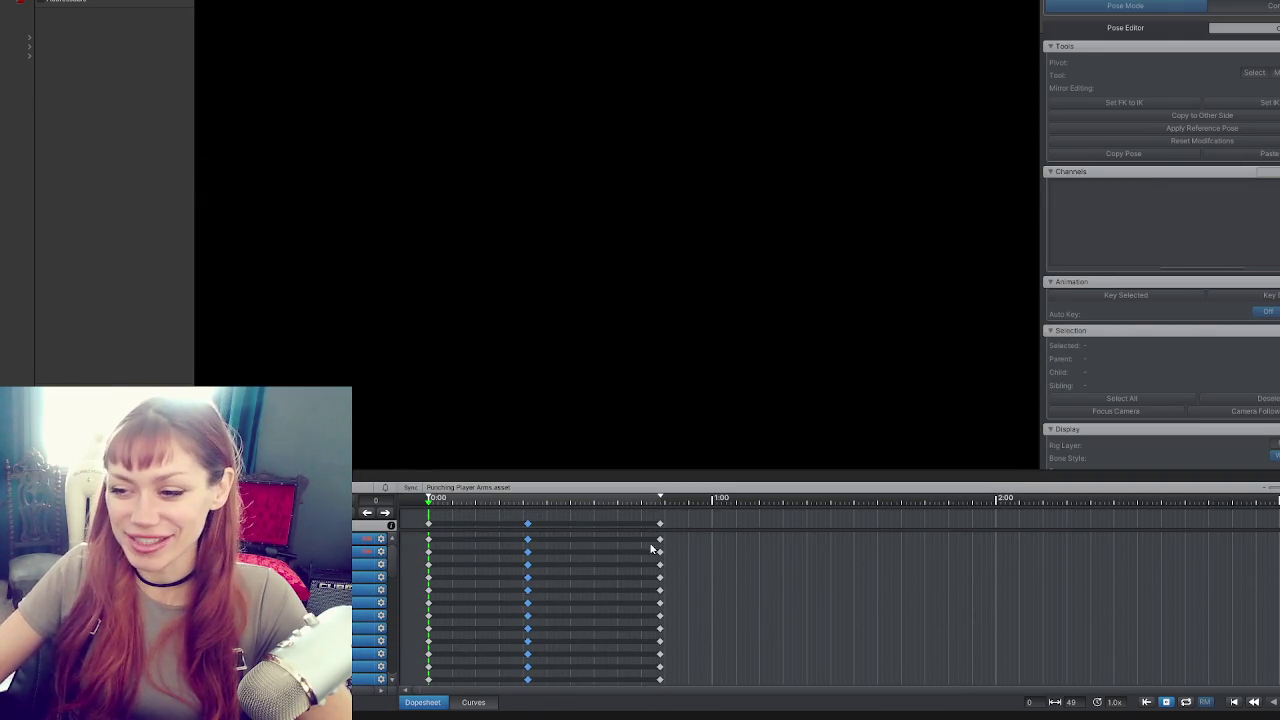
pyautogui.moveTo(660, 525); pyautogui.dragTo(655, 525)
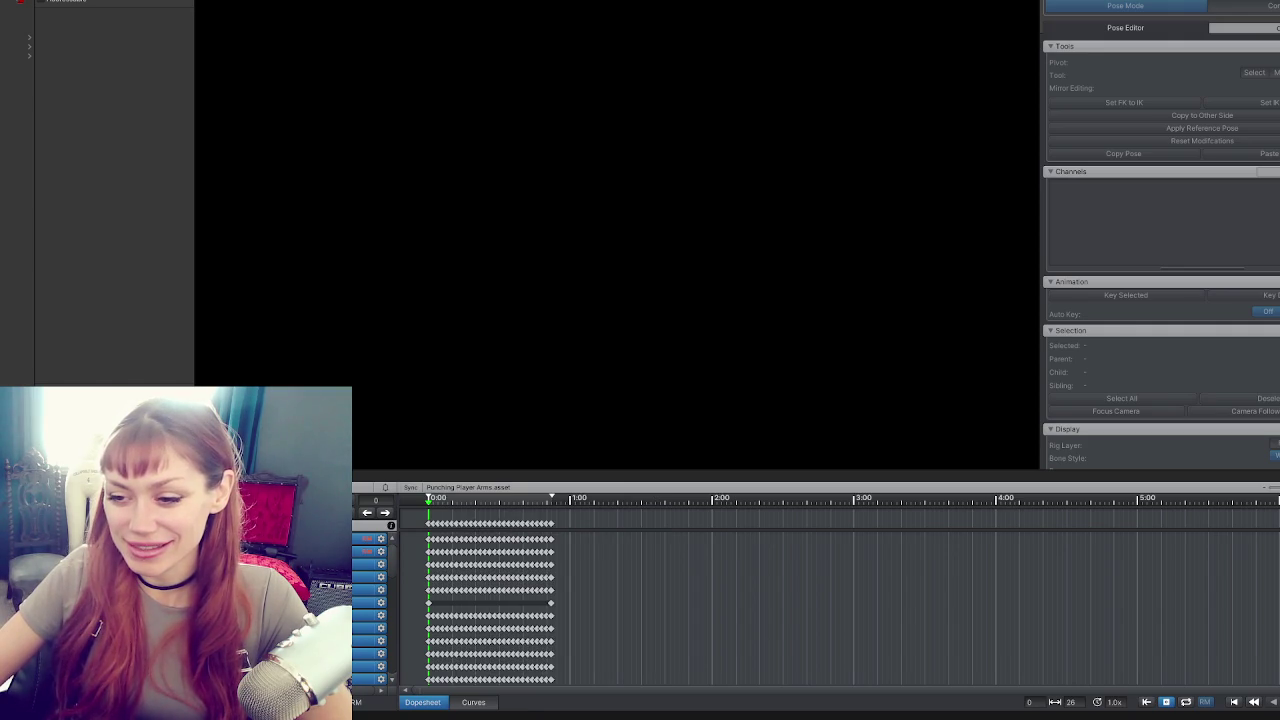
pyautogui.rightClick(340, 494)
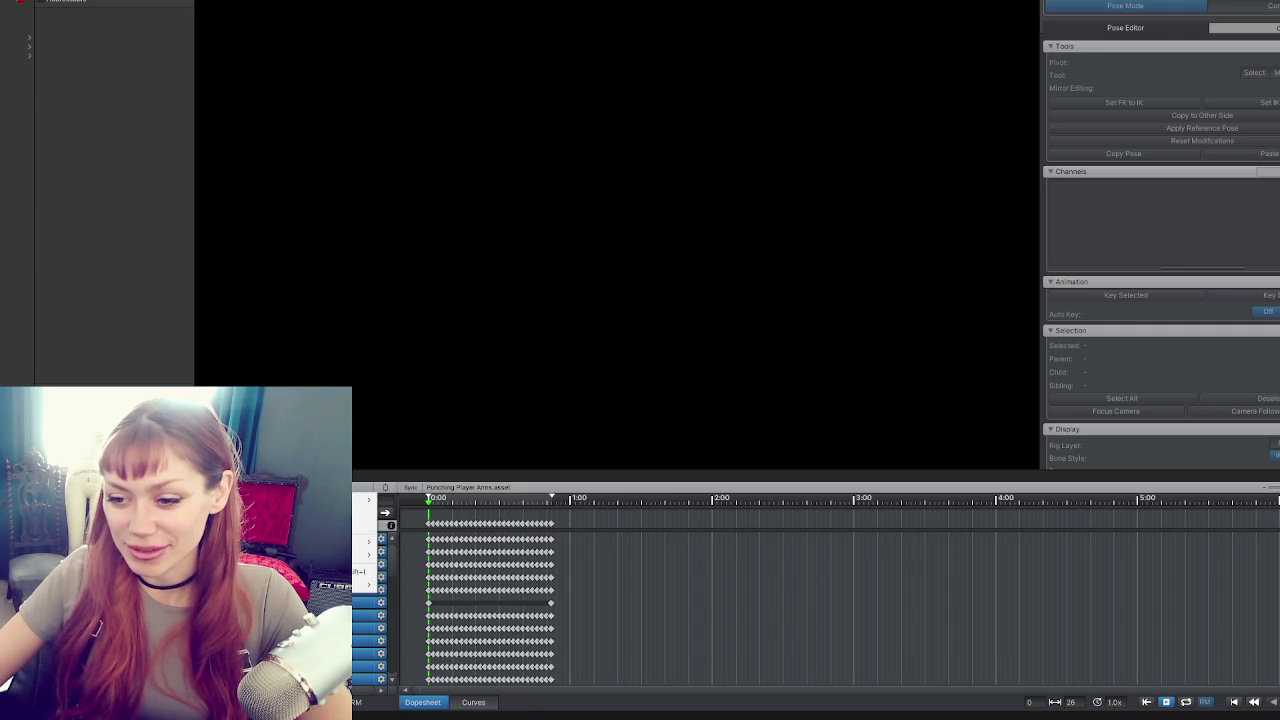
# Back out of the delete-clip and duplicate-clip prompts, keeping the Punching Player Arms clip.
pyautogui.click(330, 572)
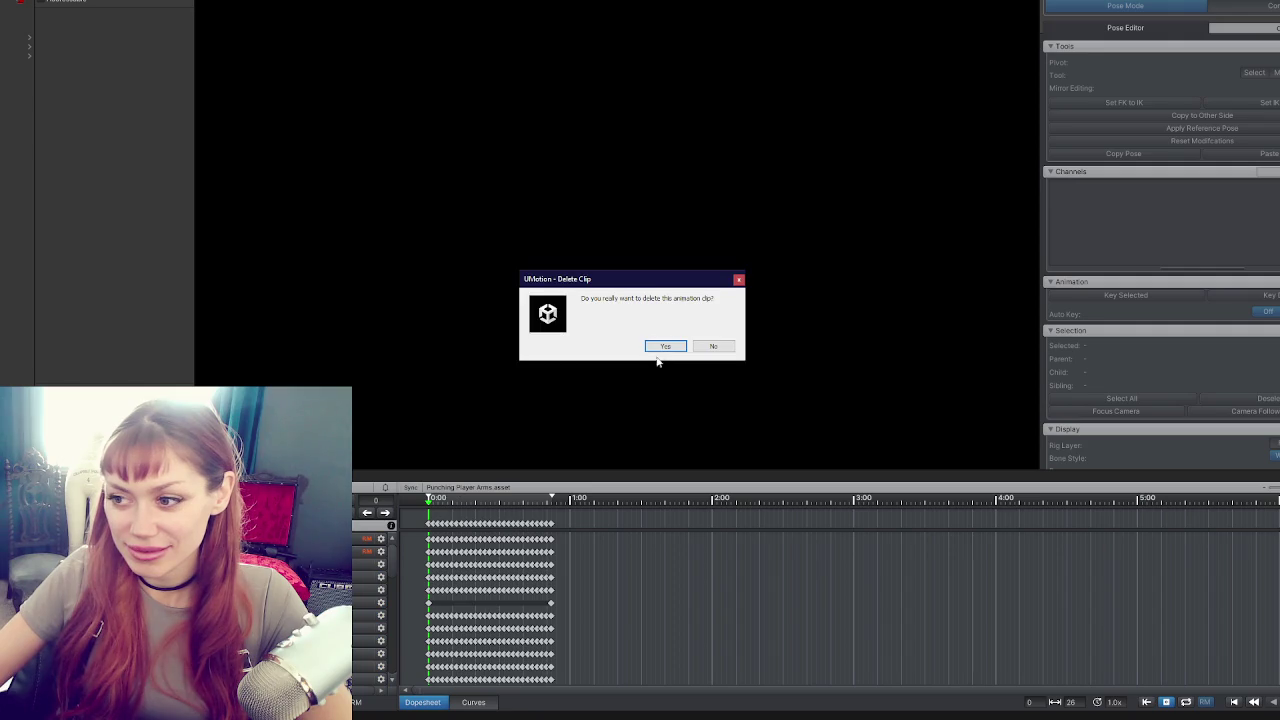
pyautogui.click(665, 347)
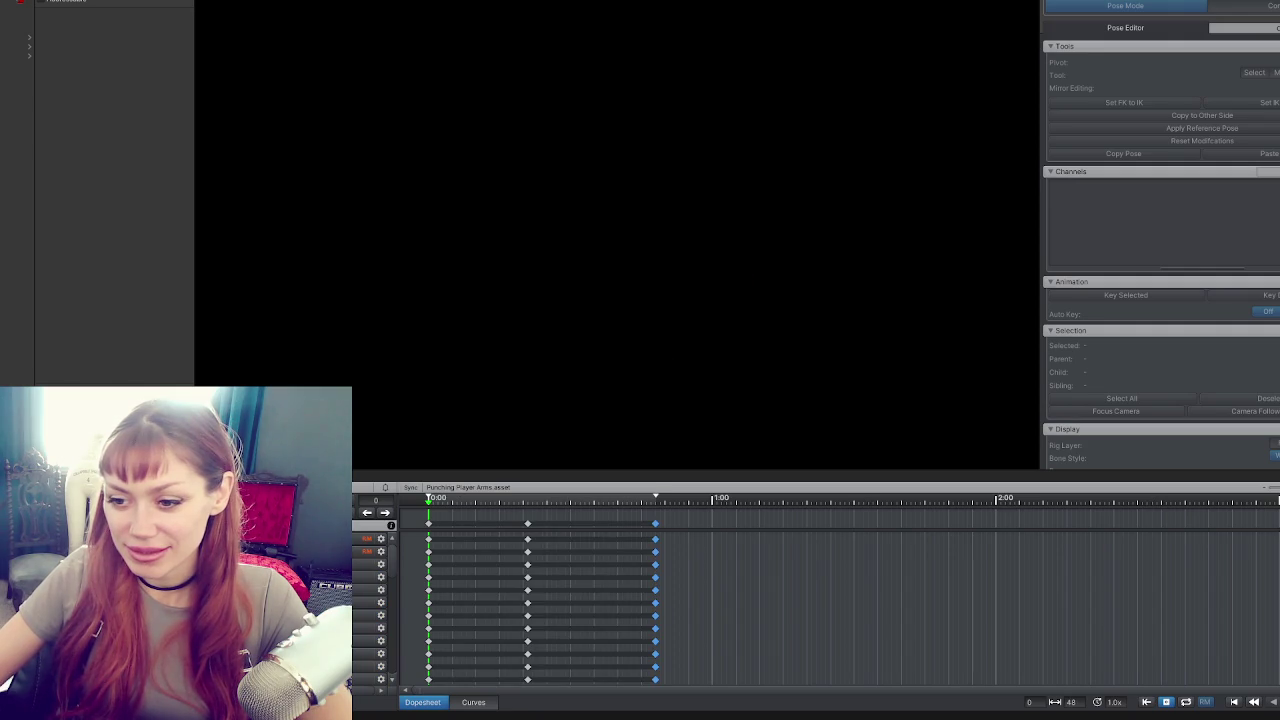
pyautogui.click(665, 347)
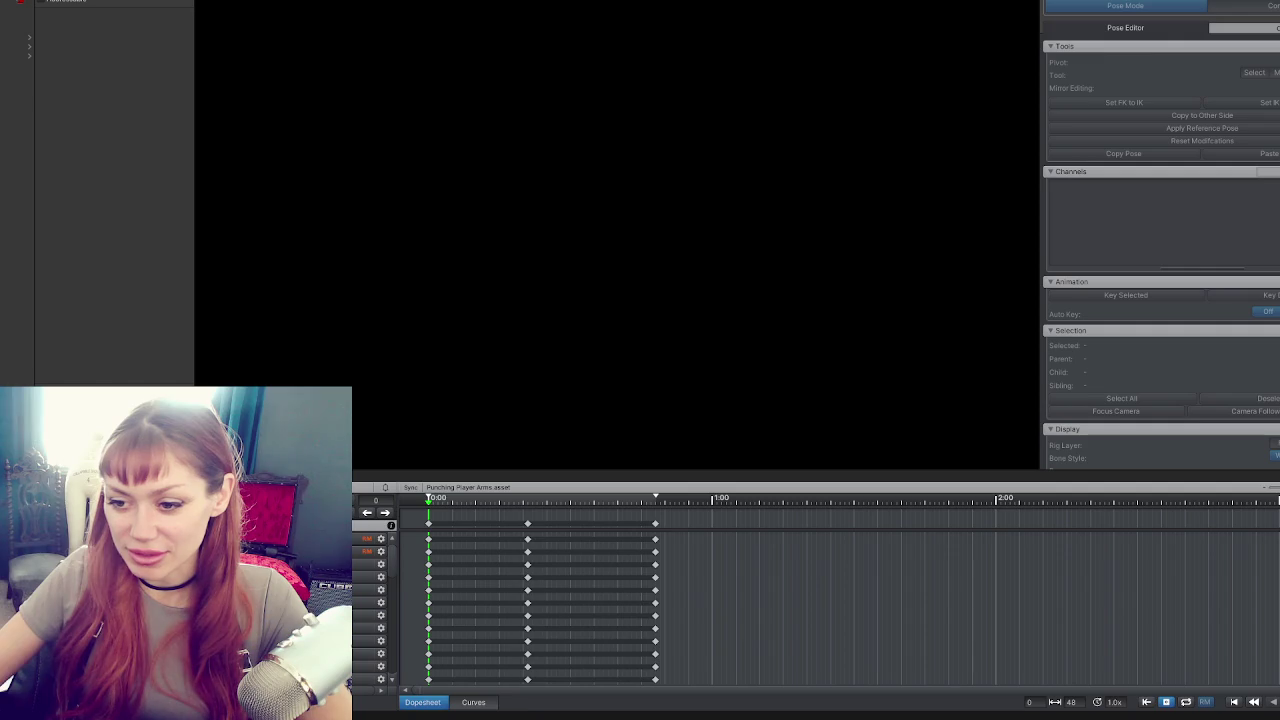
pyautogui.click(600, 352)
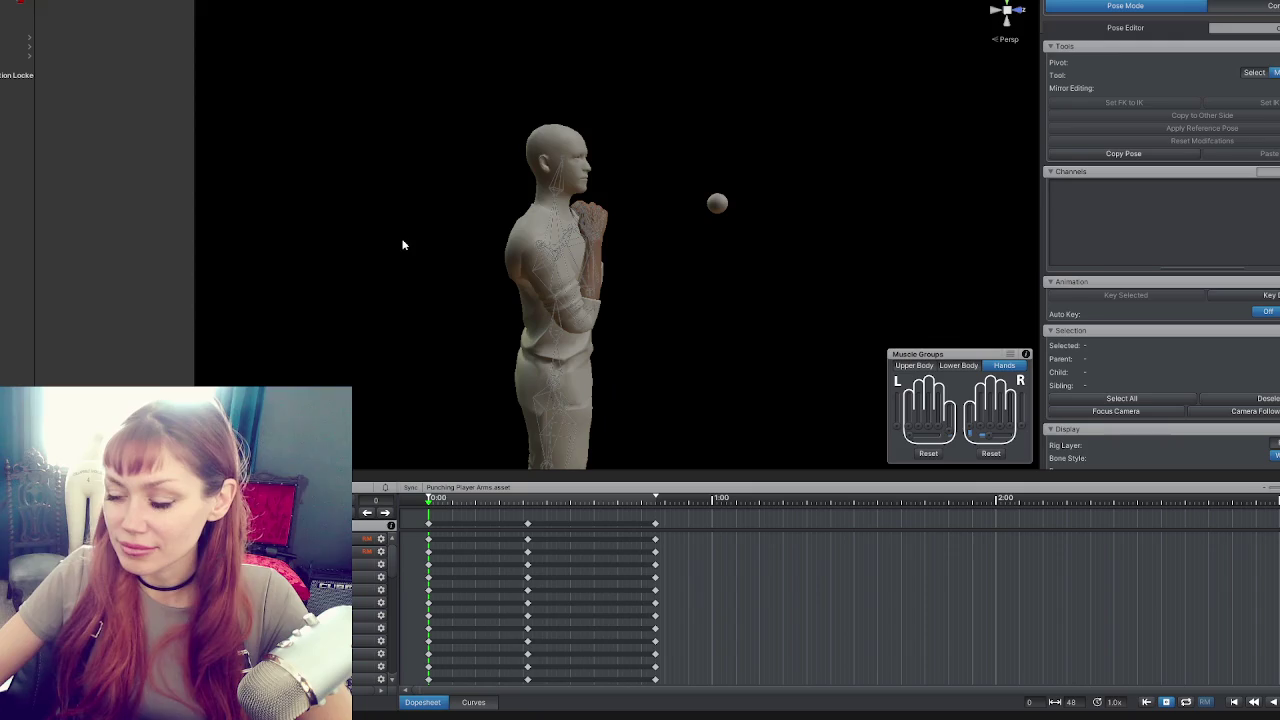
# Try deleting the middle keyframes, then select the left upper arm and preview the clip's motion.
pyautogui.scroll(5, 509, 230)
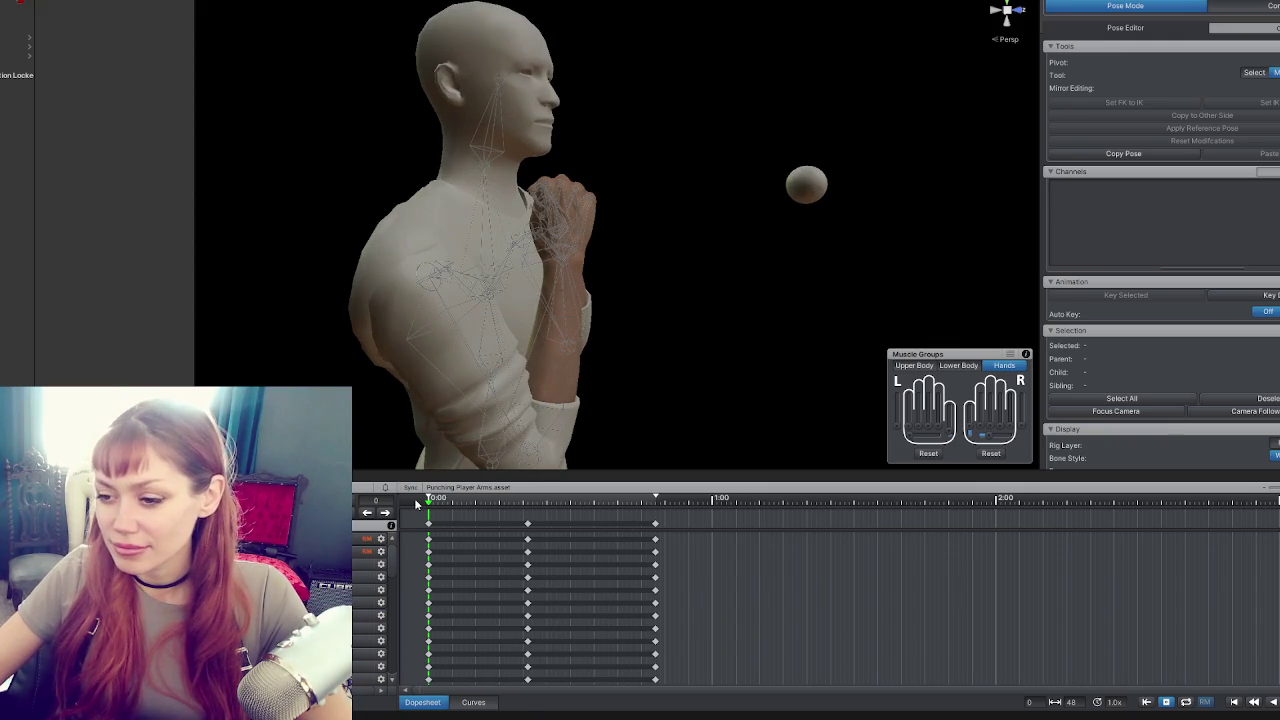
pyautogui.click(528, 524)
pyautogui.press('Delete')
pyautogui.moveTo(600, 300)
pyautogui.mouseDown()
pyautogui.moveTo(673, 310)
pyautogui.moveTo(814, 383)
pyautogui.moveTo(650, 375)
pyautogui.moveTo(686, 243)
pyautogui.moveTo(600, 180)
pyautogui.moveTo(560, 250)
pyautogui.moveTo(600, 314)
pyautogui.mouseUp()
pyautogui.click(571, 140)
pyautogui.click(553, 260)
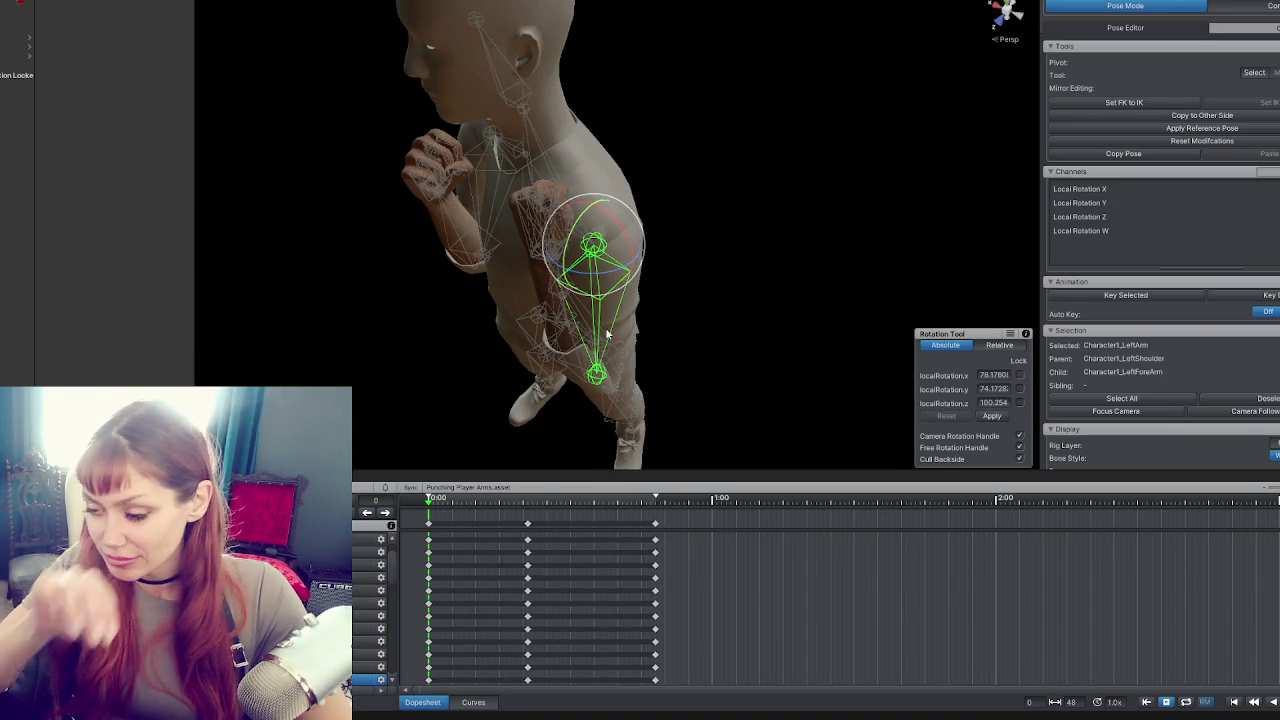
pyautogui.moveTo(487, 498)
pyautogui.mouseDown()
pyautogui.moveTo(470, 498)
pyautogui.moveTo(523, 498)
pyautogui.moveTo(416, 502)
pyautogui.moveTo(526, 498)
pyautogui.moveTo(428, 498)
pyautogui.mouseUp()
# Rotate the left forearm up toward the chest.
pyautogui.click(595, 372)
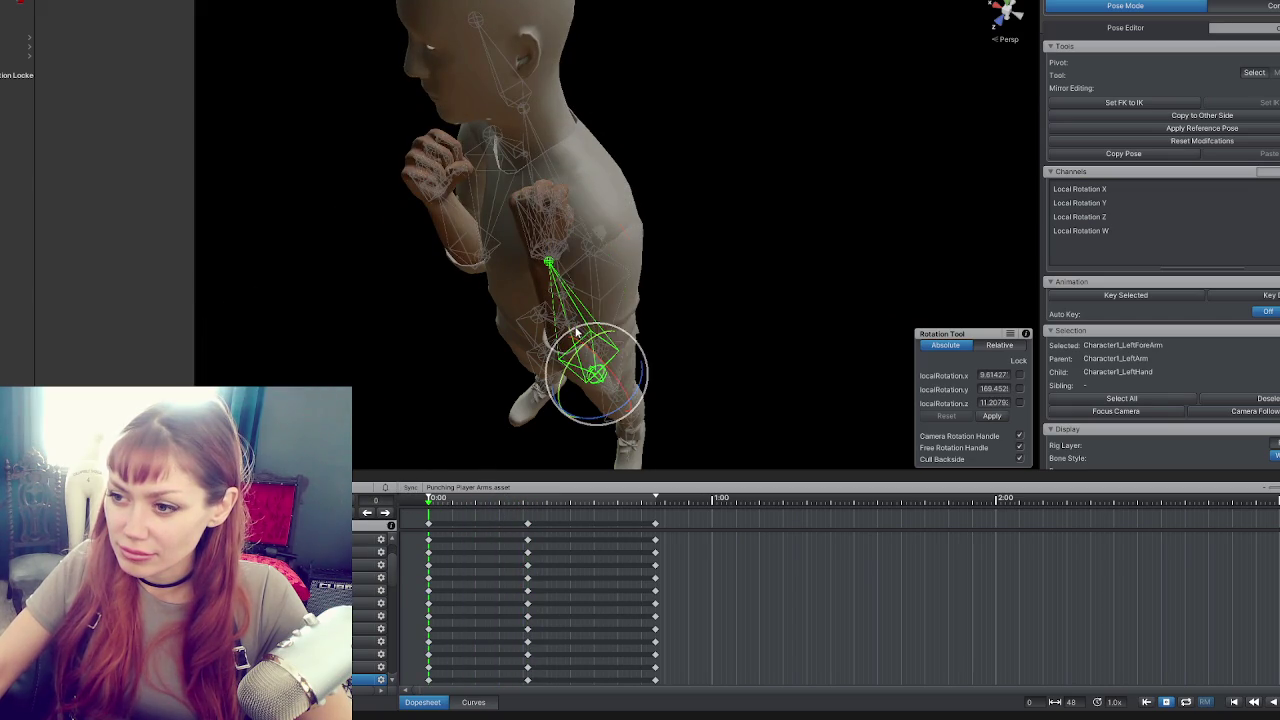
pyautogui.moveTo(622, 410)
pyautogui.mouseDown()
pyautogui.moveTo(650, 389)
pyautogui.moveTo(636, 368)
pyautogui.moveTo(565, 382)
pyautogui.mouseUp()
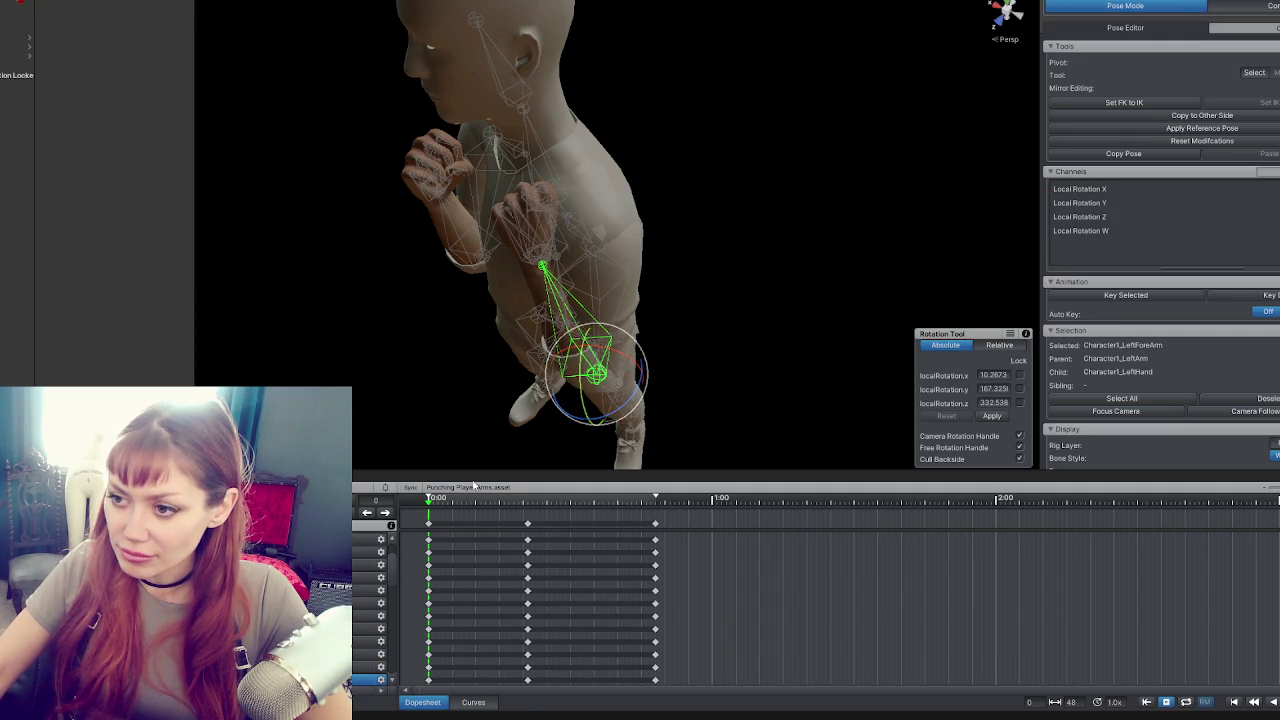
pyautogui.moveTo(452, 381)
pyautogui.mouseDown()
pyautogui.moveTo(780, 334)
pyautogui.moveTo(700, 260)
pyautogui.moveTo(549, 195)
pyautogui.moveTo(480, 200)
pyautogui.moveTo(671, 227)
pyautogui.moveTo(566, 213)
pyautogui.moveTo(480, 230)
pyautogui.mouseUp()
# Raise the right upper arm and forearm so the fist comes up level across the chest.
pyautogui.click(428, 290)
pyautogui.click(357, 250)
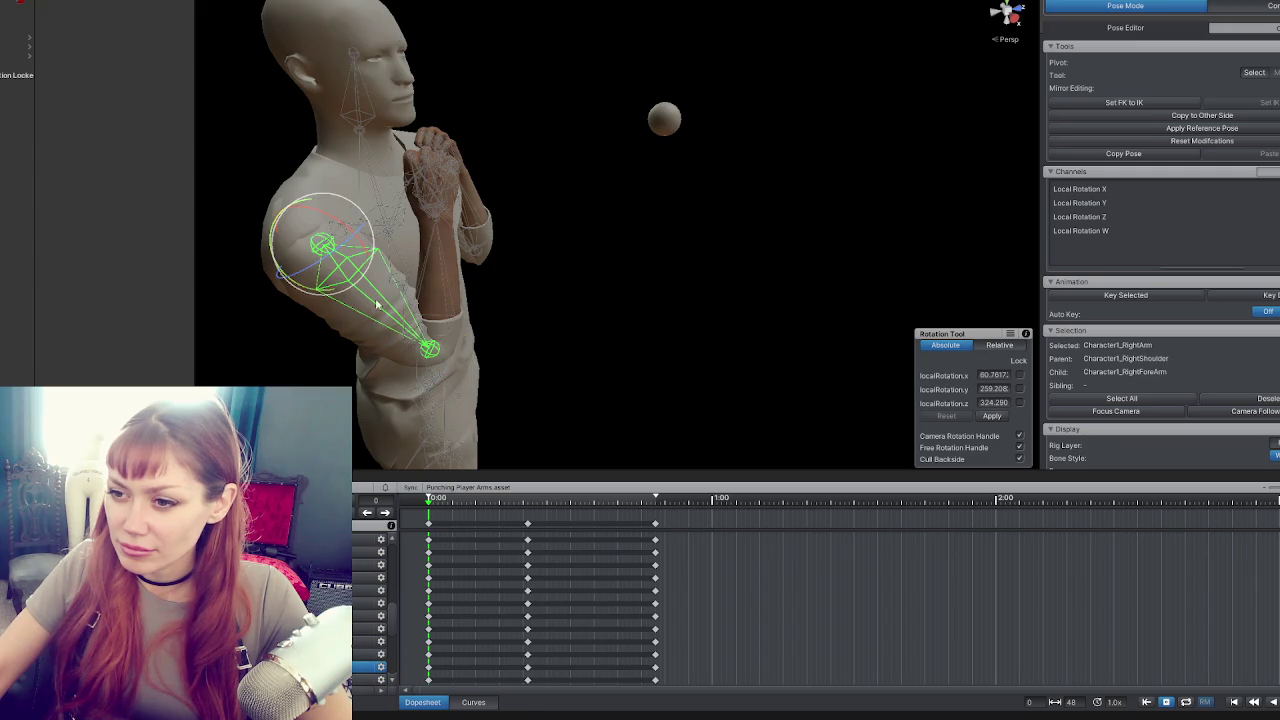
pyautogui.moveTo(357, 250); pyautogui.dragTo(340, 300)
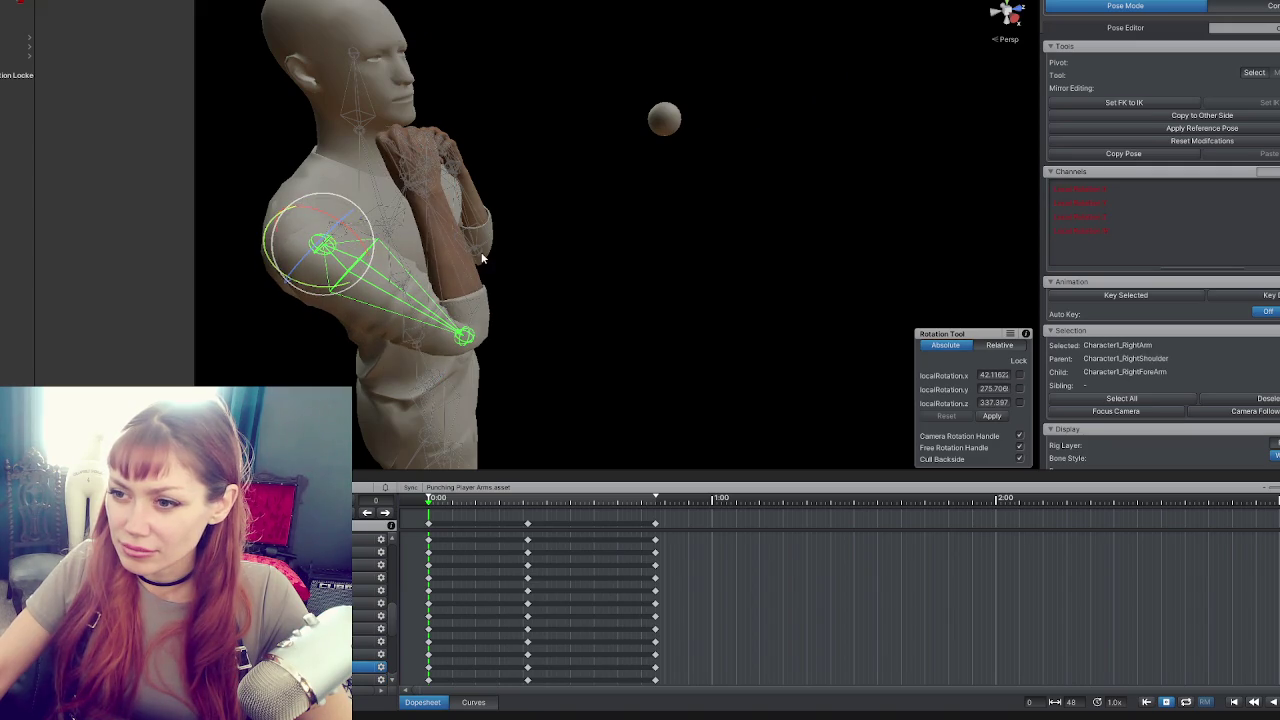
pyautogui.click(454, 268)
pyautogui.moveTo(474, 293)
pyautogui.mouseDown()
pyautogui.moveTo(505, 310)
pyautogui.moveTo(620, 314)
pyautogui.moveTo(586, 346)
pyautogui.moveTo(465, 230)
pyautogui.mouseUp()
pyautogui.click(373, 188)
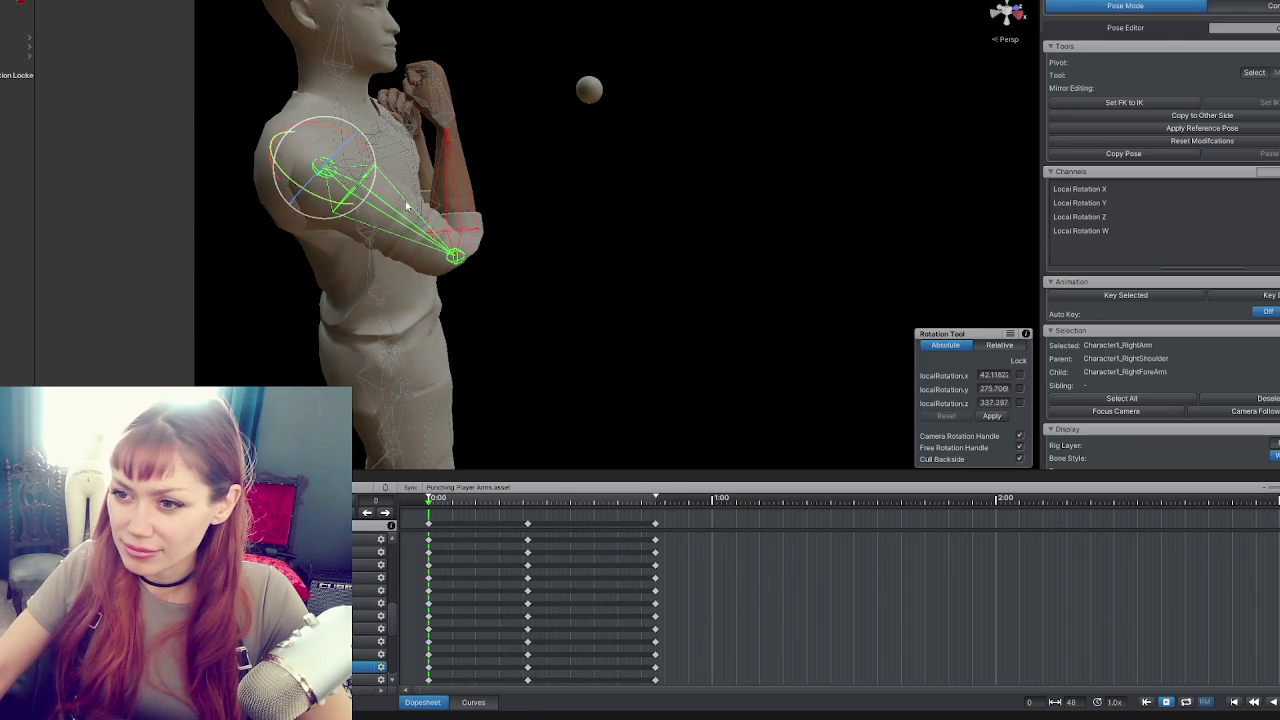
pyautogui.moveTo(373, 188)
pyautogui.mouseDown()
pyautogui.moveTo(346, 102)
pyautogui.moveTo(362, 88)
pyautogui.moveTo(320, 113)
pyautogui.moveTo(443, 260)
pyautogui.mouseUp()
# Rotate the right arm inward toward the body, viewing the character from the front.
pyautogui.click(505, 275)
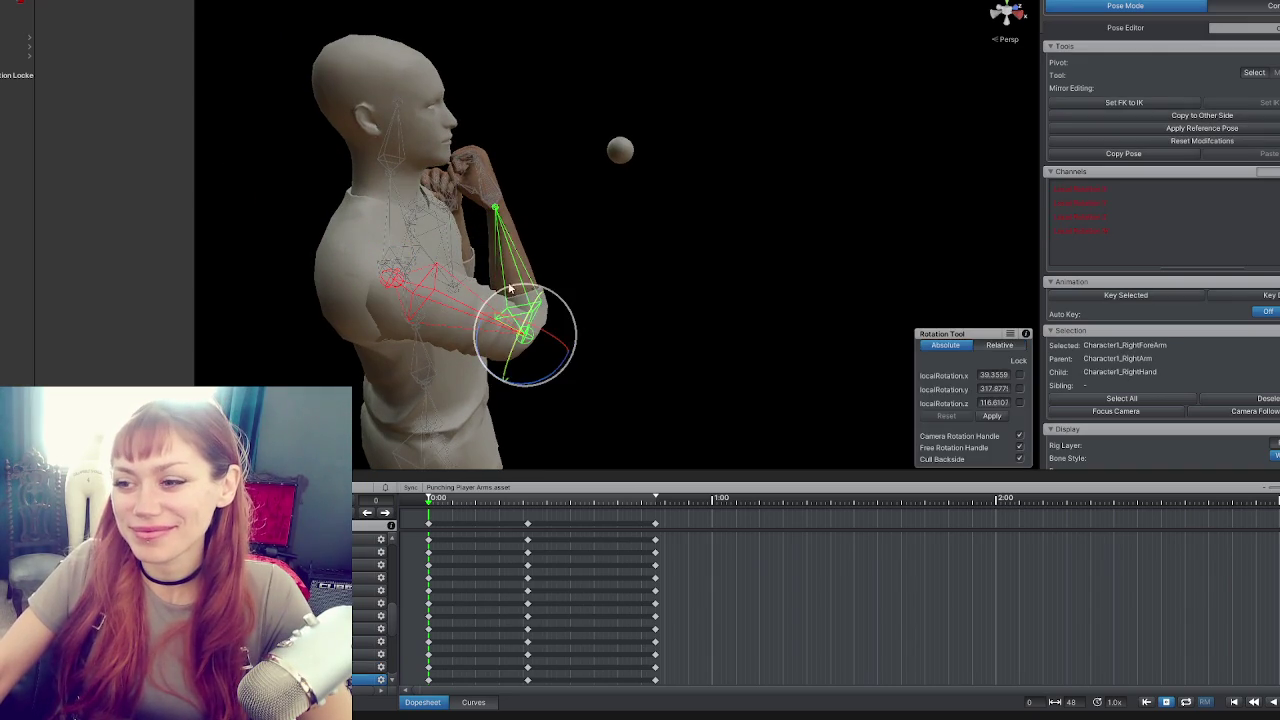
pyautogui.click(436, 288)
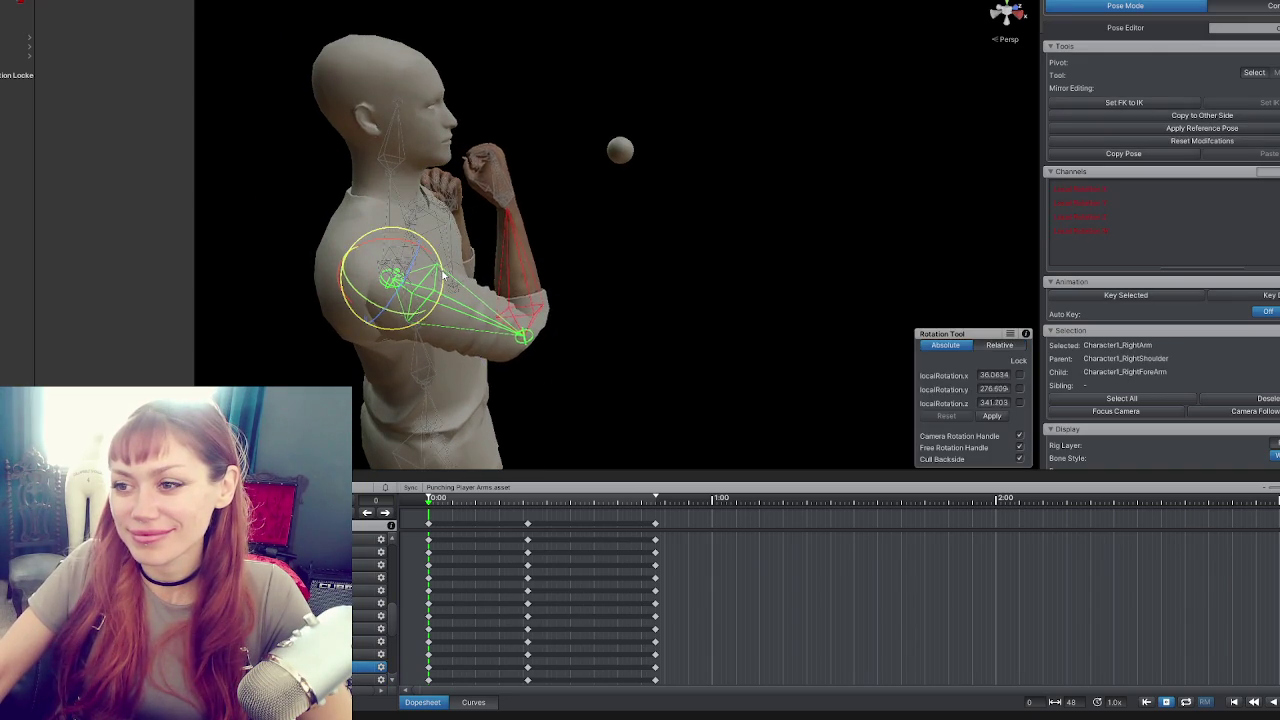
pyautogui.moveTo(436, 270)
pyautogui.mouseDown()
pyautogui.moveTo(337, 284)
pyautogui.moveTo(160, 271)
pyautogui.mouseUp()
pyautogui.moveTo(542, 200); pyautogui.dragTo(547, 268)
pyautogui.click(541, 186)
pyautogui.click(547, 202)
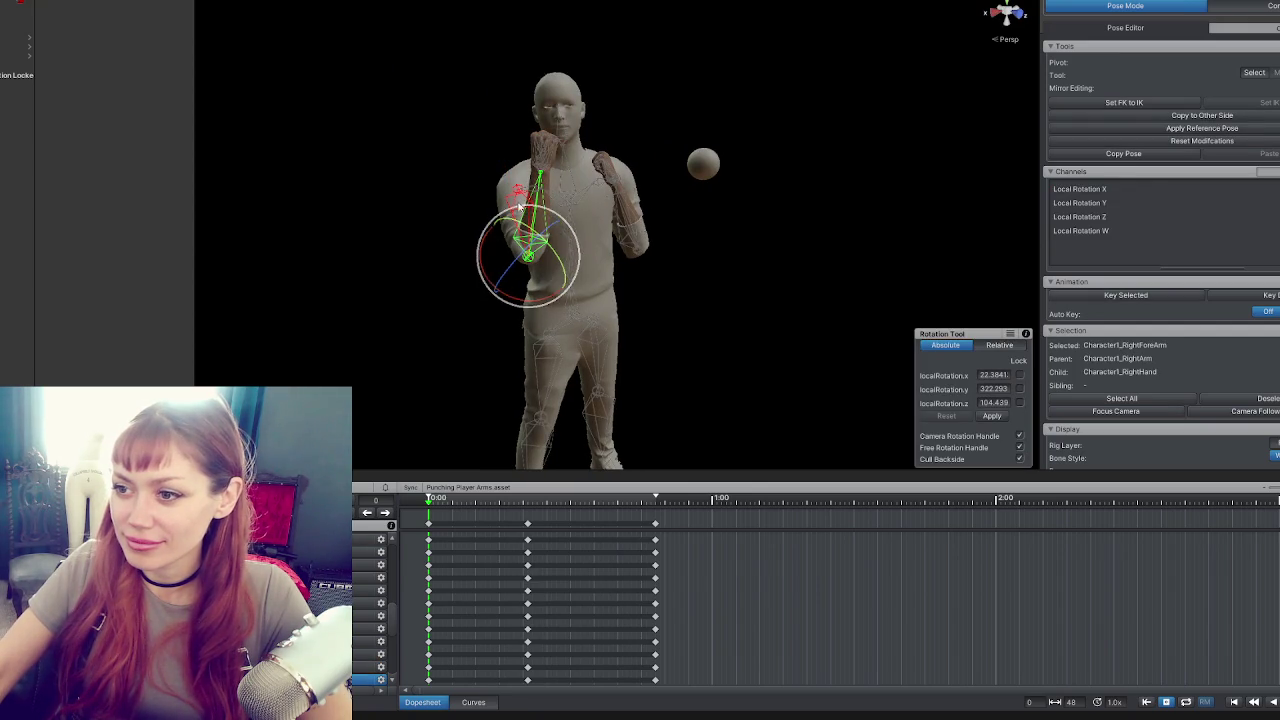
pyautogui.click(622, 225)
# Delete the middle keyframes for all bones, leaving only the first and last keys.
pyautogui.click(690, 308)
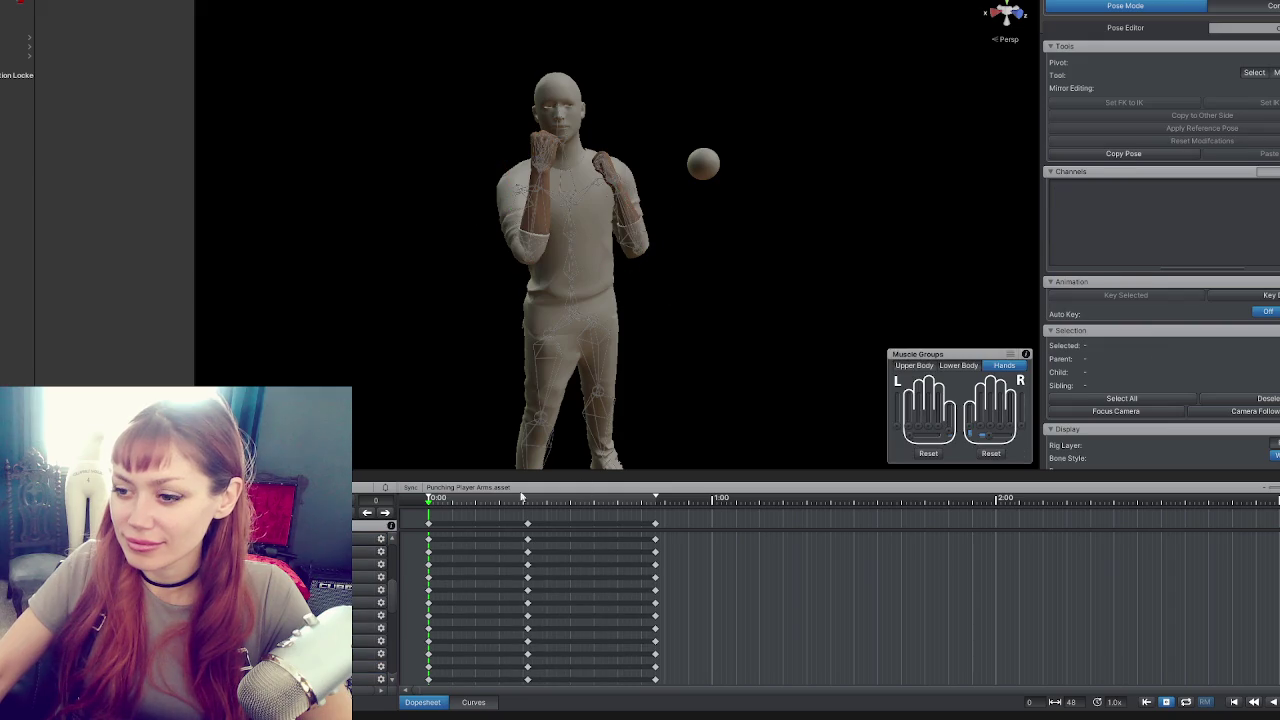
pyautogui.click(428, 525)
pyautogui.press('Delete')
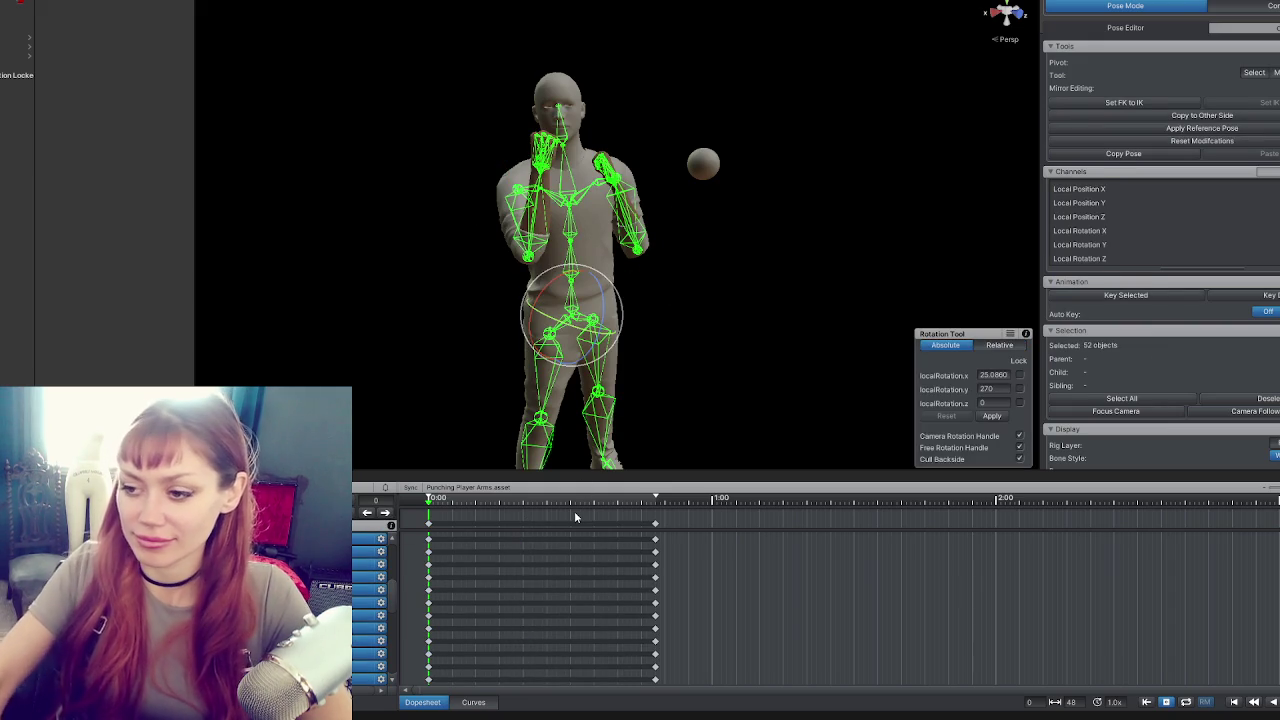
pyautogui.click(386, 512)
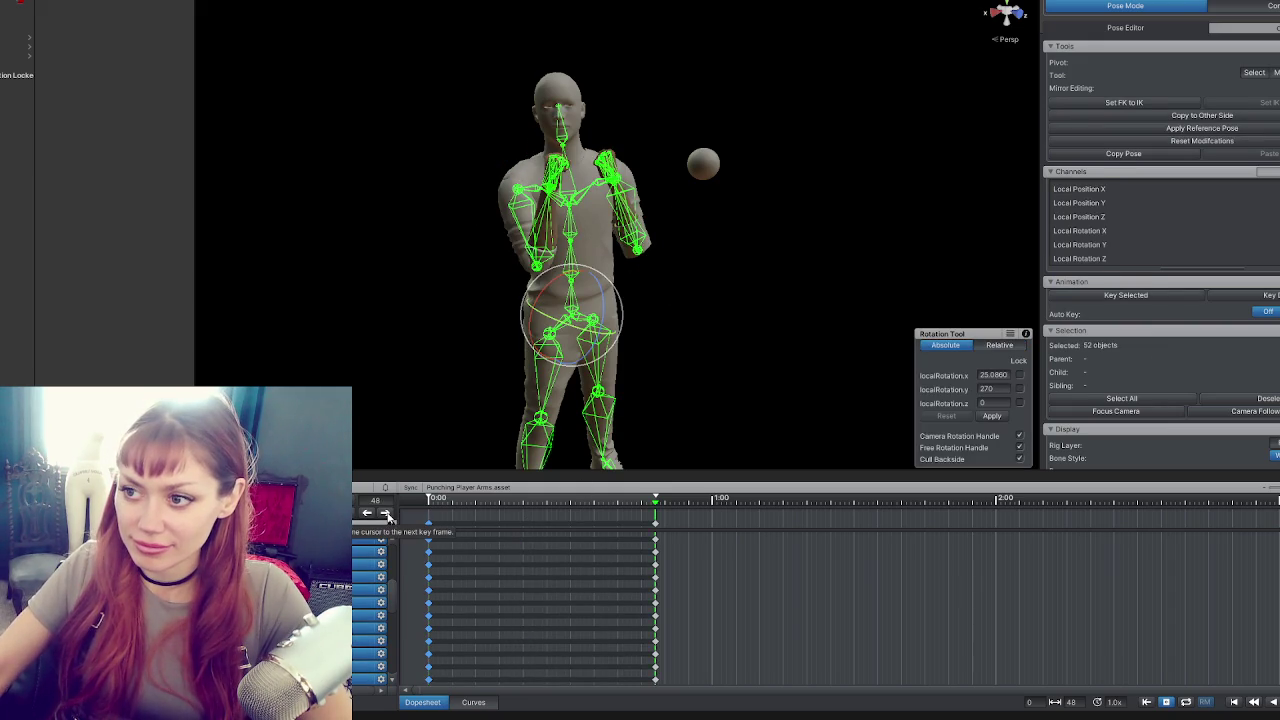
pyautogui.press('w')
pyautogui.click(367, 512)
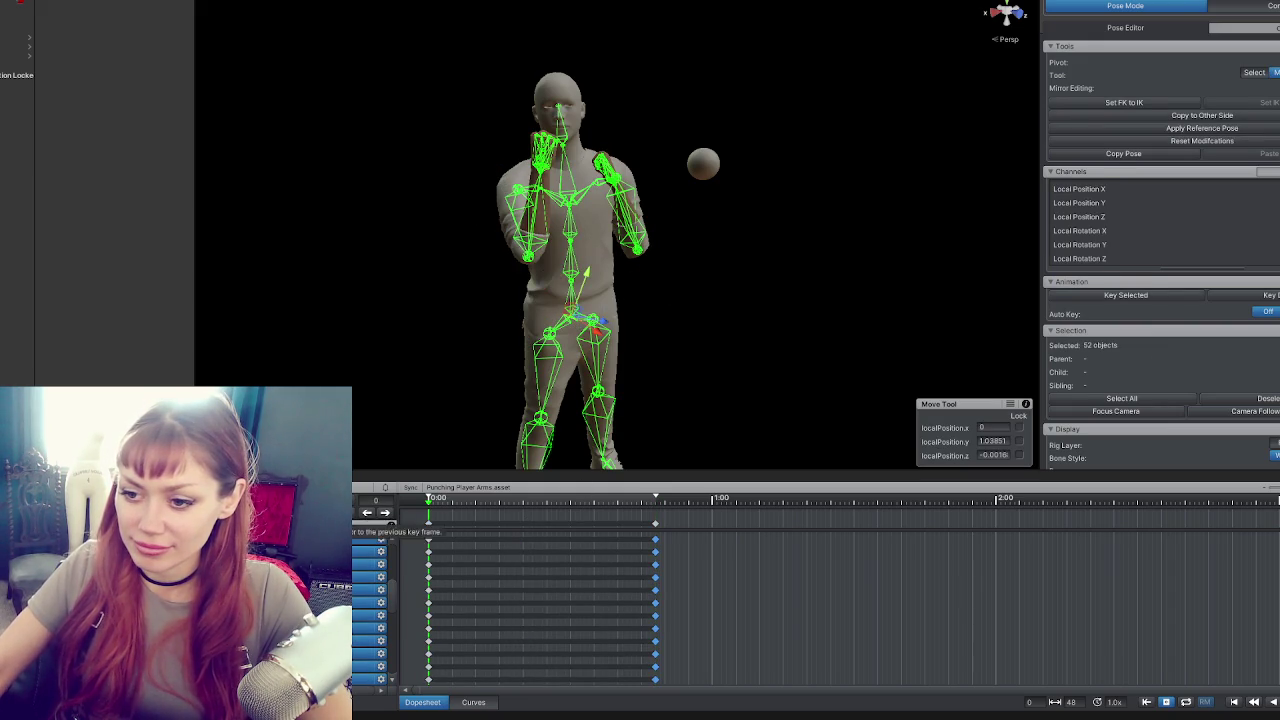
pyautogui.press('Escape')
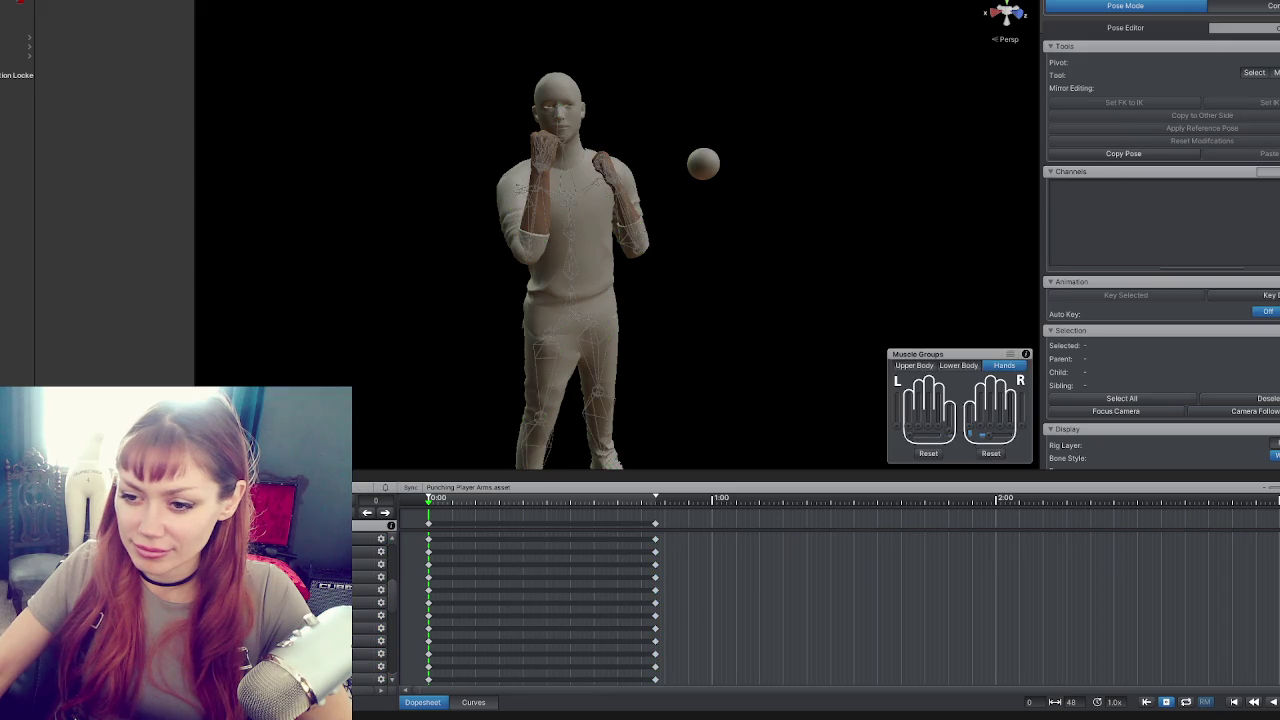
# Rename the clip to 'IdleFighting' in the clip settings.
pyautogui.click(689, 186)
pyautogui.click(690, 216)
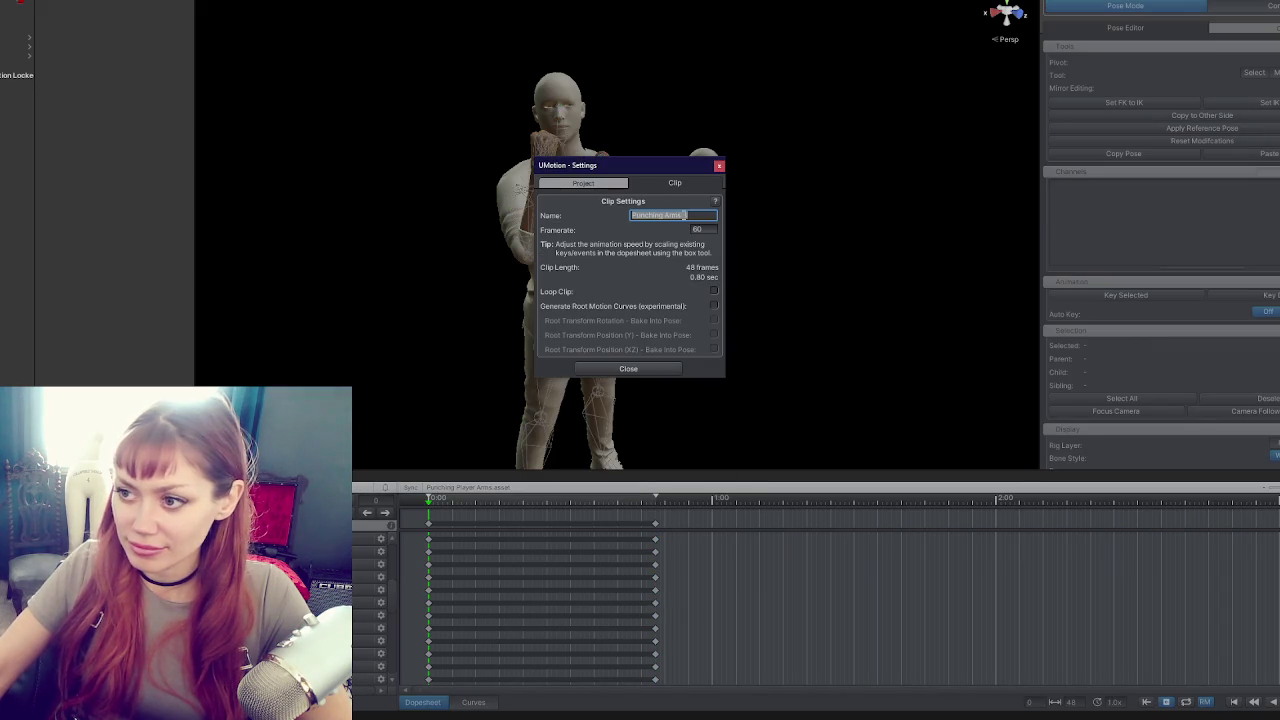
pyautogui.write('IdleF')
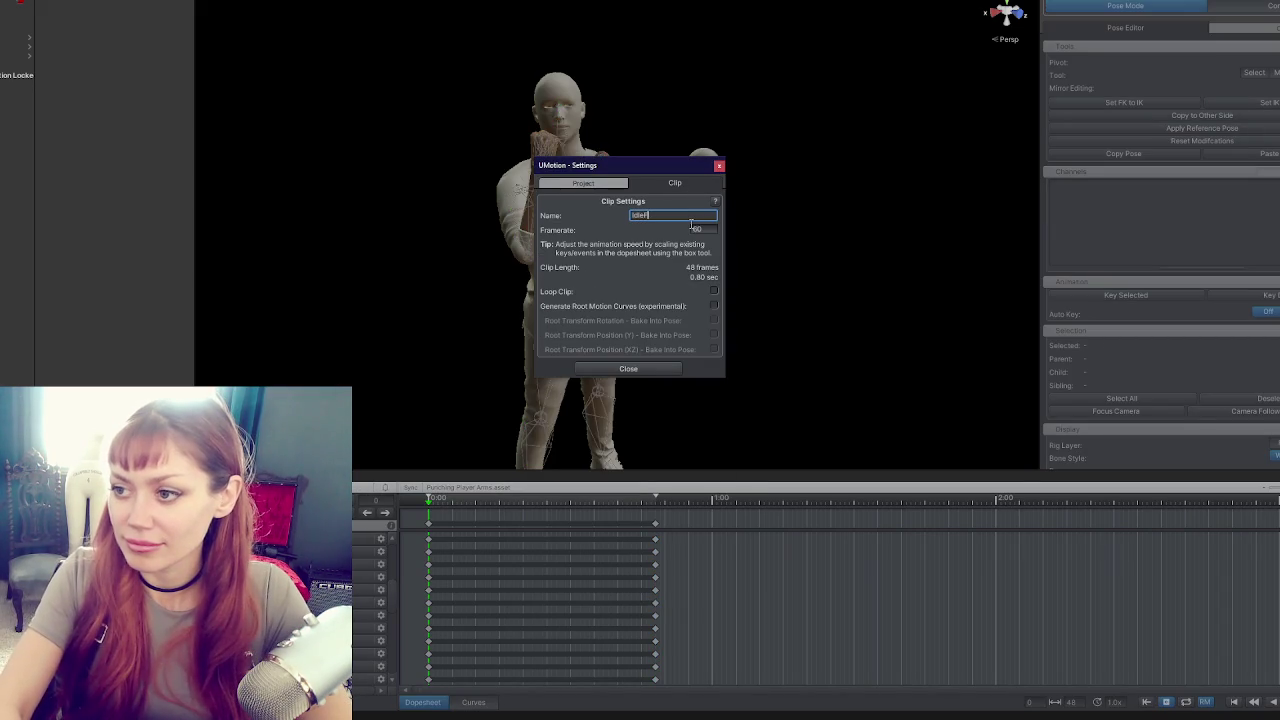
pyautogui.write('ighting')
pyautogui.press('Return')
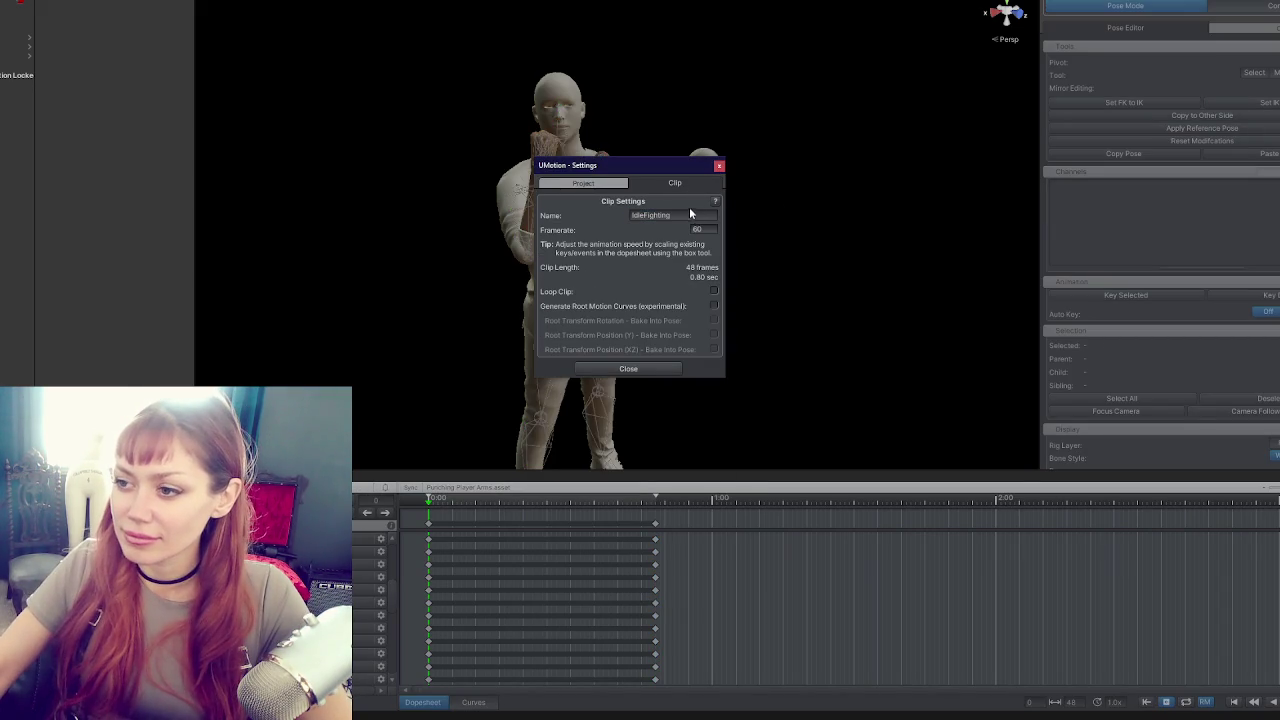
pyautogui.click(657, 369)
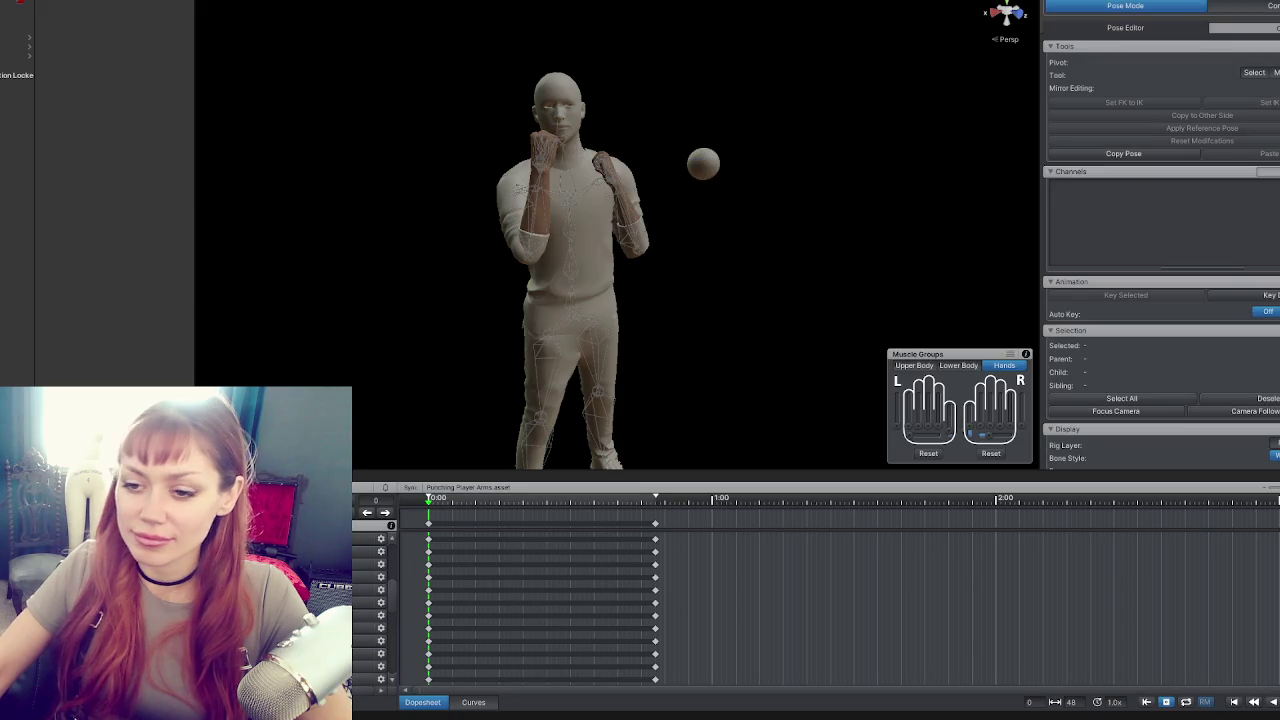
# Export the IdleFighting clip as an animation file.
pyautogui.click(340, 488)
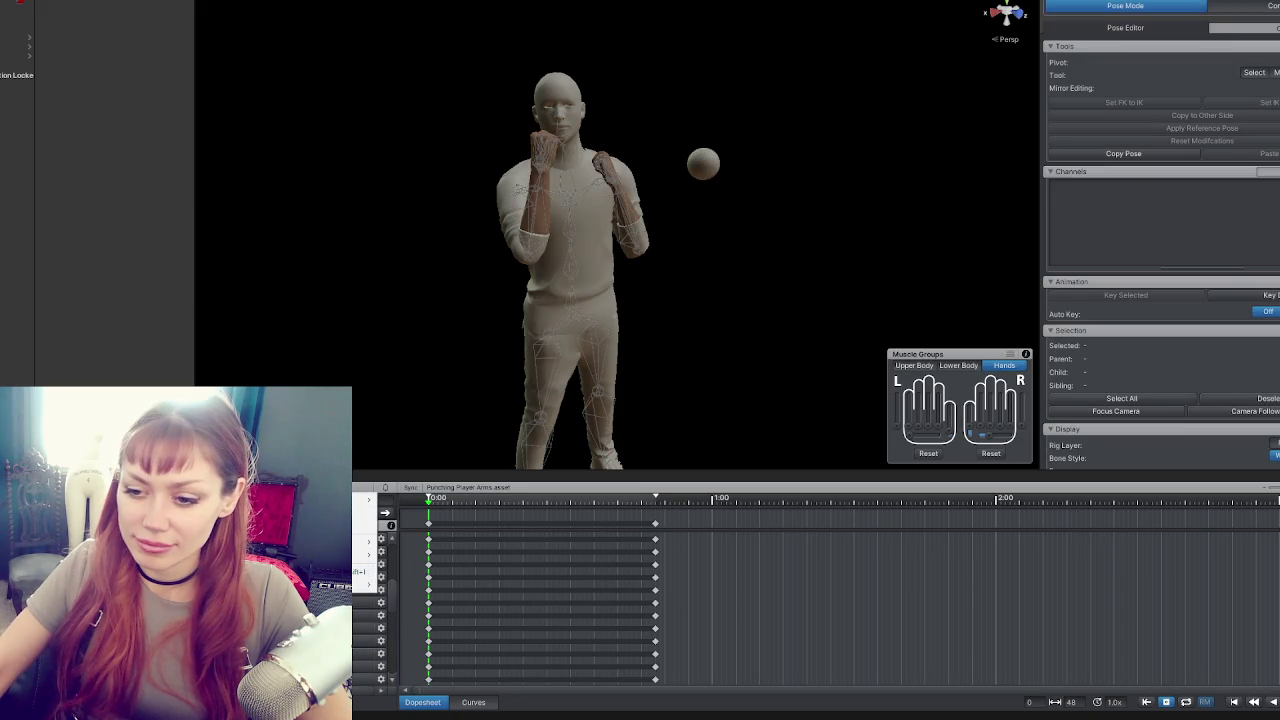
pyautogui.click(440, 594)
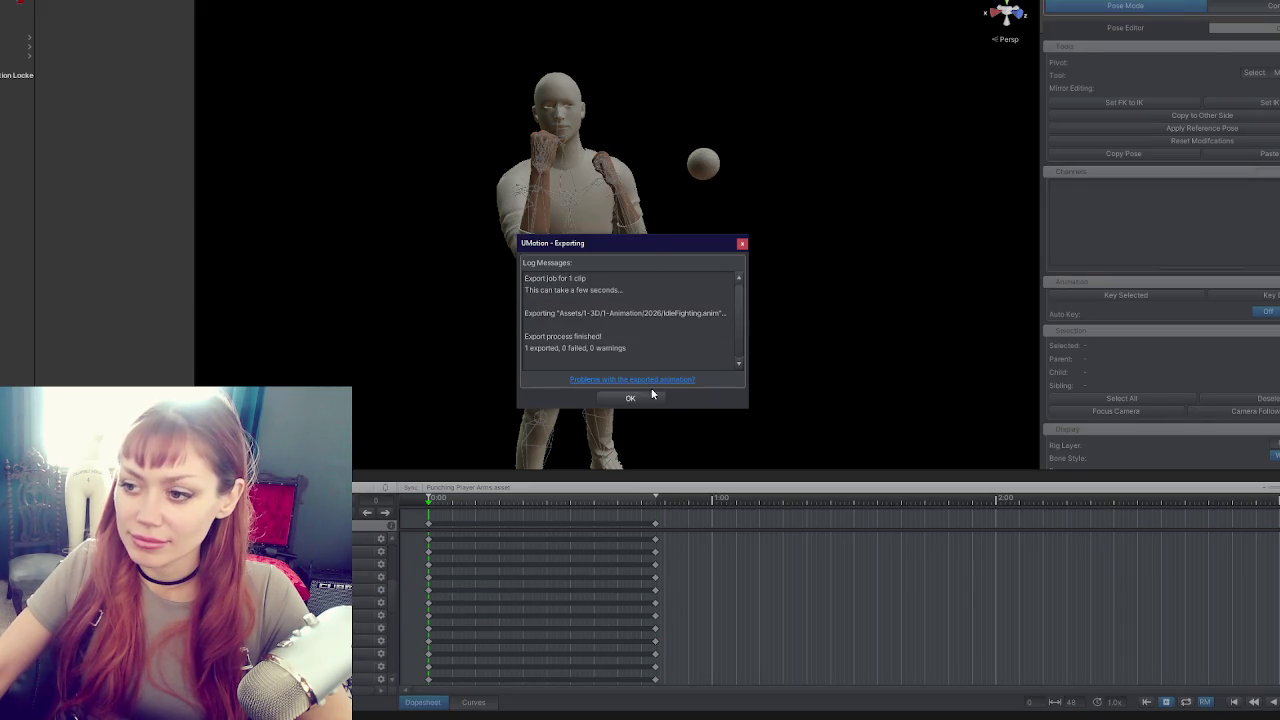
pyautogui.click(632, 397)
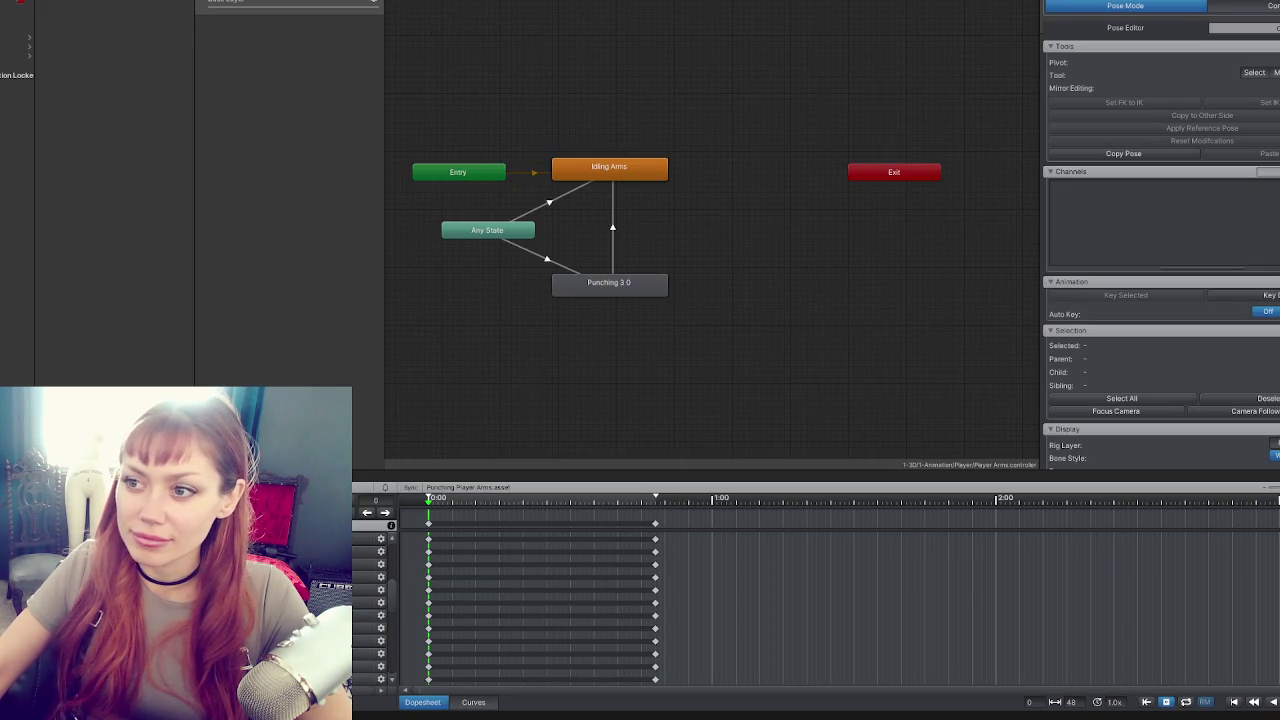
# Set the Idling Arms state's clip to Loop Time with root rotation, Y and XZ baked into pose.
pyautogui.click(566, 177)
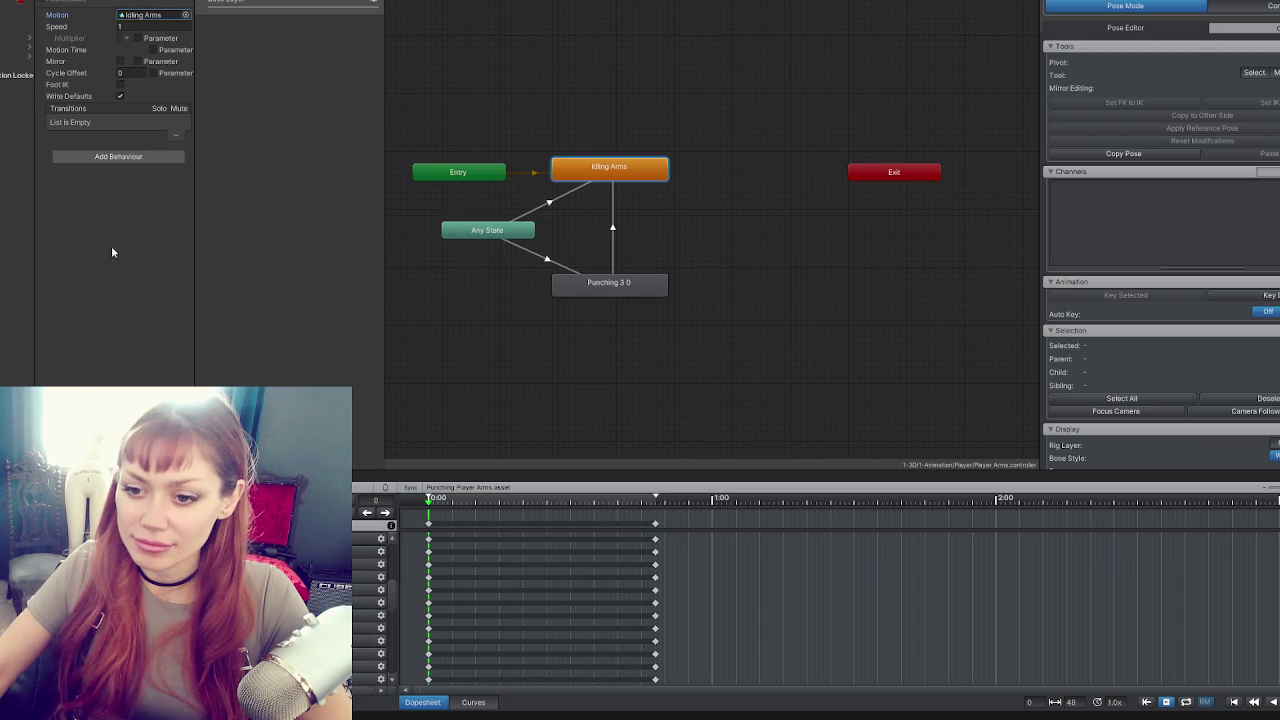
pyautogui.doubleClick(150, 15)
pyautogui.click(120, 24)
pyautogui.click(120, 73)
pyautogui.click(120, 122)
pyautogui.click(120, 173)
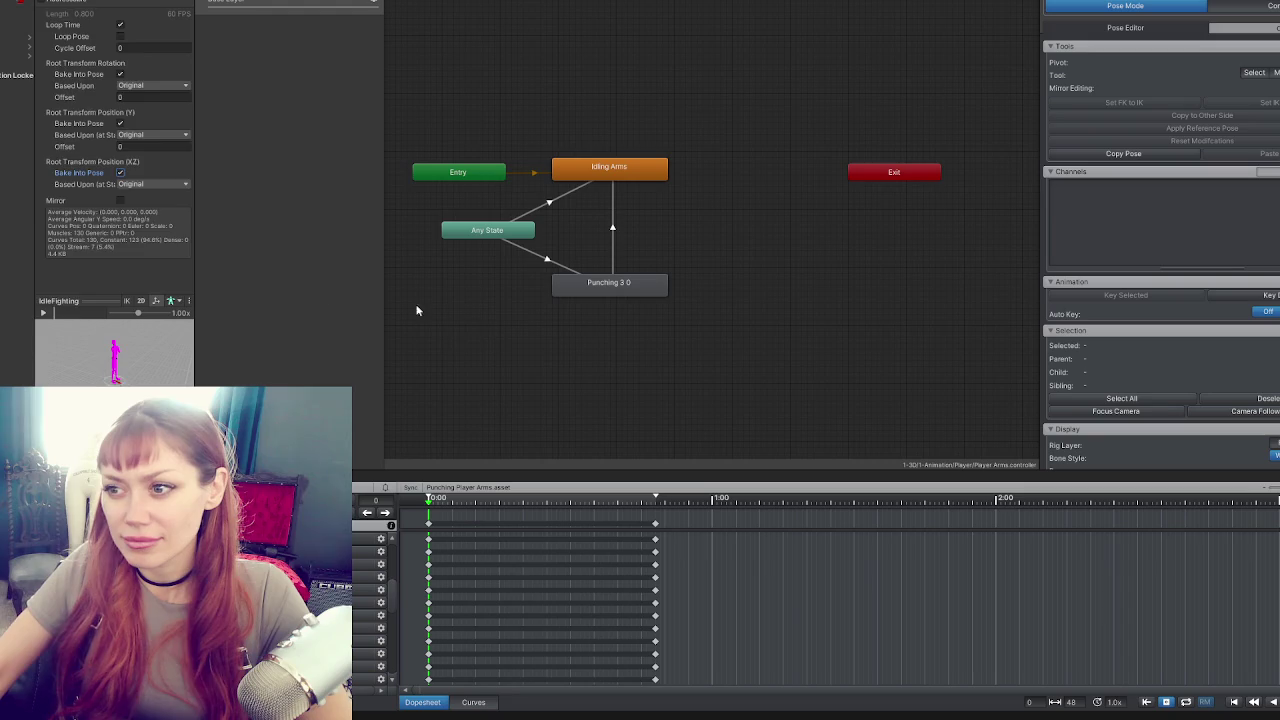
pyautogui.click(506, 290)
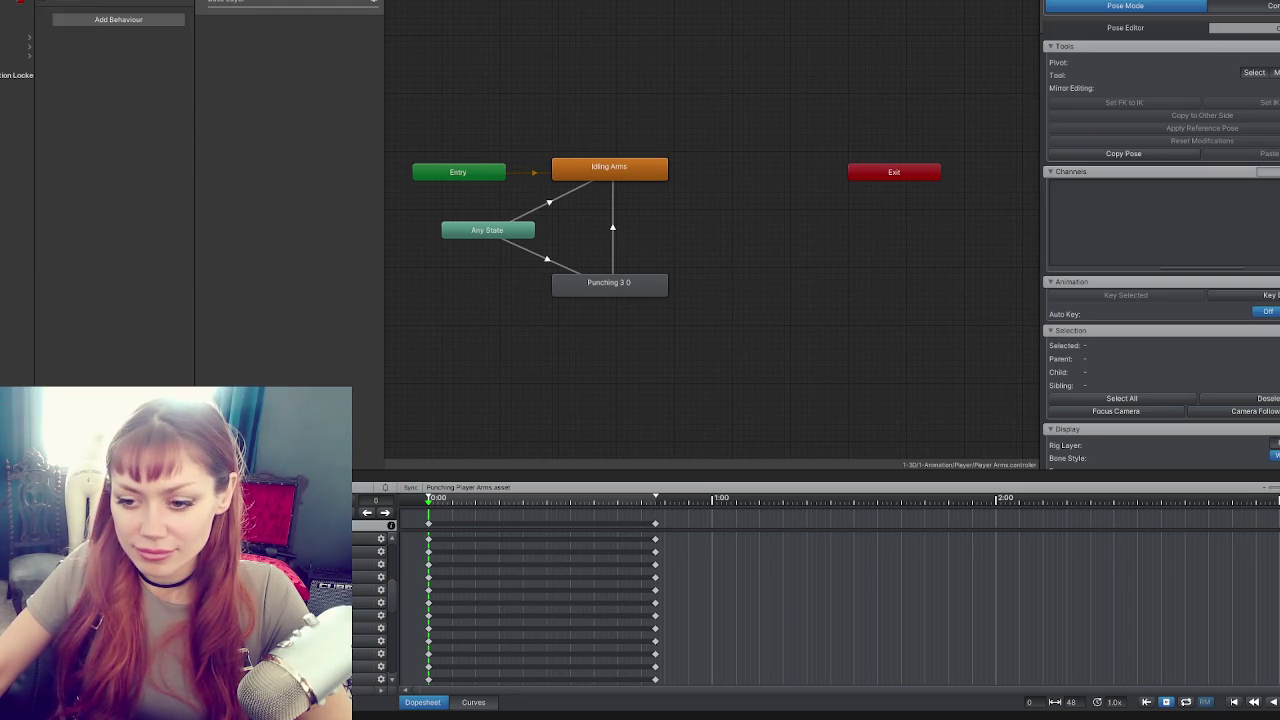
pyautogui.click(394, 326)
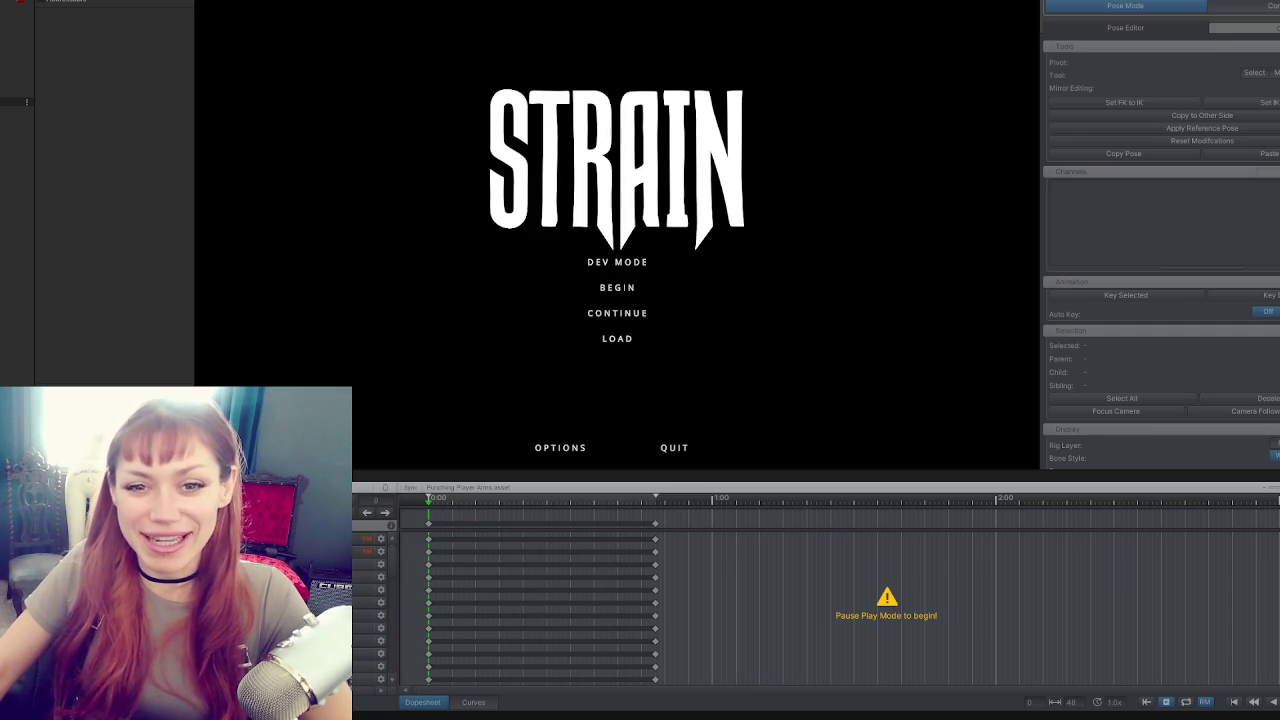
# Start the game in DEV MODE, then bring up the in-game pause menu.
pyautogui.click(608, 263)
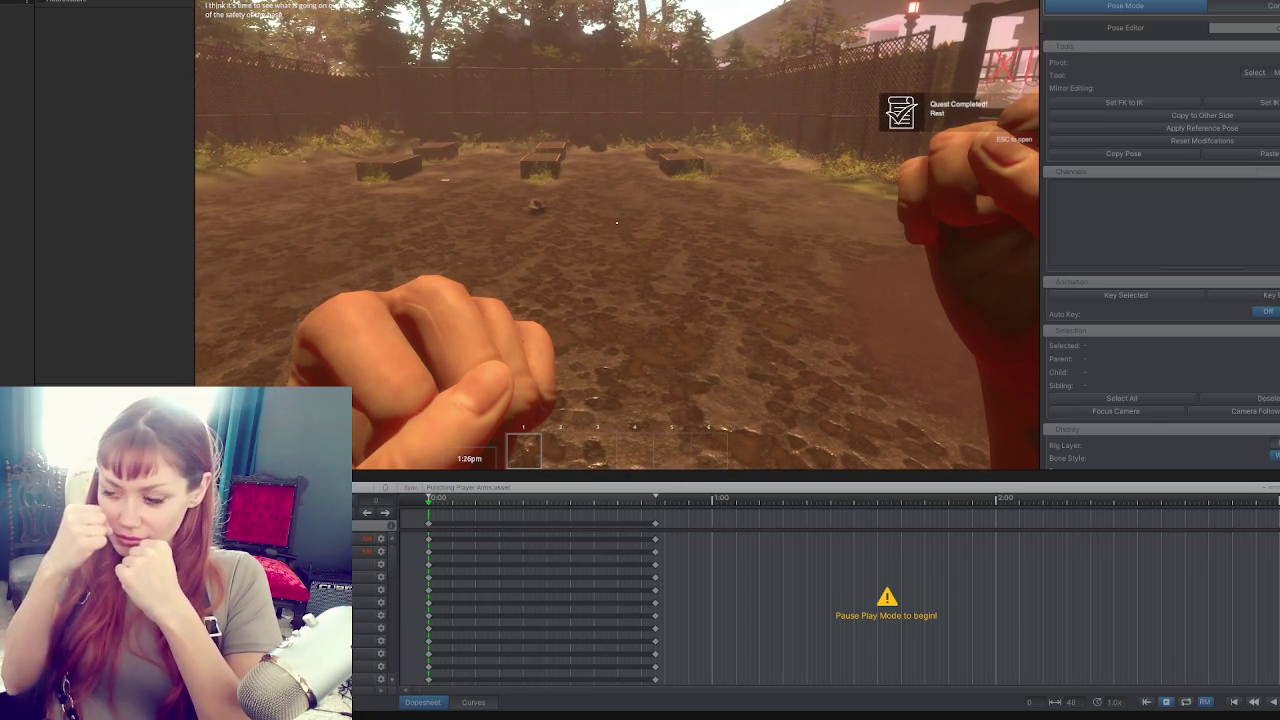
pyautogui.press('Escape')
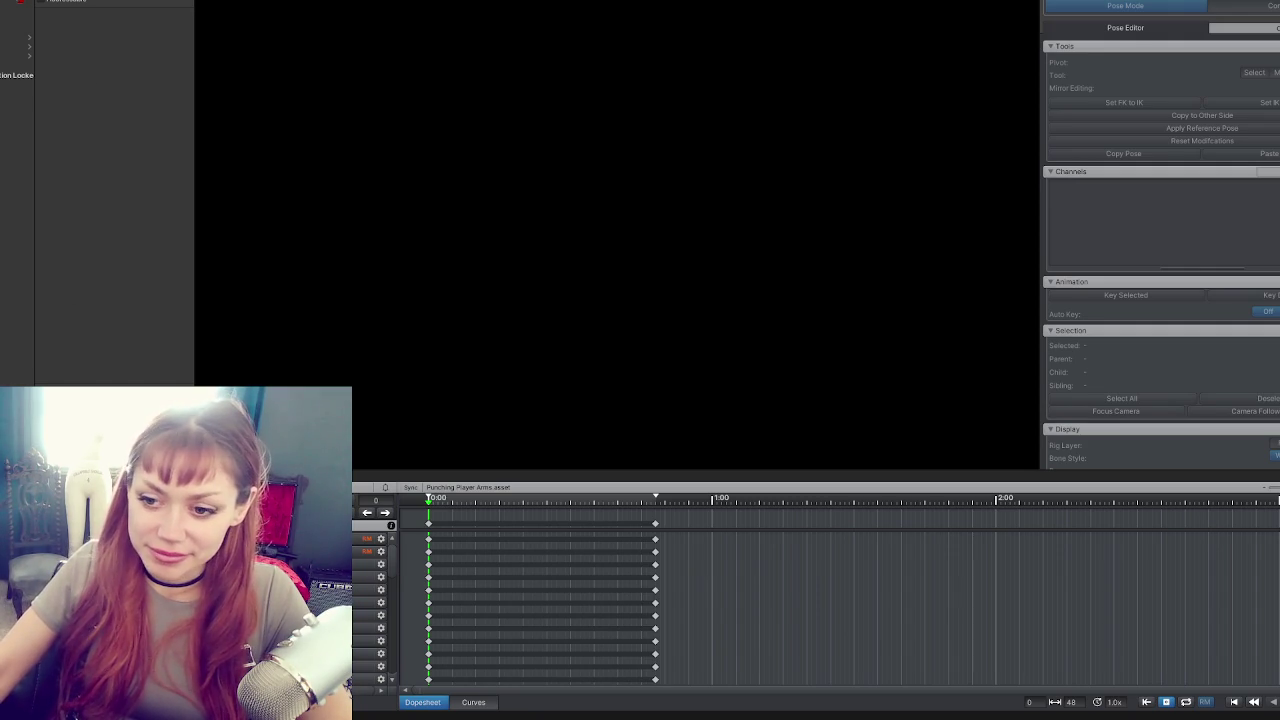
# Load the Punching Player Arms clip and select the character's right upper arm bone.
pyautogui.click(372, 525)
pyautogui.click(437, 541)
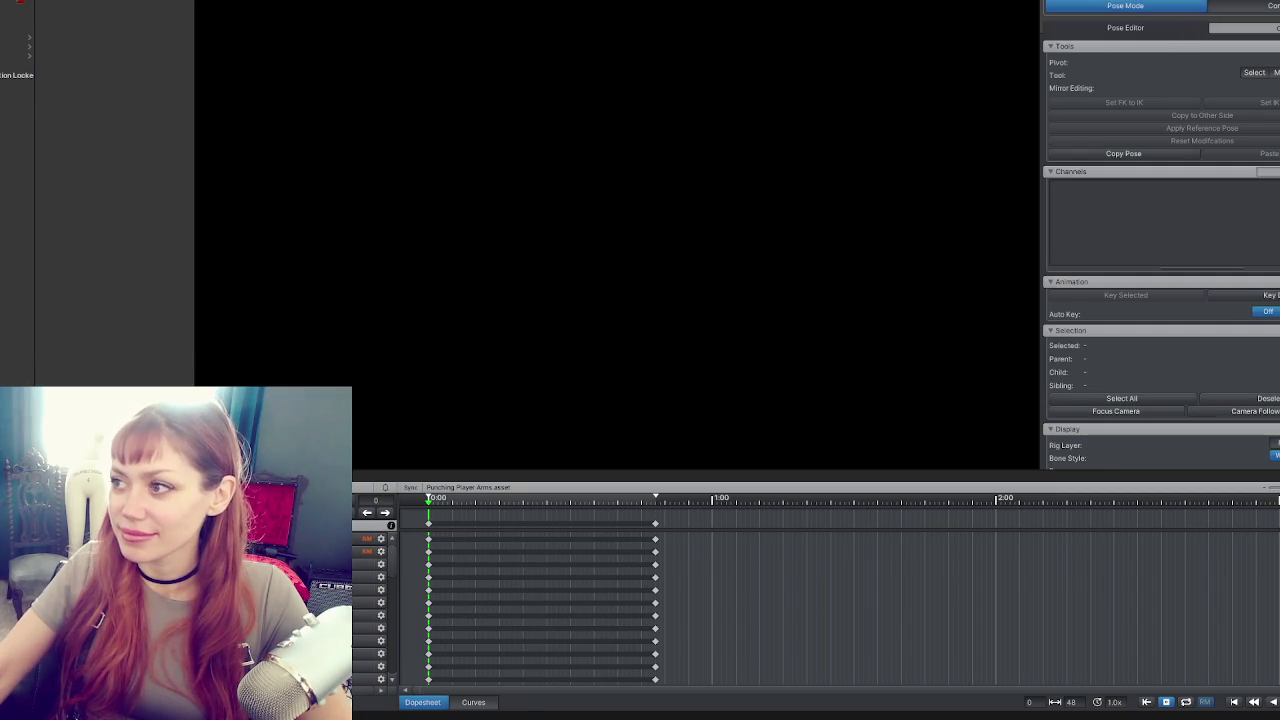
pyautogui.moveTo(471, 300)
pyautogui.mouseDown()
pyautogui.moveTo(593, 190)
pyautogui.moveTo(450, 280)
pyautogui.moveTo(430, 320)
pyautogui.moveTo(470, 240)
pyautogui.moveTo(450, 200)
pyautogui.moveTo(449, 284)
pyautogui.moveTo(518, 249)
pyautogui.moveTo(474, 280)
pyautogui.mouseUp()
pyautogui.click(425, 287)
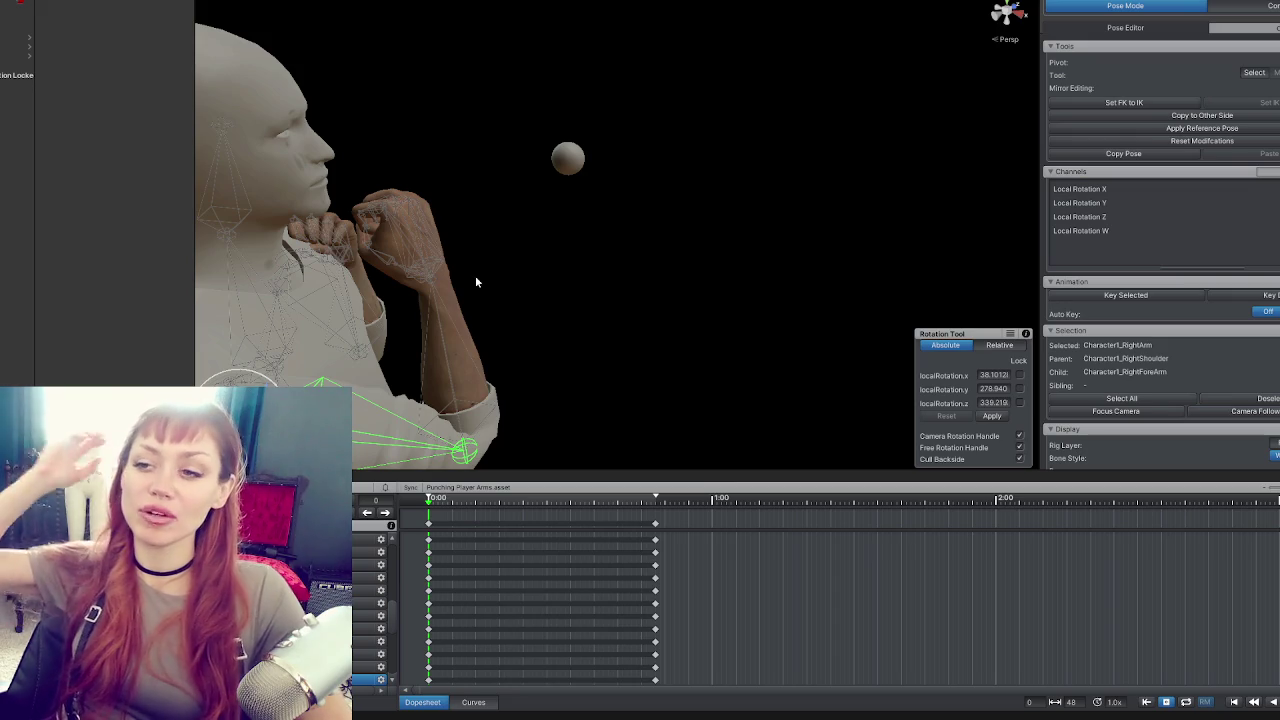
# Orbit and zoom around the character to inspect the right arm from several angles.
pyautogui.moveTo(477, 283)
pyautogui.mouseDown()
pyautogui.moveTo(623, 303)
pyautogui.moveTo(177, 229)
pyautogui.moveTo(451, 212)
pyautogui.moveTo(417, 177)
pyautogui.moveTo(651, 166)
pyautogui.moveTo(560, 240)
pyautogui.moveTo(538, 226)
pyautogui.moveTo(788, 218)
pyautogui.mouseUp()
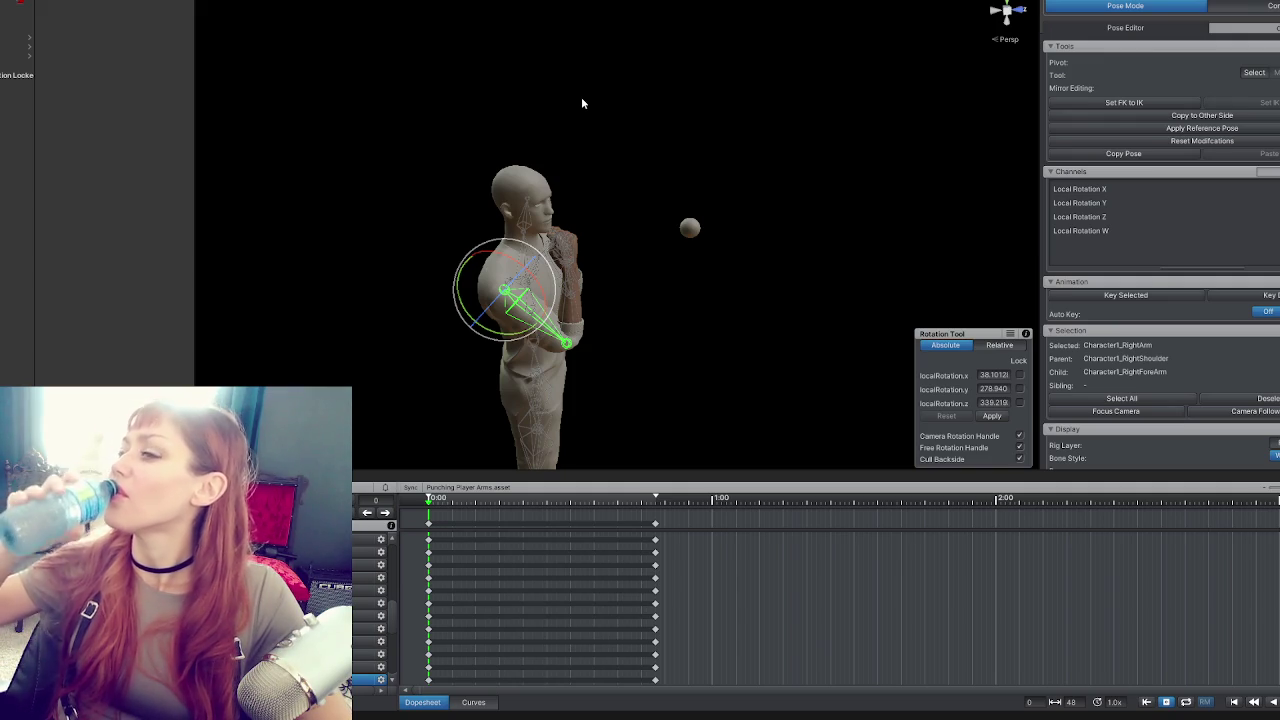
pyautogui.scroll(2, 599, 243)
pyautogui.scroll(3, 556, 241)
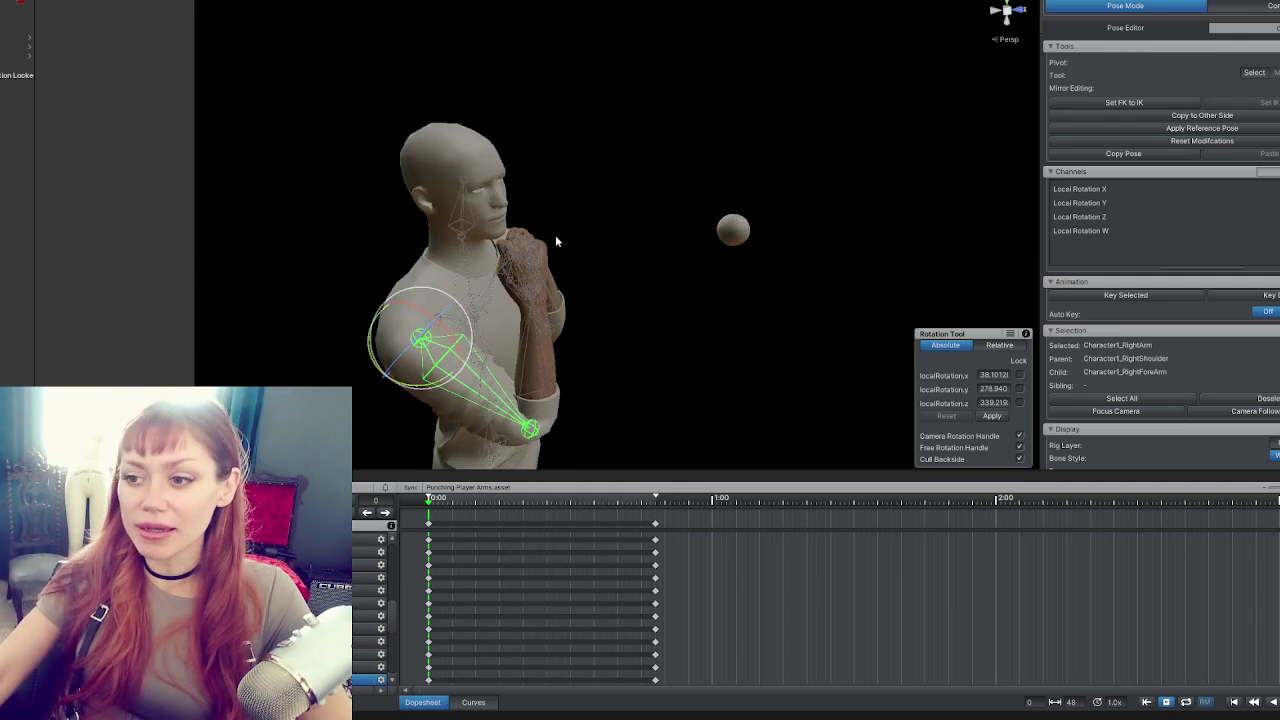
pyautogui.scroll(1, 625, 244)
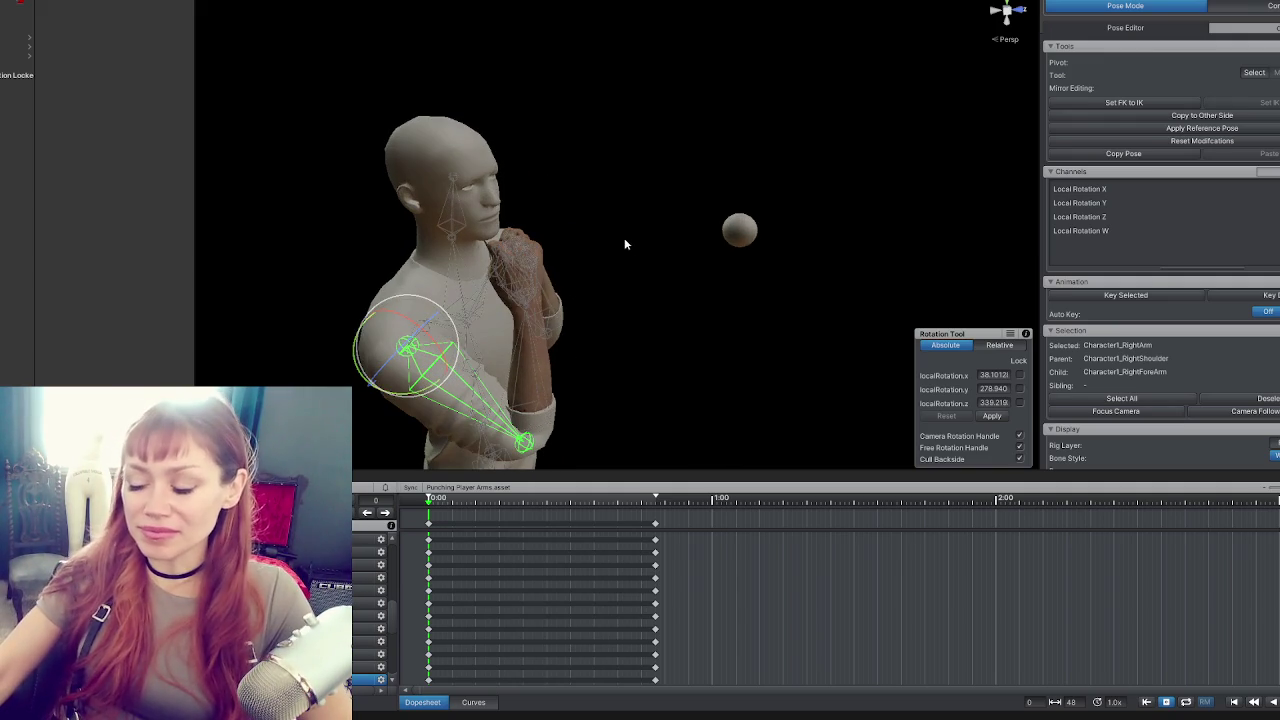
pyautogui.moveTo(540, 273); pyautogui.dragTo(720, 276)
pyautogui.moveTo(807, 179)
pyautogui.mouseDown()
pyautogui.moveTo(688, 175)
pyautogui.moveTo(540, 119)
pyautogui.mouseUp()
pyautogui.scroll(-2, 434, 180)
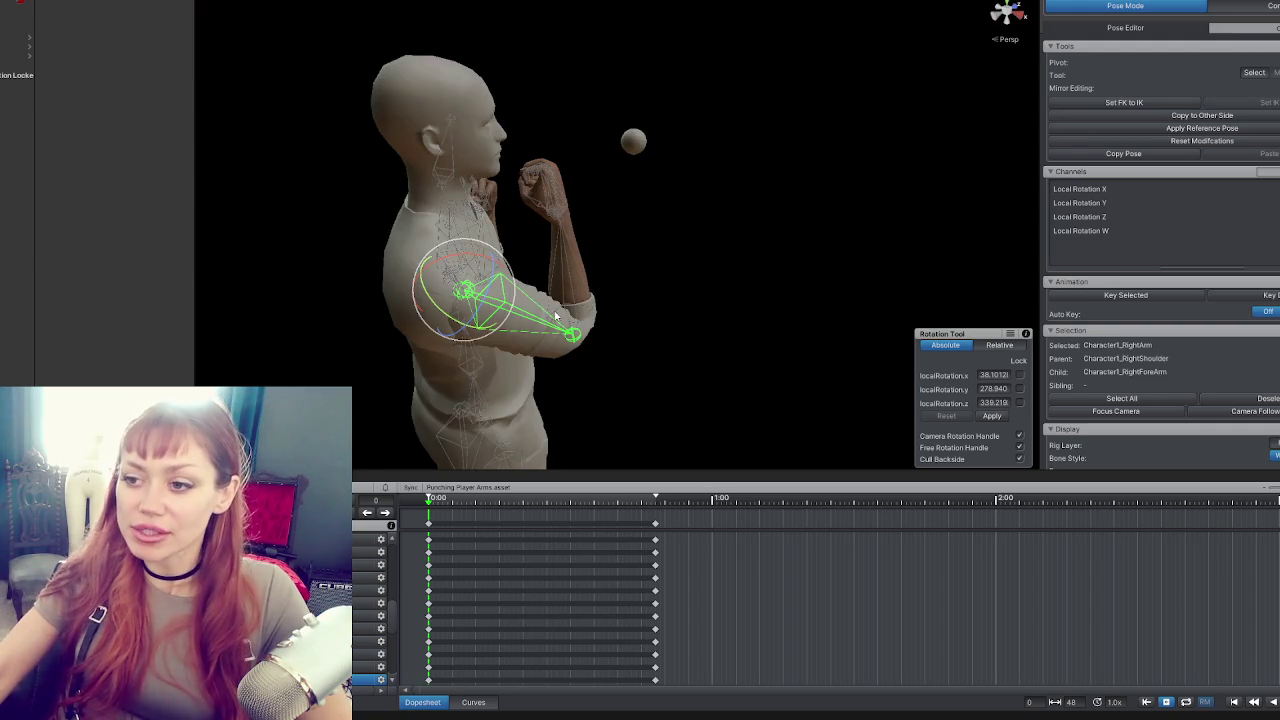
pyautogui.scroll(2, 552, 310)
pyautogui.moveTo(535, 271)
pyautogui.mouseDown()
pyautogui.moveTo(508, 195)
pyautogui.moveTo(660, 165)
pyautogui.moveTo(545, 184)
pyautogui.moveTo(472, 82)
pyautogui.moveTo(512, 93)
pyautogui.mouseUp()
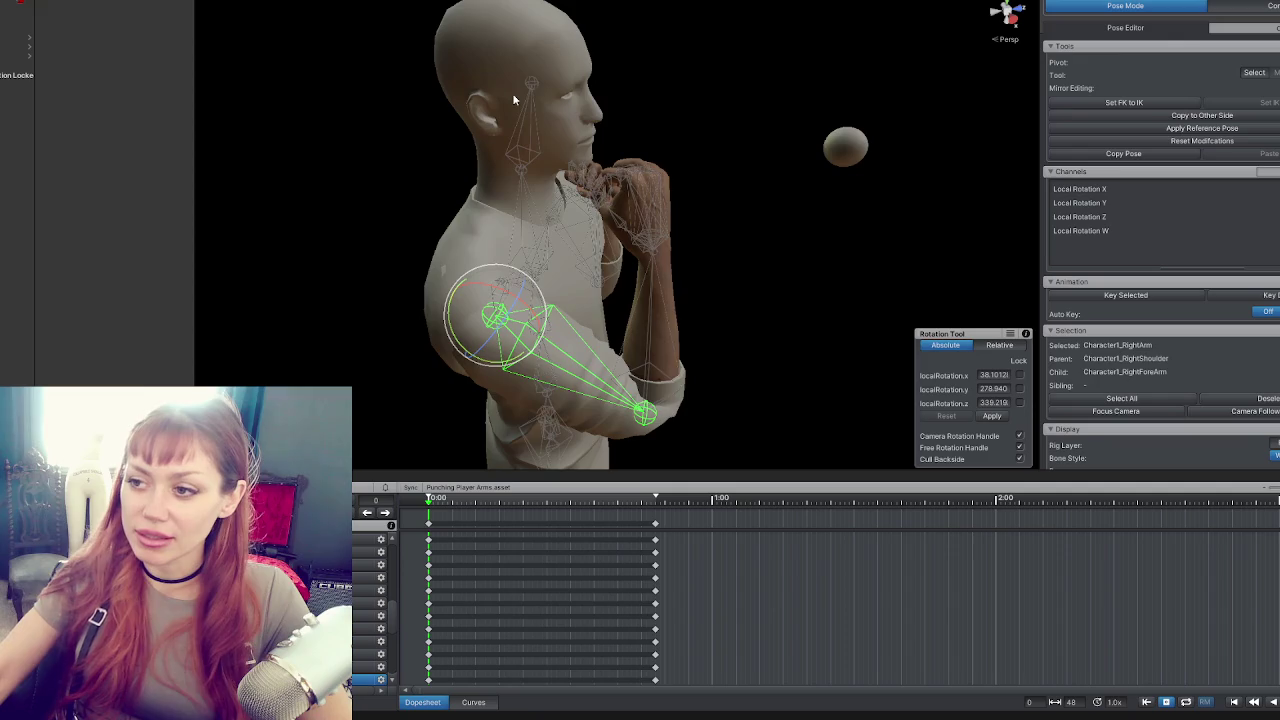
pyautogui.click(512, 93)
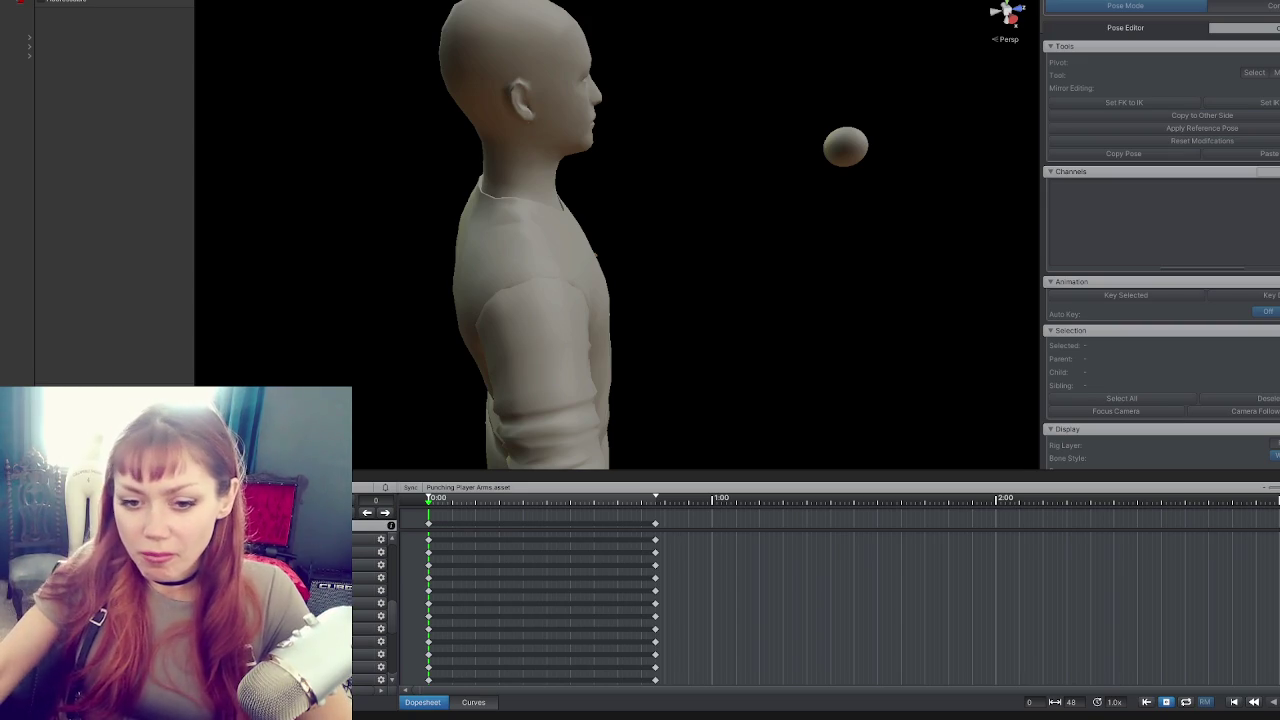
# Turn pose editing back on and scrub the clip to preview the guard pose, ending at frame 0.
pyautogui.moveTo(366, 102)
pyautogui.mouseDown()
pyautogui.moveTo(217, 220)
pyautogui.moveTo(404, 226)
pyautogui.mouseUp()
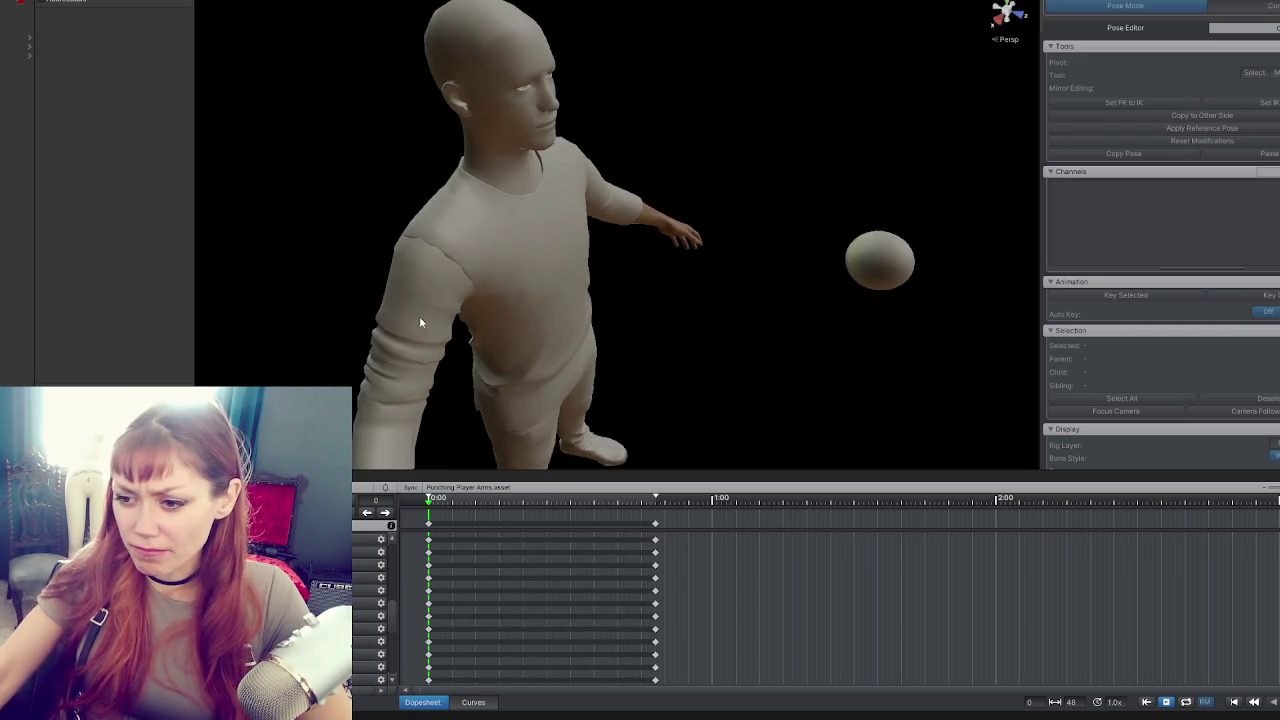
pyautogui.click(478, 504)
pyautogui.press('space')
pyautogui.press('space')
pyautogui.moveTo(250, 200)
pyautogui.mouseDown()
pyautogui.moveTo(297, 194)
pyautogui.moveTo(371, 337)
pyautogui.mouseUp()
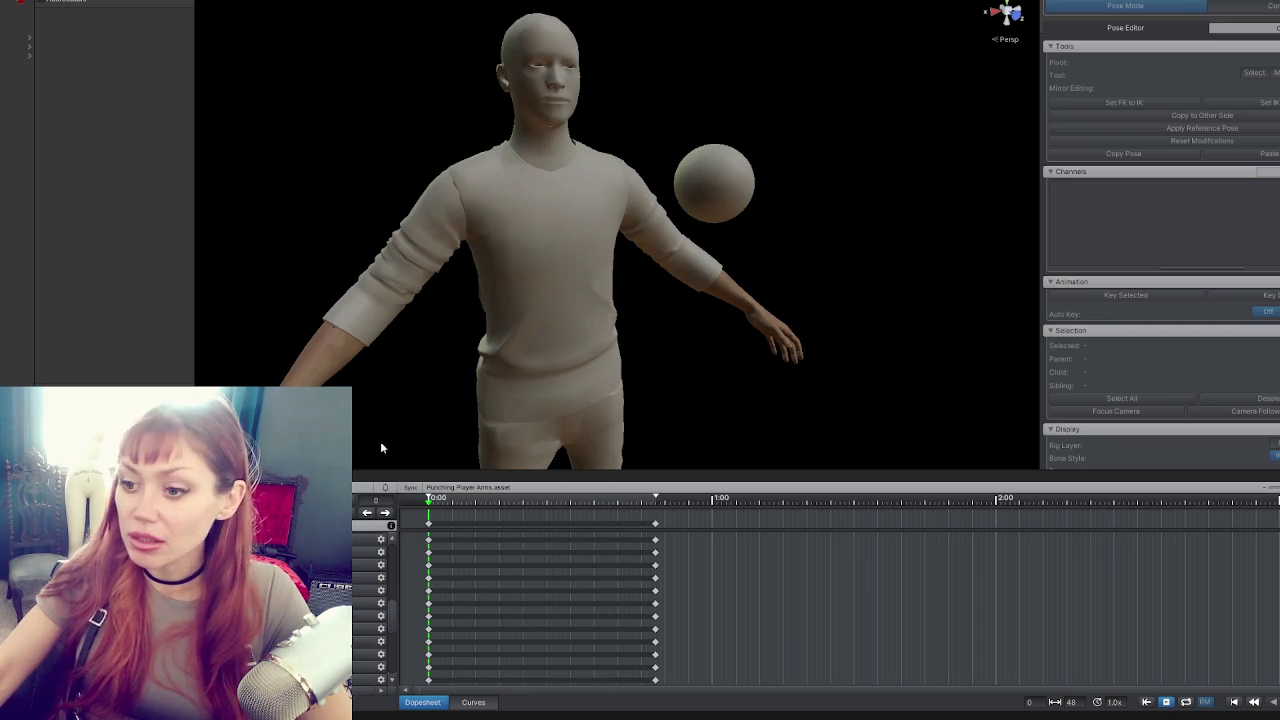
pyautogui.click(1140, 6)
pyautogui.moveTo(920, 95)
pyautogui.mouseDown()
pyautogui.moveTo(691, 177)
pyautogui.moveTo(795, 158)
pyautogui.moveTo(649, 160)
pyautogui.moveTo(654, 134)
pyautogui.mouseUp()
pyautogui.moveTo(528, 498)
pyautogui.mouseDown()
pyautogui.moveTo(617, 498)
pyautogui.moveTo(700, 370)
pyautogui.moveTo(793, 277)
pyautogui.mouseUp()
pyautogui.press('Home')
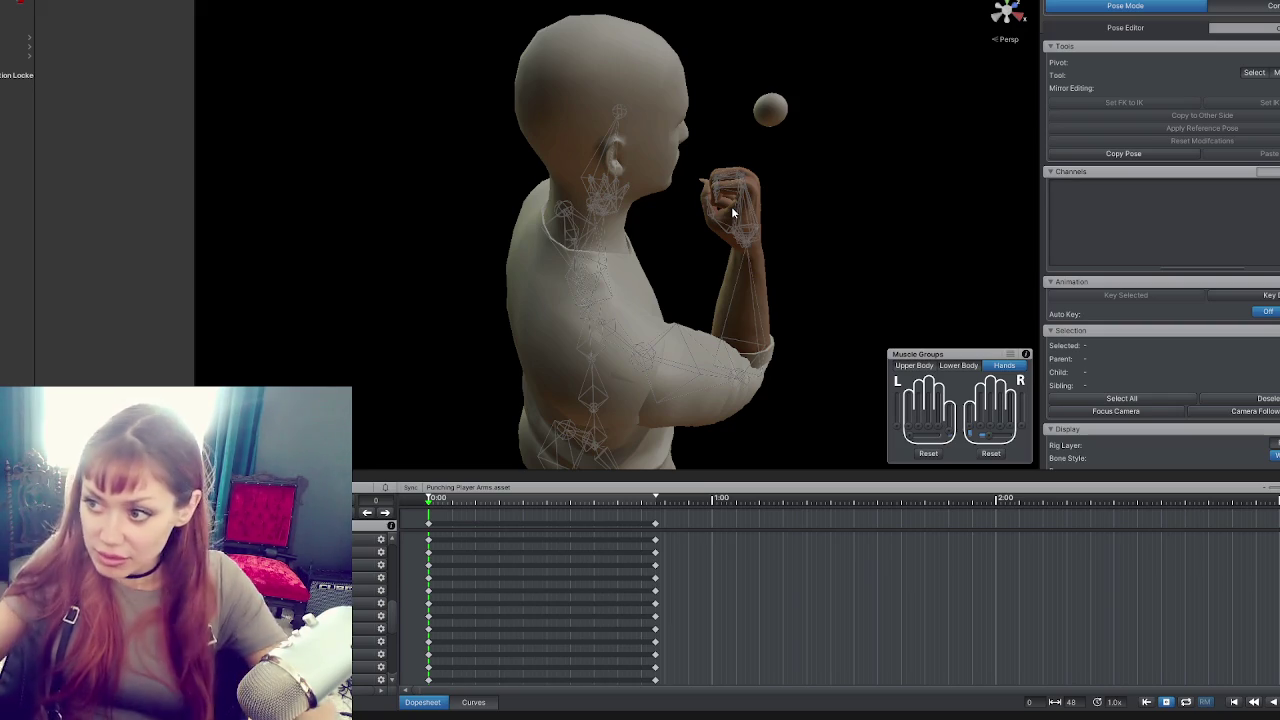
# Re-rotate the right forearm, undoing the first attempt, to tuck the fist beside the chin.
pyautogui.moveTo(731, 206)
pyautogui.mouseDown()
pyautogui.moveTo(1002, 289)
pyautogui.moveTo(634, 243)
pyautogui.moveTo(640, 230)
pyautogui.mouseUp()
pyautogui.click(630, 210)
pyautogui.moveTo(634, 184)
pyautogui.mouseDown()
pyautogui.moveTo(627, 352)
pyautogui.moveTo(456, 190)
pyautogui.mouseUp()
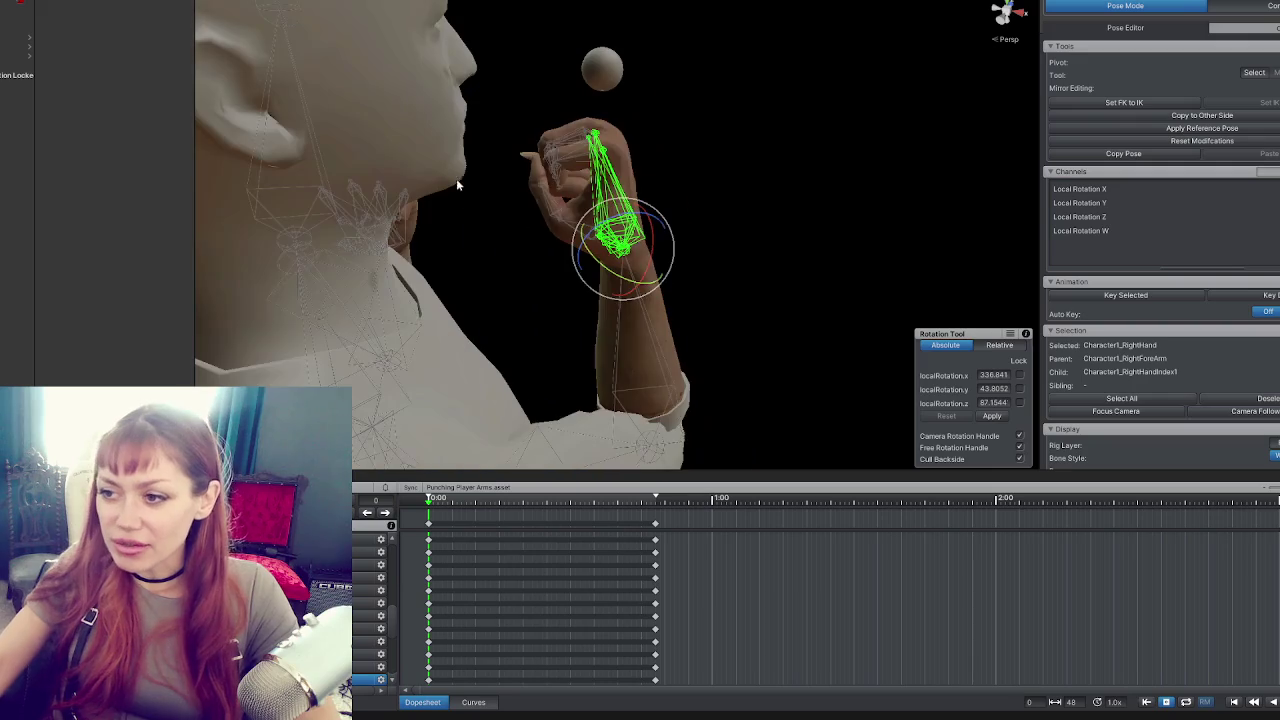
pyautogui.click(658, 355)
pyautogui.moveTo(704, 438)
pyautogui.mouseDown()
pyautogui.moveTo(703, 391)
pyautogui.moveTo(700, 410)
pyautogui.moveTo(714, 391)
pyautogui.moveTo(709, 427)
pyautogui.moveTo(668, 371)
pyautogui.mouseUp()
pyautogui.moveTo(698, 230)
pyautogui.mouseDown()
pyautogui.moveTo(749, 243)
pyautogui.moveTo(686, 283)
pyautogui.moveTo(677, 397)
pyautogui.moveTo(694, 337)
pyautogui.moveTo(783, 277)
pyautogui.moveTo(664, 321)
pyautogui.moveTo(657, 297)
pyautogui.moveTo(655, 328)
pyautogui.moveTo(509, 109)
pyautogui.moveTo(443, 126)
pyautogui.moveTo(540, 330)
pyautogui.moveTo(571, 366)
pyautogui.moveTo(571, 349)
pyautogui.moveTo(565, 362)
pyautogui.moveTo(577, 314)
pyautogui.moveTo(603, 323)
pyautogui.moveTo(617, 287)
pyautogui.moveTo(740, 300)
pyautogui.moveTo(643, 278)
pyautogui.moveTo(644, 290)
pyautogui.moveTo(686, 280)
pyautogui.moveTo(657, 283)
pyautogui.moveTo(662, 320)
pyautogui.moveTo(600, 200)
pyautogui.moveTo(455, 35)
pyautogui.mouseUp()
pyautogui.hotkey('ctrl', 'z')
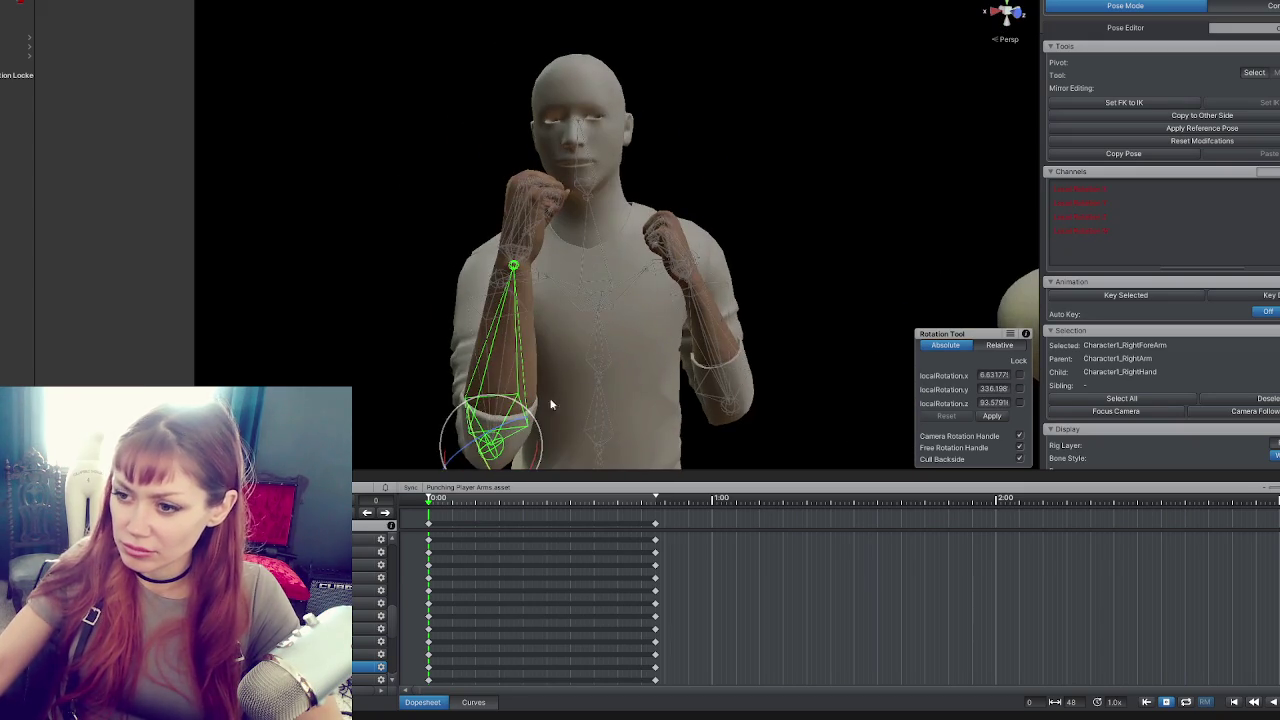
pyautogui.moveTo(540, 421); pyautogui.dragTo(520, 390)
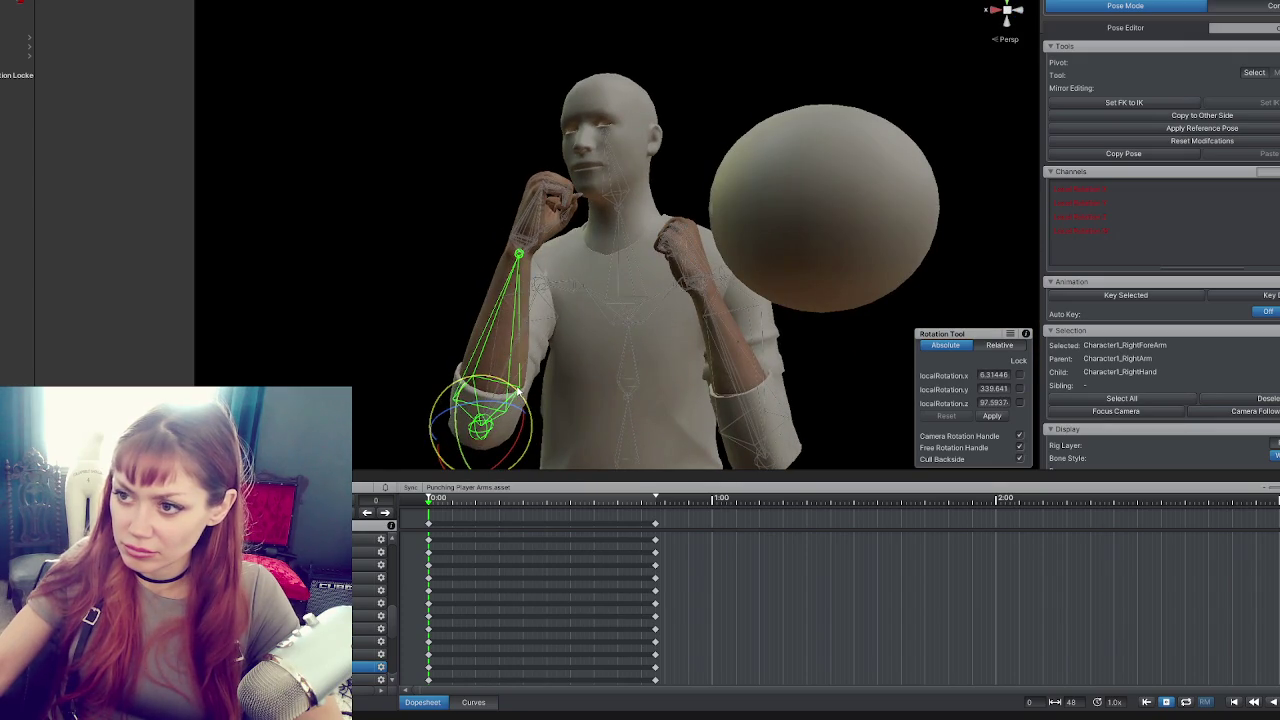
pyautogui.moveTo(535, 343)
pyautogui.mouseDown()
pyautogui.moveTo(871, 429)
pyautogui.moveTo(663, 163)
pyautogui.moveTo(789, 249)
pyautogui.moveTo(669, 283)
pyautogui.mouseUp()
pyautogui.moveTo(654, 392); pyautogui.dragTo(648, 383)
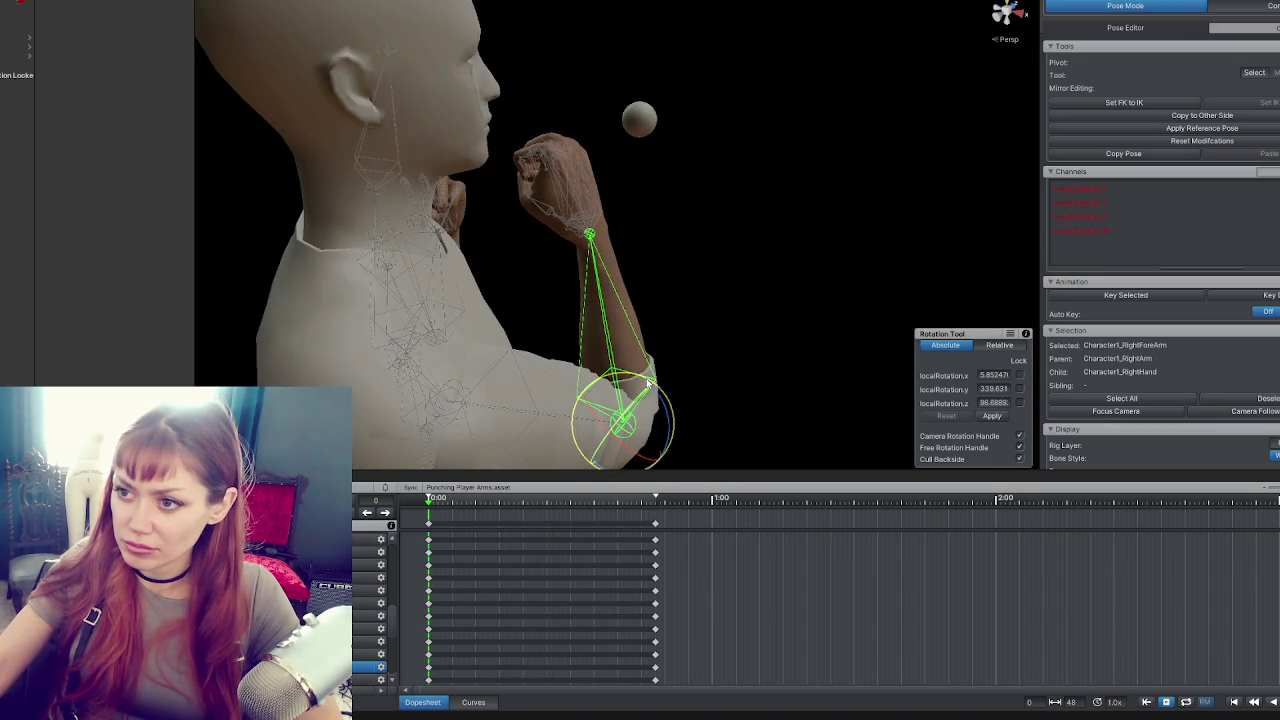
pyautogui.click(421, 524)
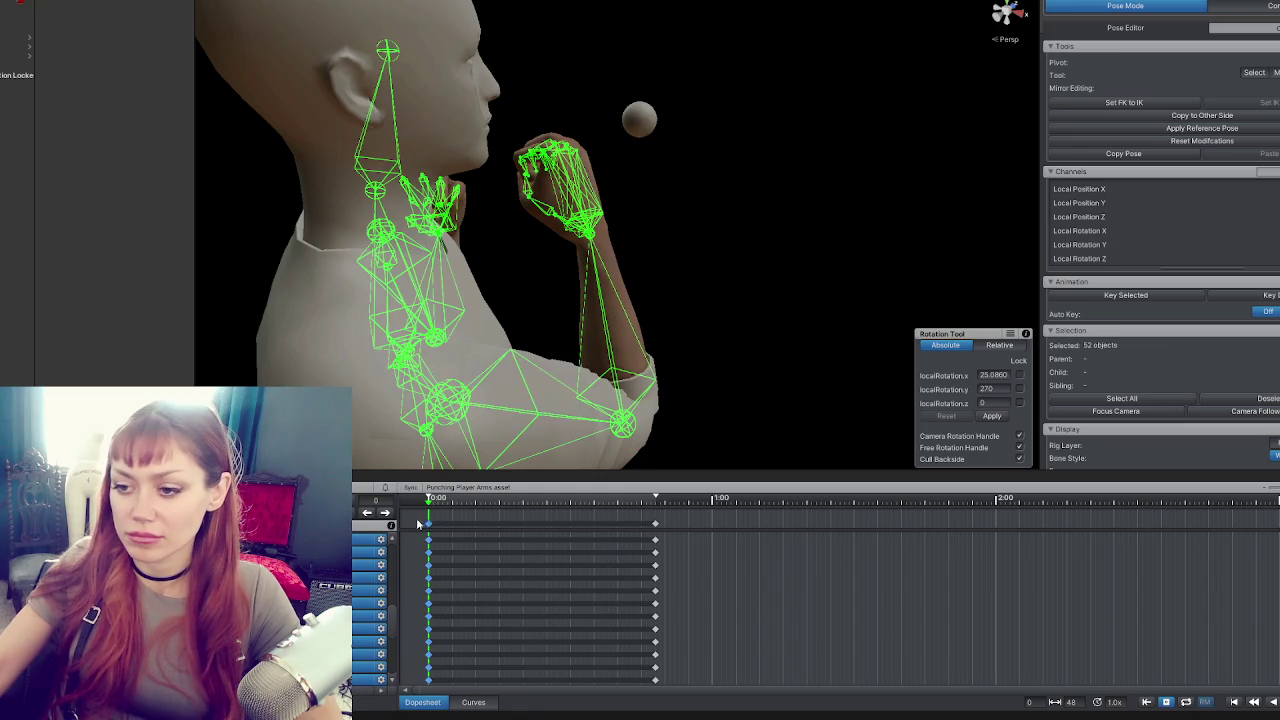
# Jump to the frame-48 keyframe and export the clip as an animation file.
pyautogui.press('w')
pyautogui.click(386, 513)
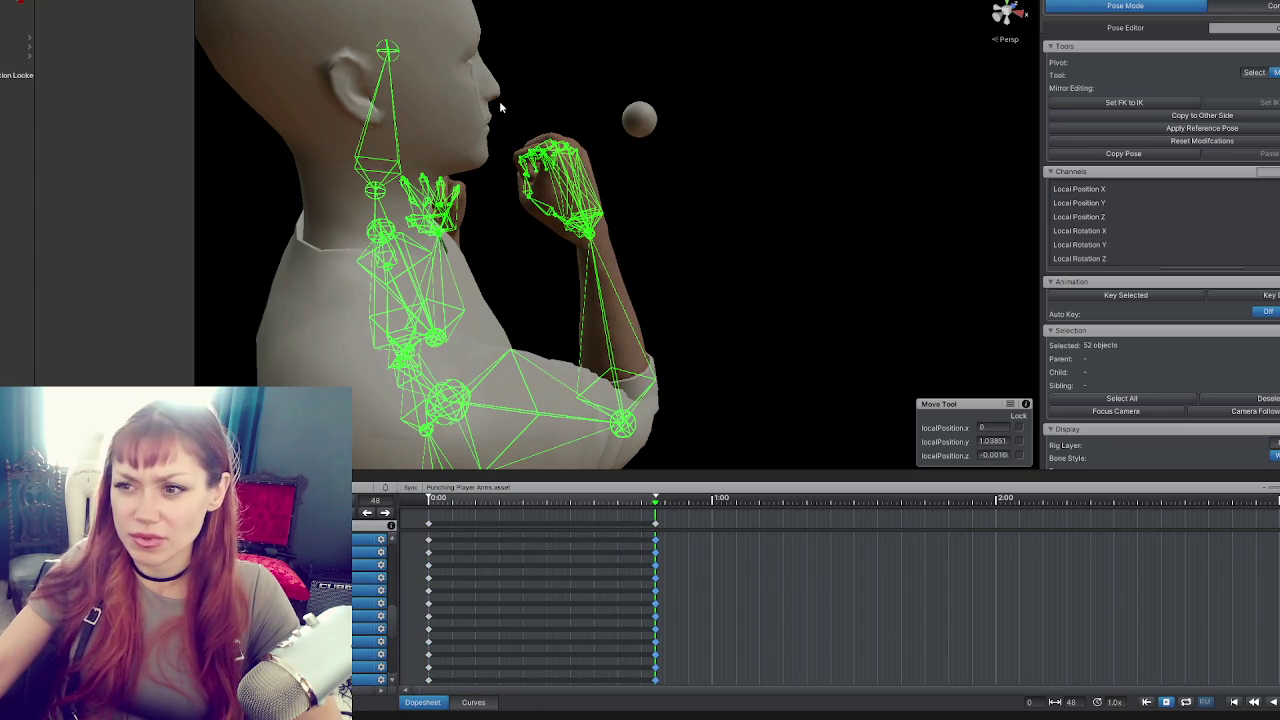
pyautogui.rightClick(380, 493)
pyautogui.moveTo(366, 584)
pyautogui.click(415, 592)
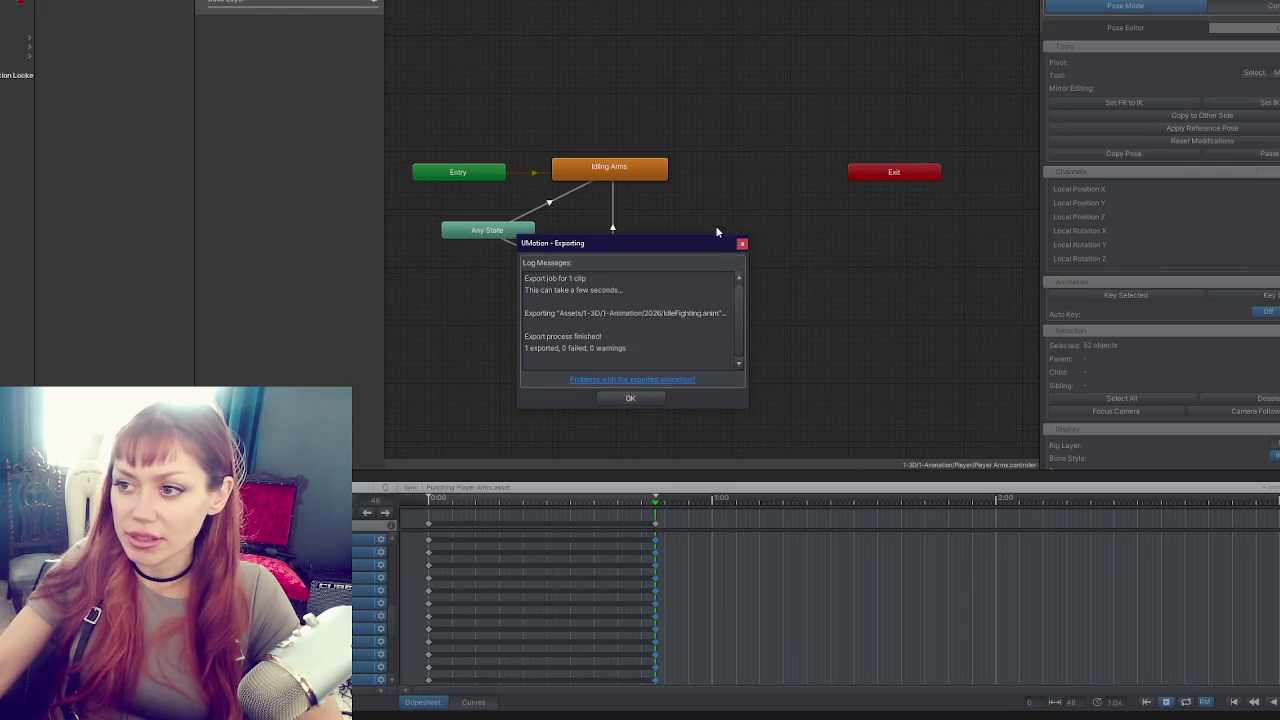
# Bake the horizontal (XZ) root position into pose for the Idling Arms state's IdleFighting clip.
pyautogui.click(652, 172)
pyautogui.click(143, 17)
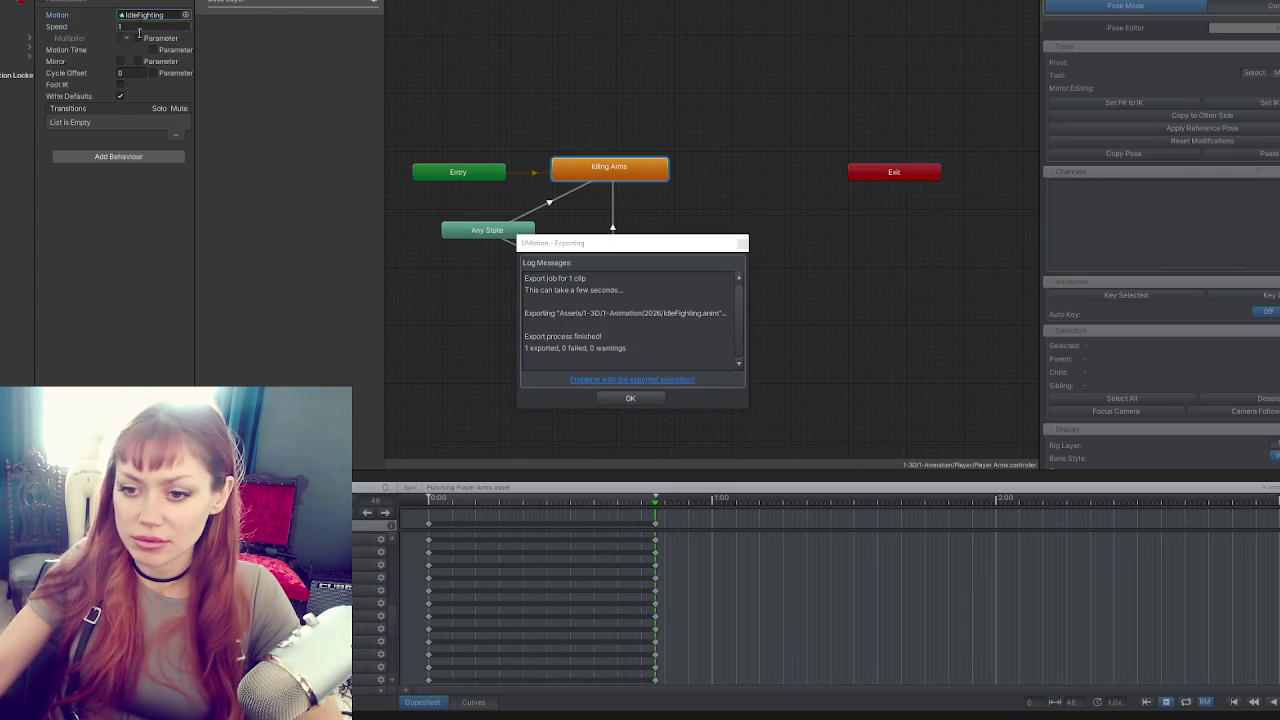
pyautogui.doubleClick(143, 17)
pyautogui.rightClick(14, 136)
pyautogui.click(117, 163)
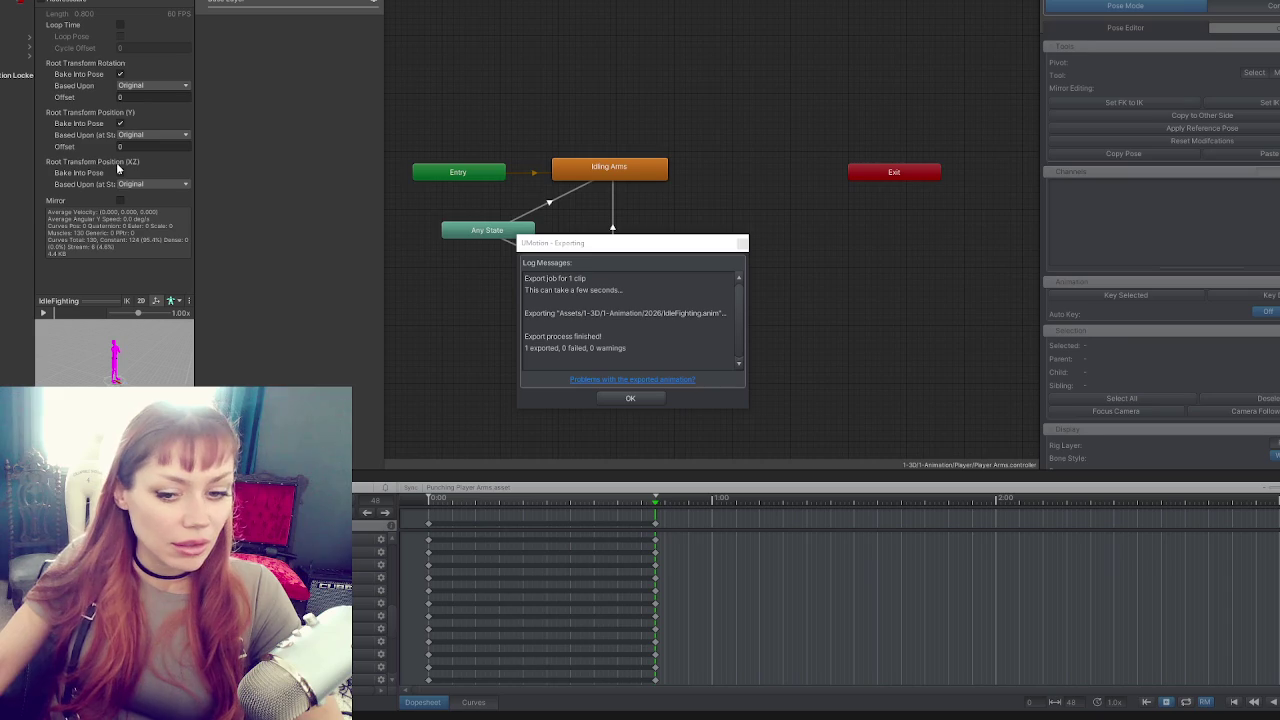
pyautogui.click(119, 171)
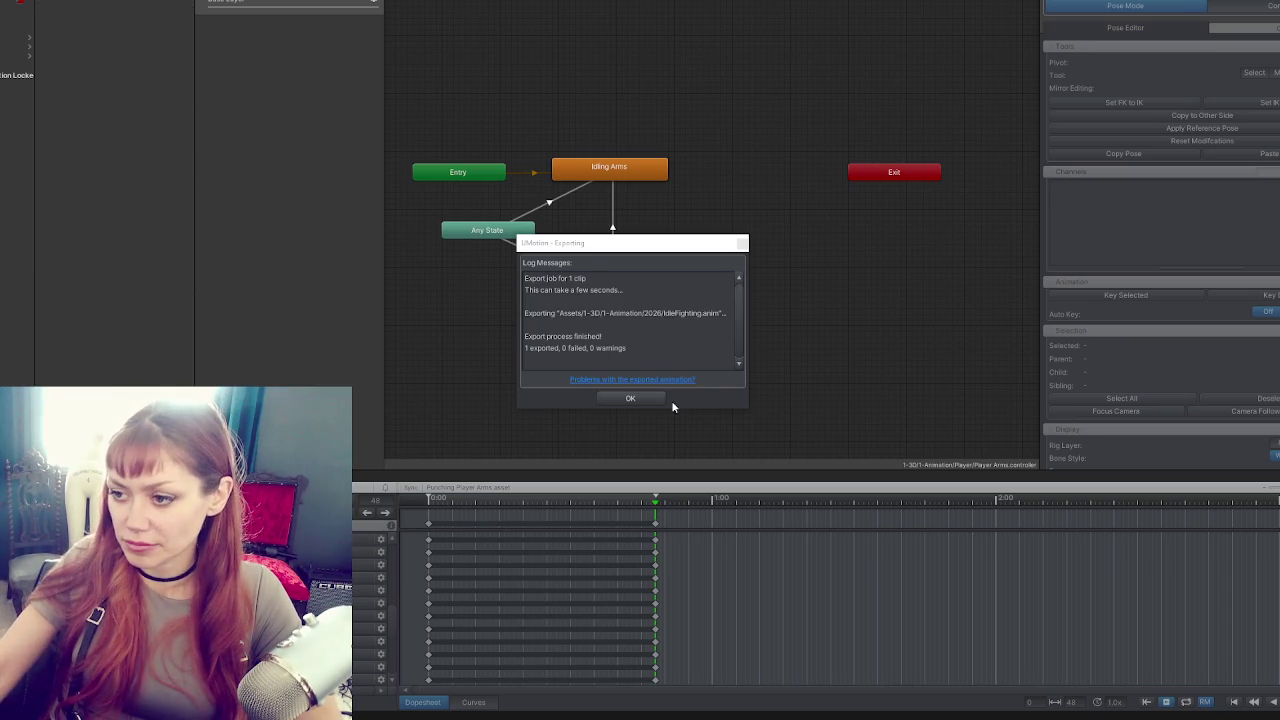
pyautogui.click(645, 400)
# Re-export the current clip and close the export report showing 0 failures.
pyautogui.click(366, 500)
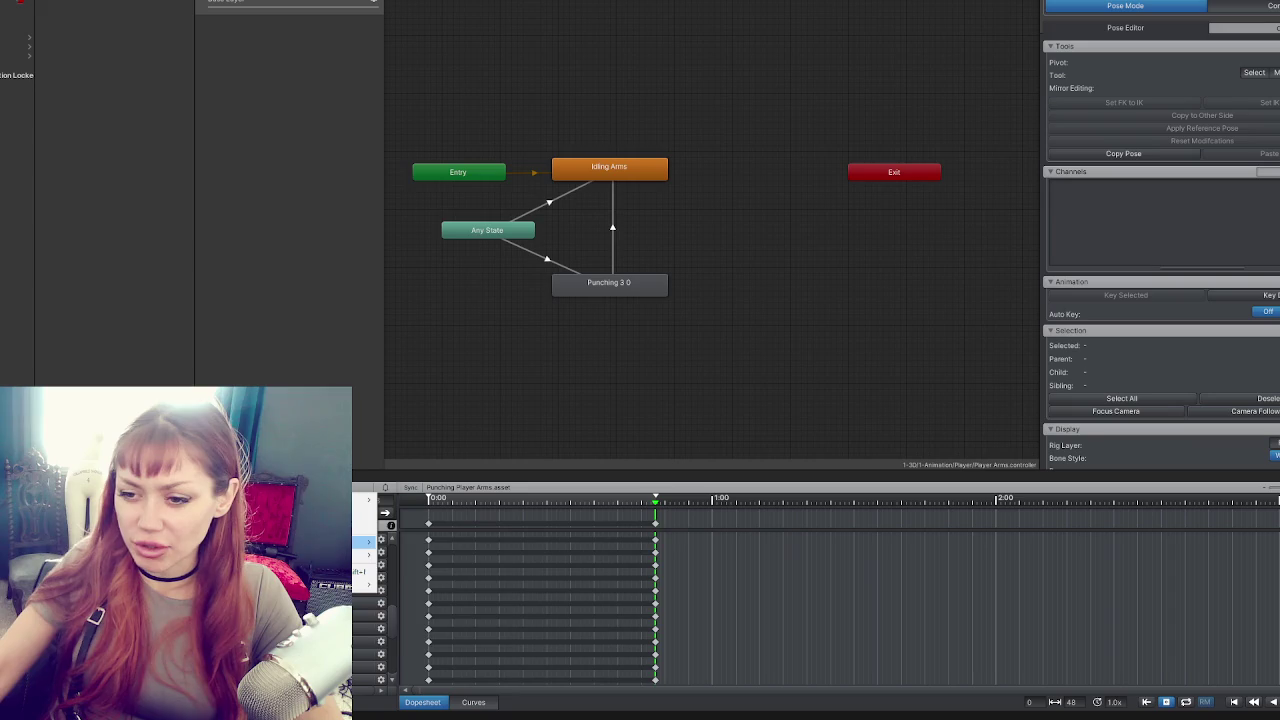
pyautogui.moveTo(366, 541)
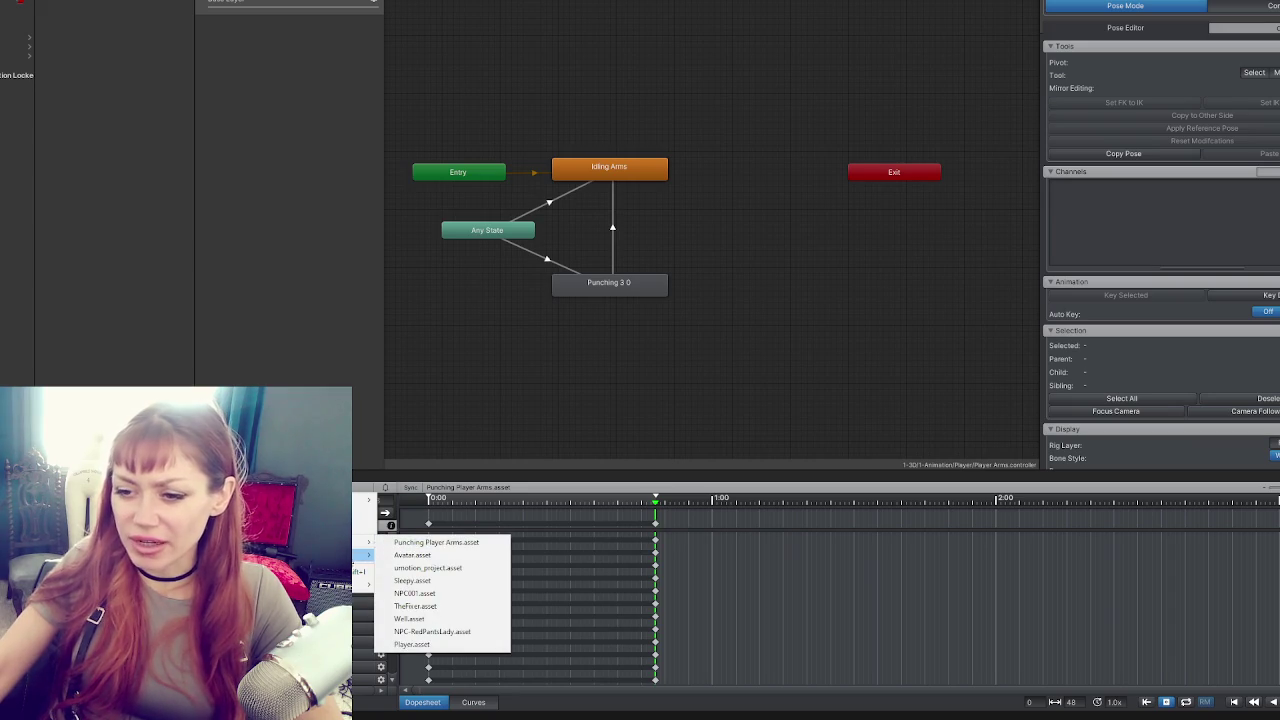
pyautogui.click(394, 586)
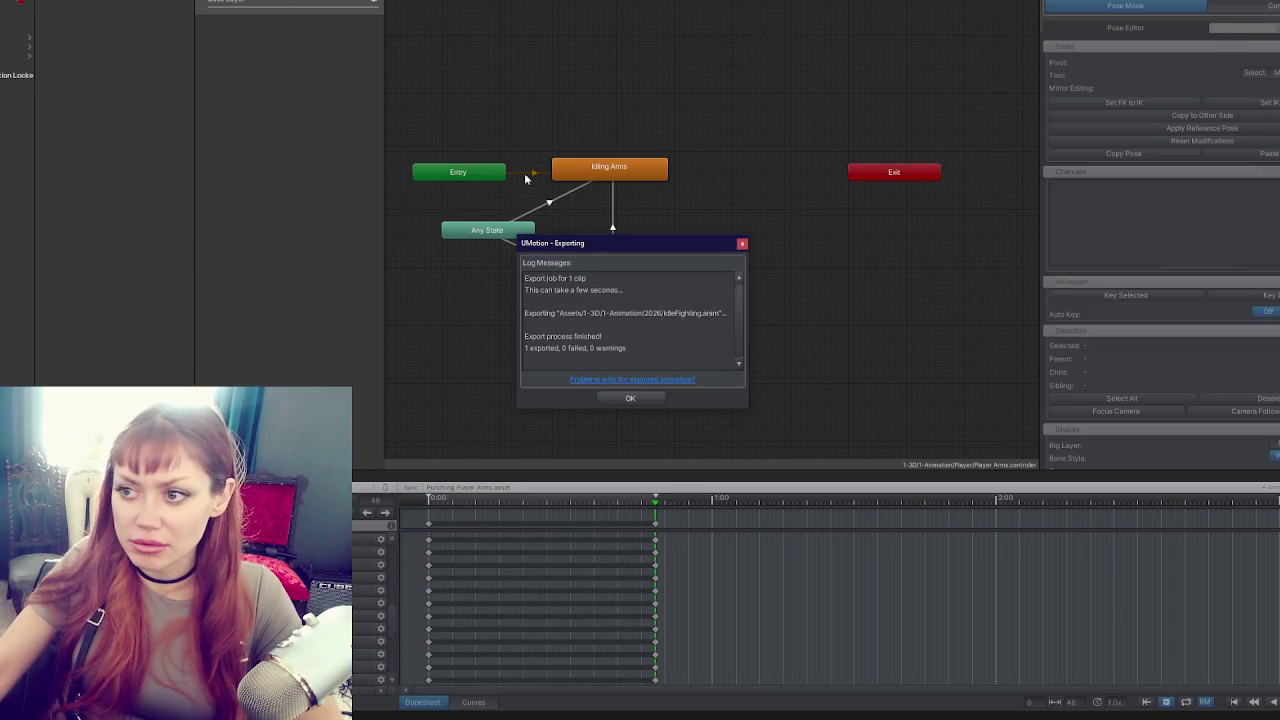
pyautogui.click(639, 177)
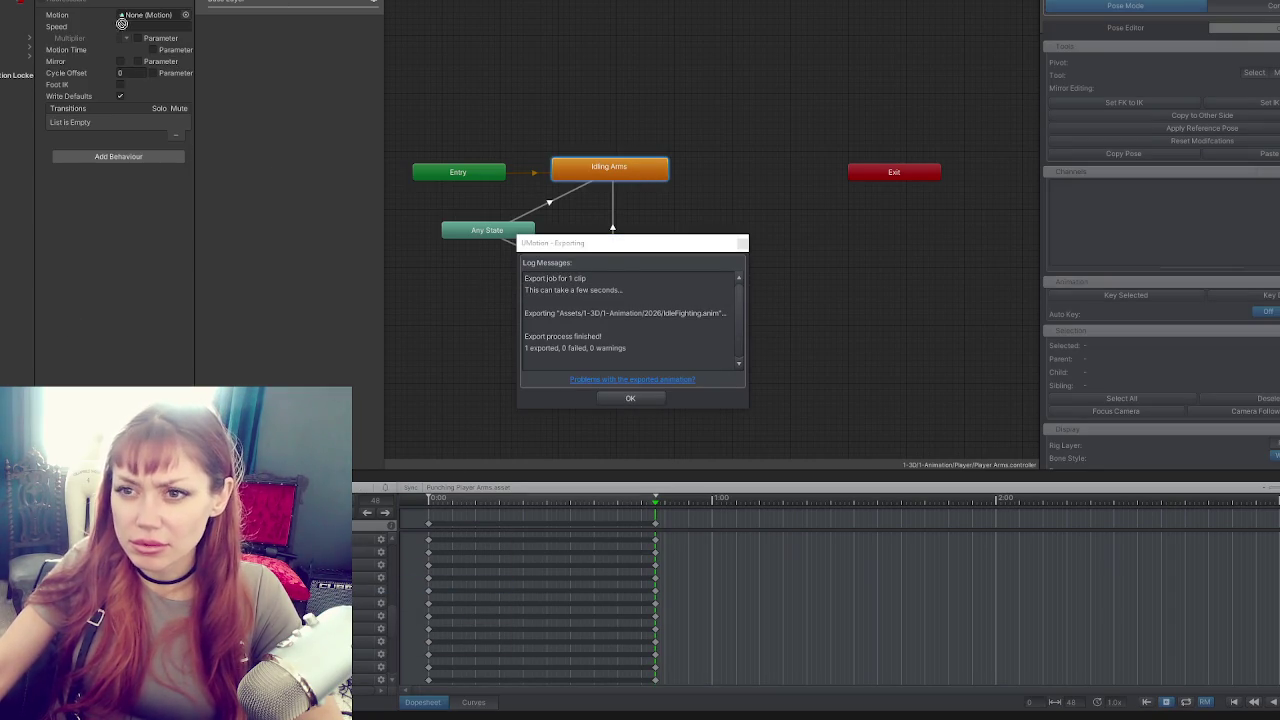
pyautogui.click(630, 399)
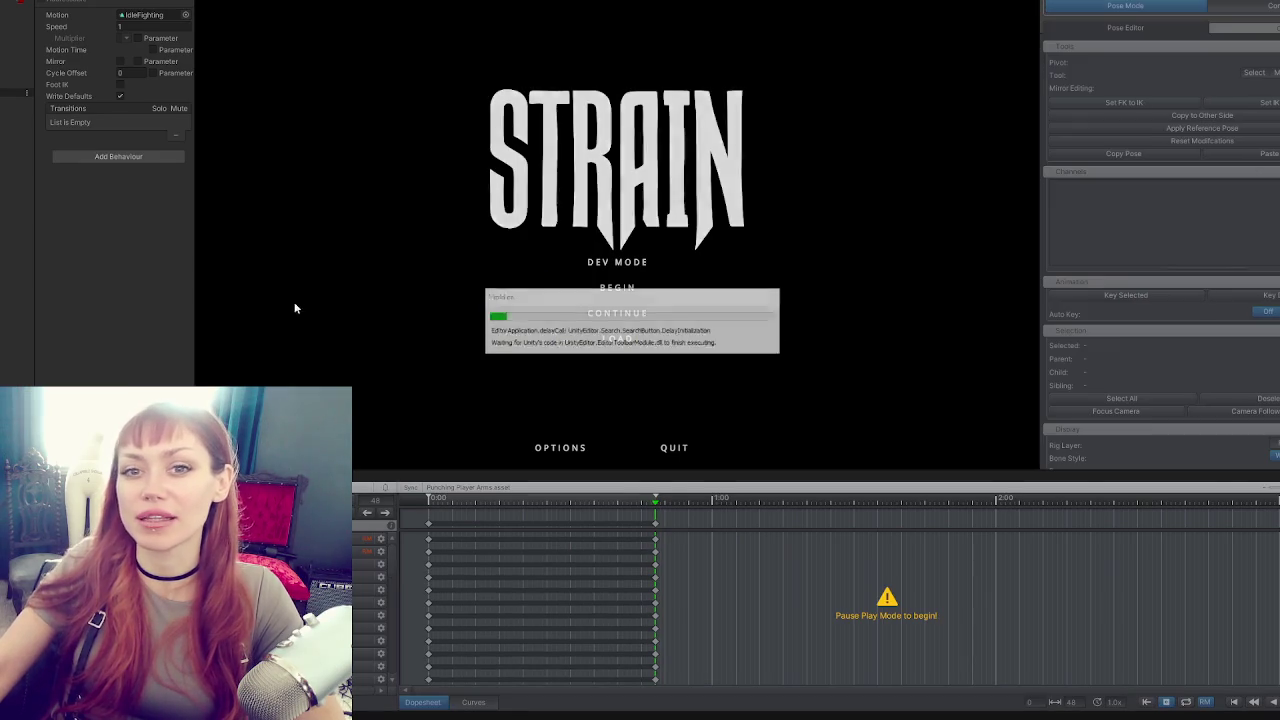
# Choose BEGIN on the STRAIN title menu to start a session and test the new idle.
pyautogui.click(610, 285)
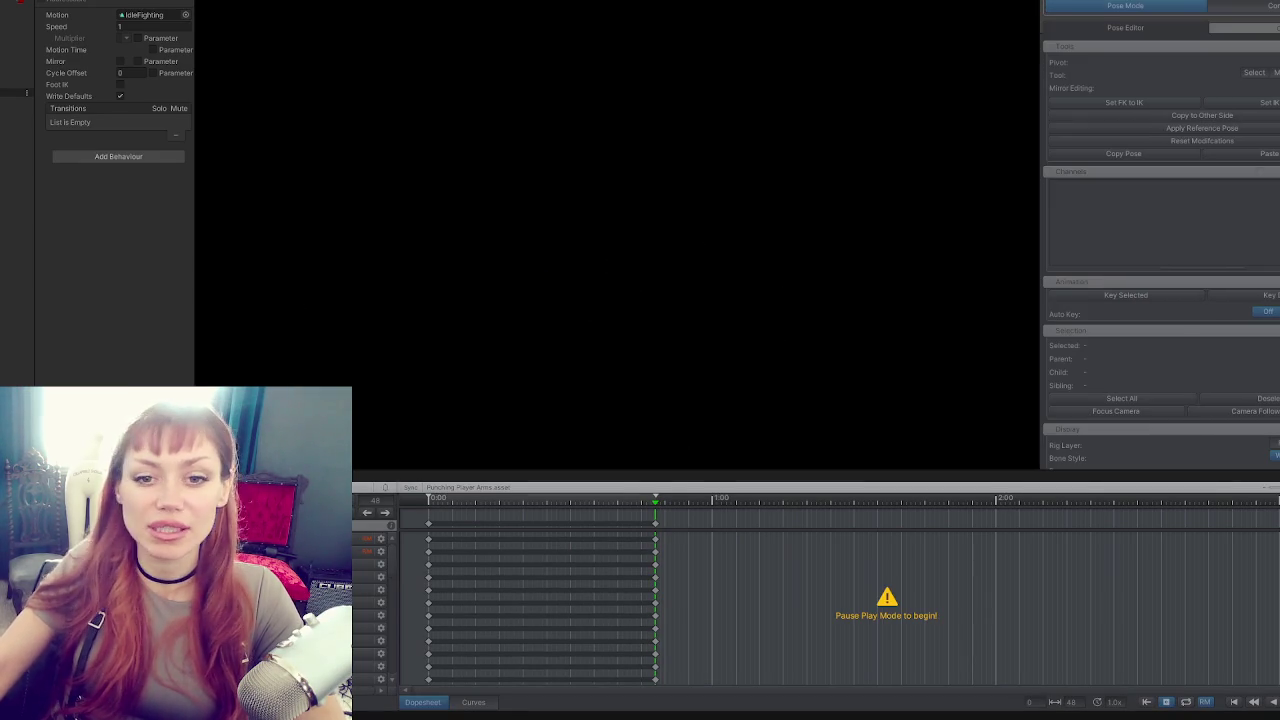
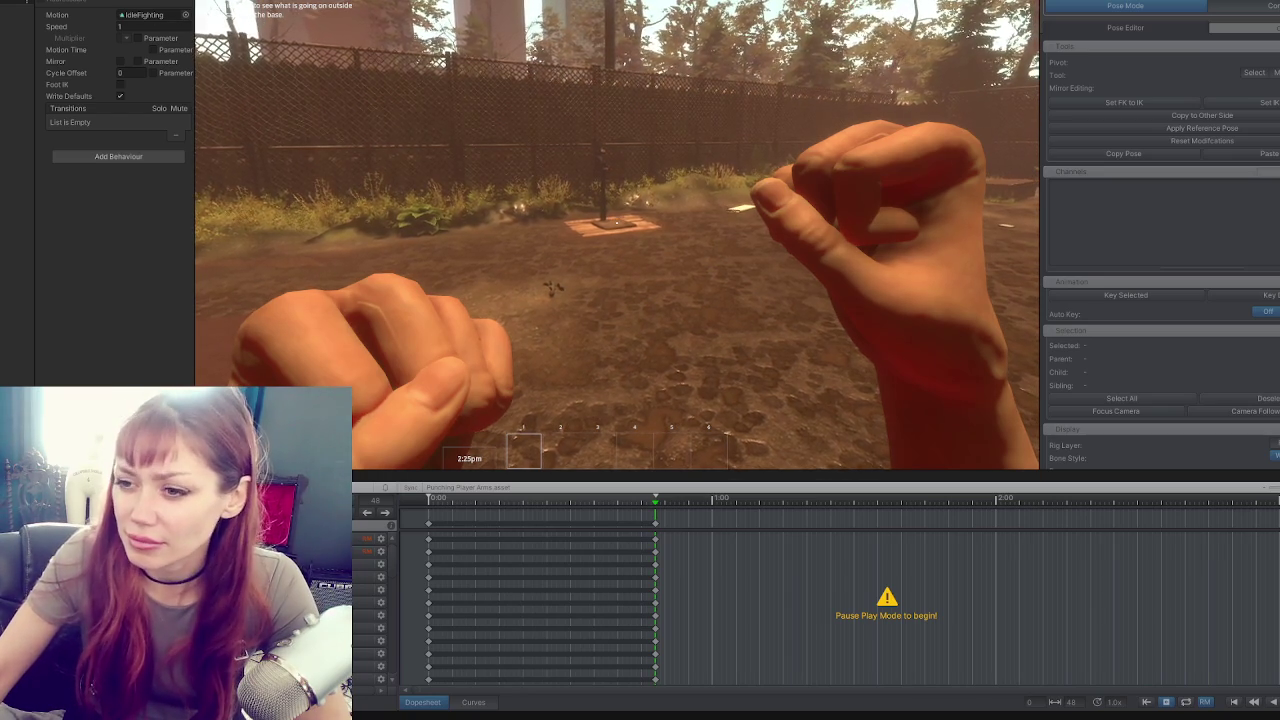
# Exit Play Mode with Ctrl+P so the Punching Player Arms clip is editable again.
pyautogui.hotkey('ctrl', 'p')
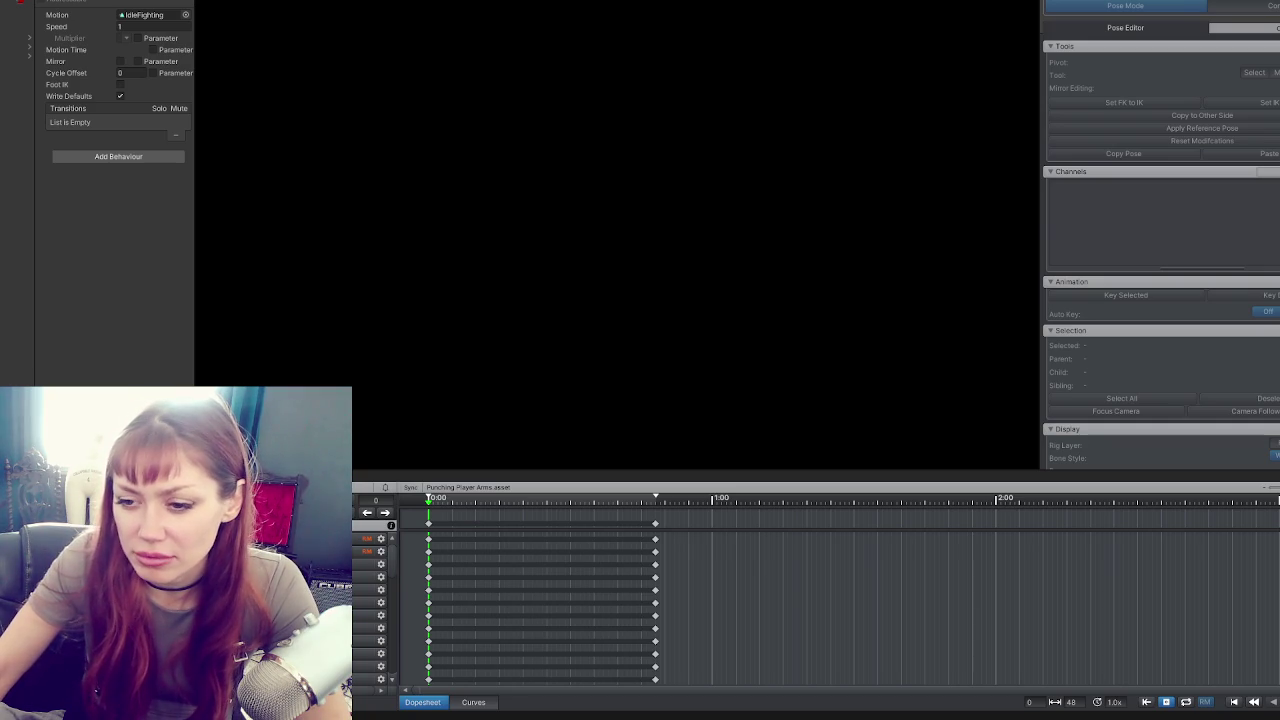
# Create a new Generic clip named 'Punching'.
pyautogui.moveTo(365, 499)
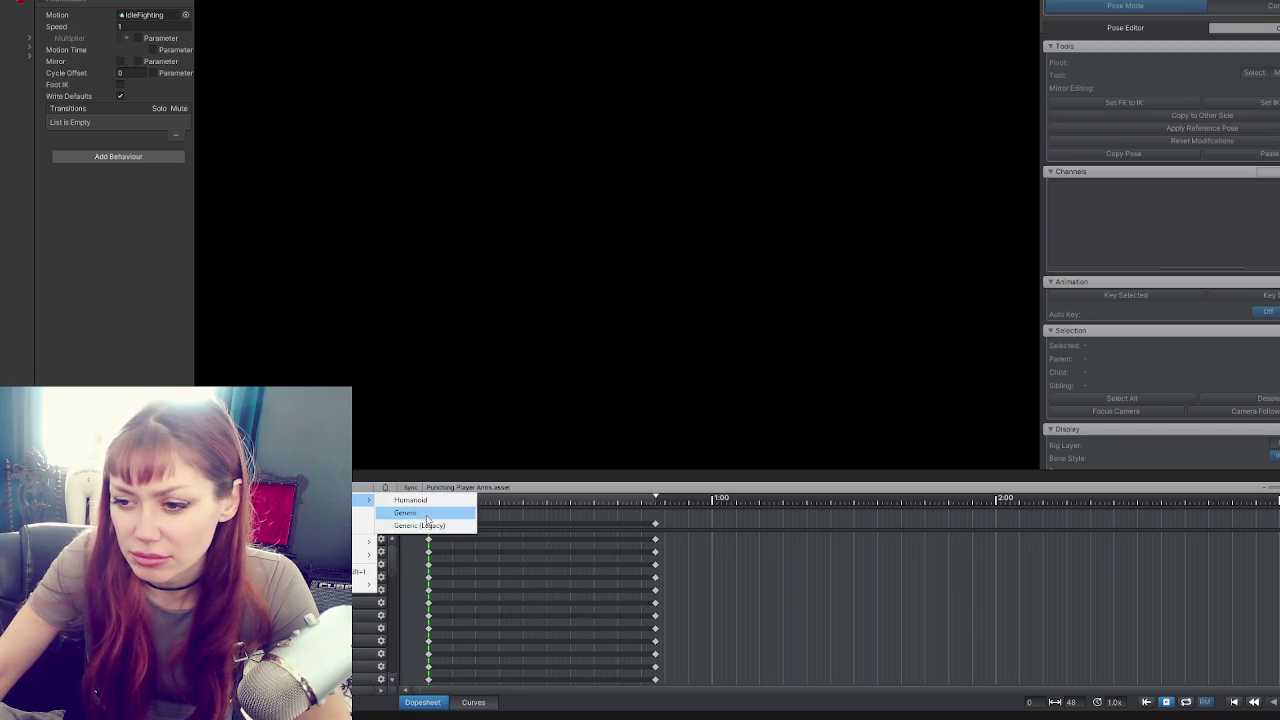
pyautogui.click(405, 512)
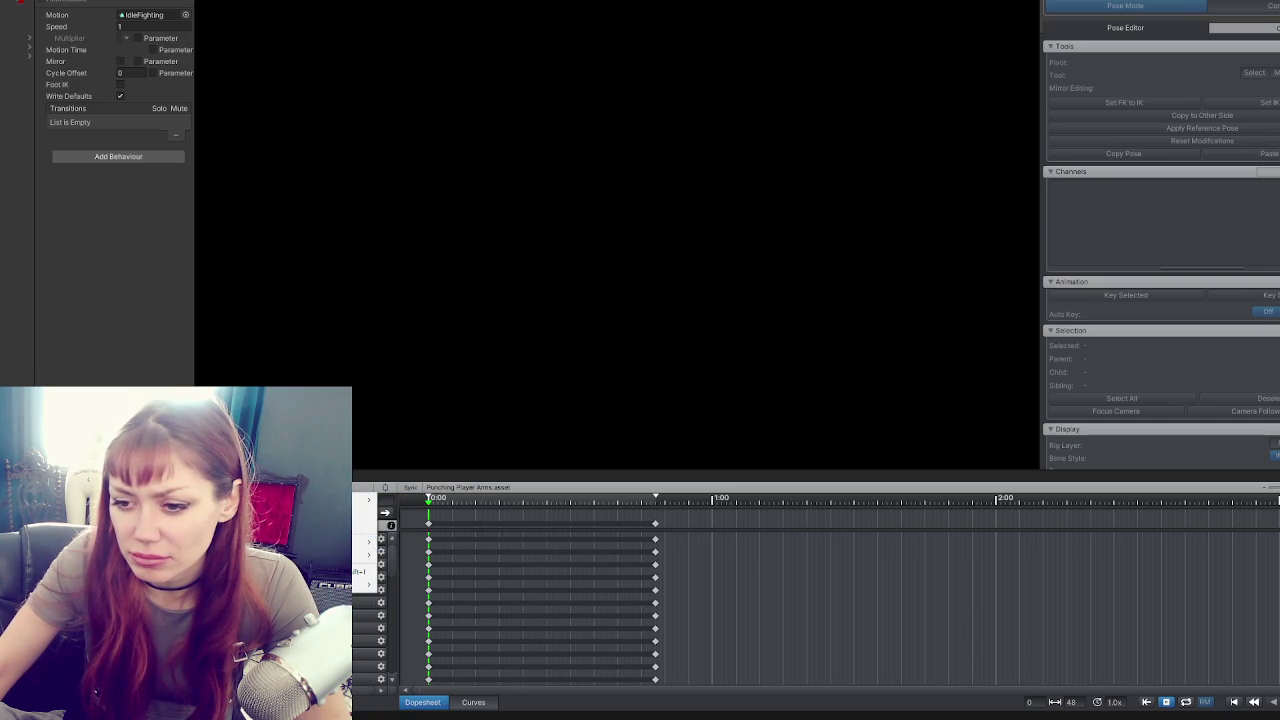
pyautogui.write('Punching')
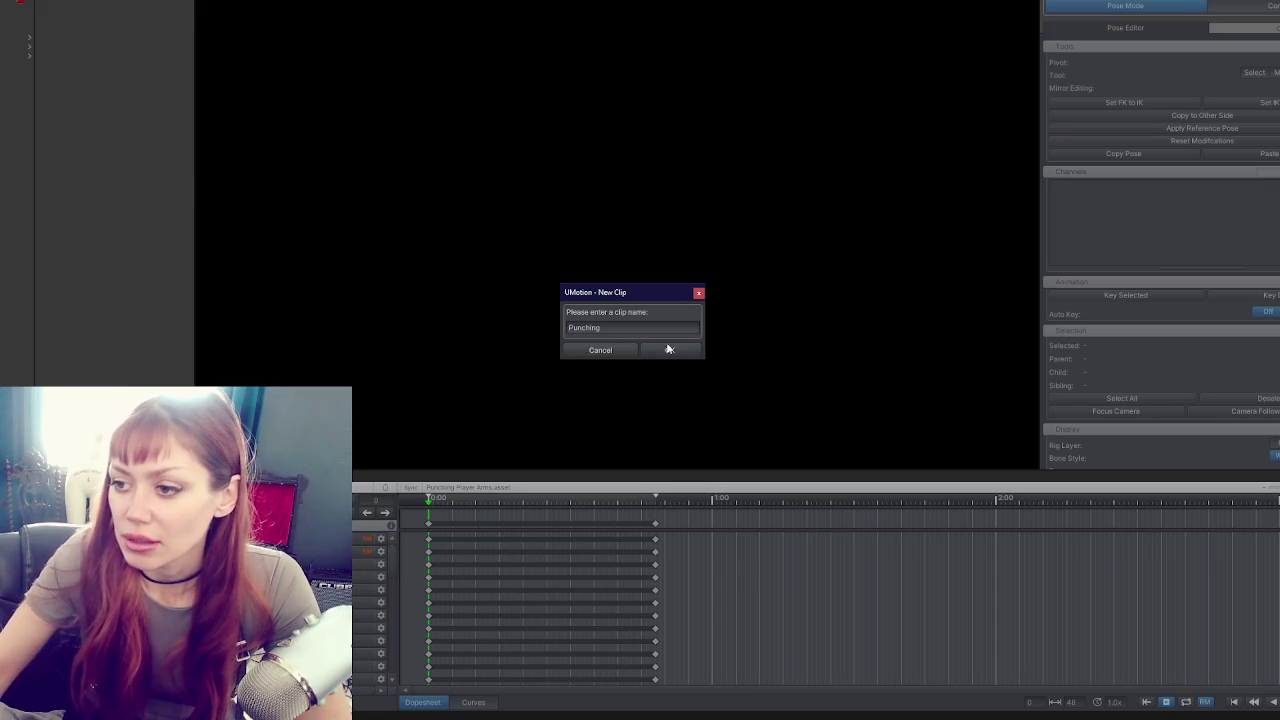
pyautogui.click(670, 350)
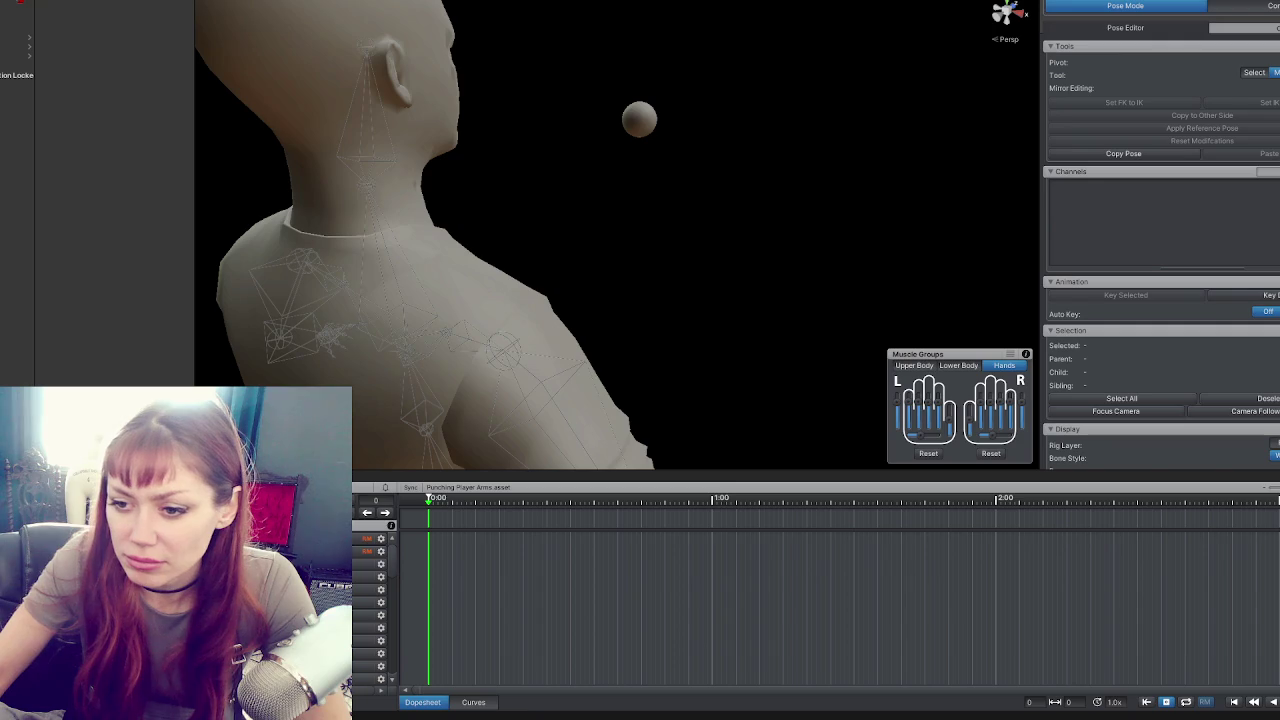
# Import the Punching Arms 3 animation into the clip and preview the punch along the timeline.
pyautogui.click(366, 541)
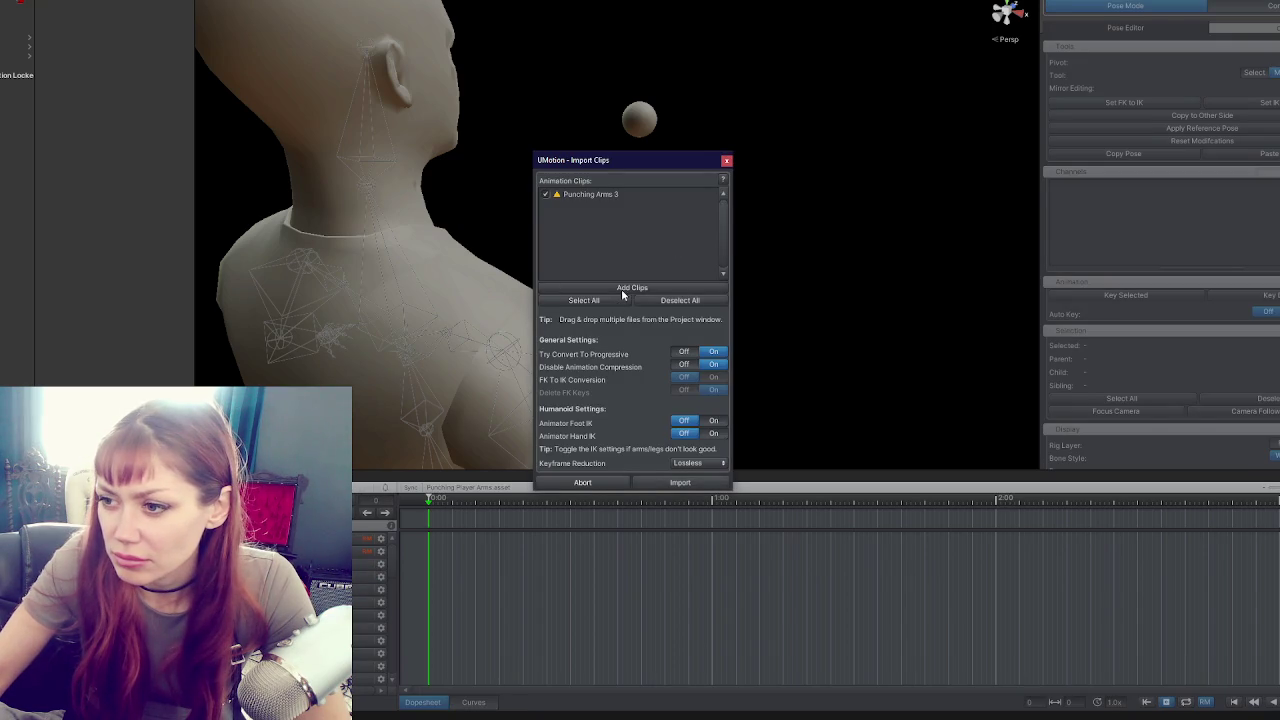
pyautogui.click(680, 482)
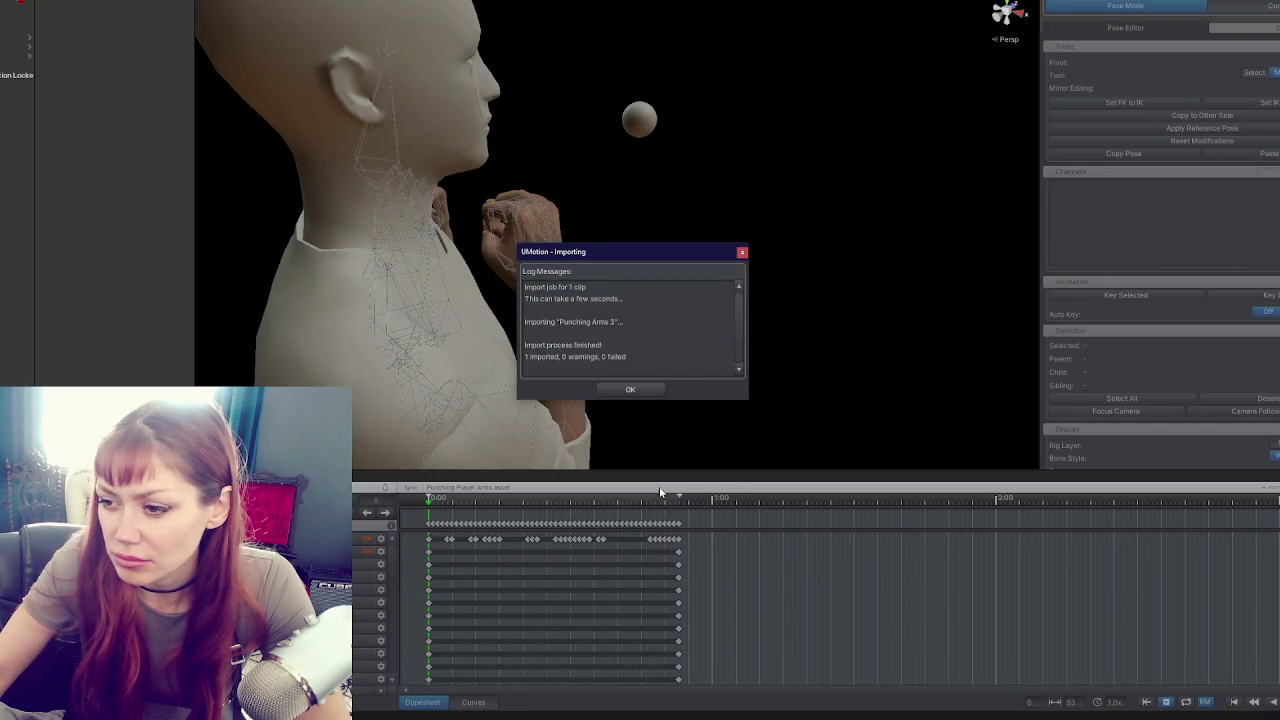
pyautogui.click(640, 389)
pyautogui.moveTo(476, 500)
pyautogui.mouseDown()
pyautogui.moveTo(677, 498)
pyautogui.moveTo(538, 503)
pyautogui.mouseUp()
pyautogui.moveTo(532, 551); pyautogui.dragTo(432, 534)
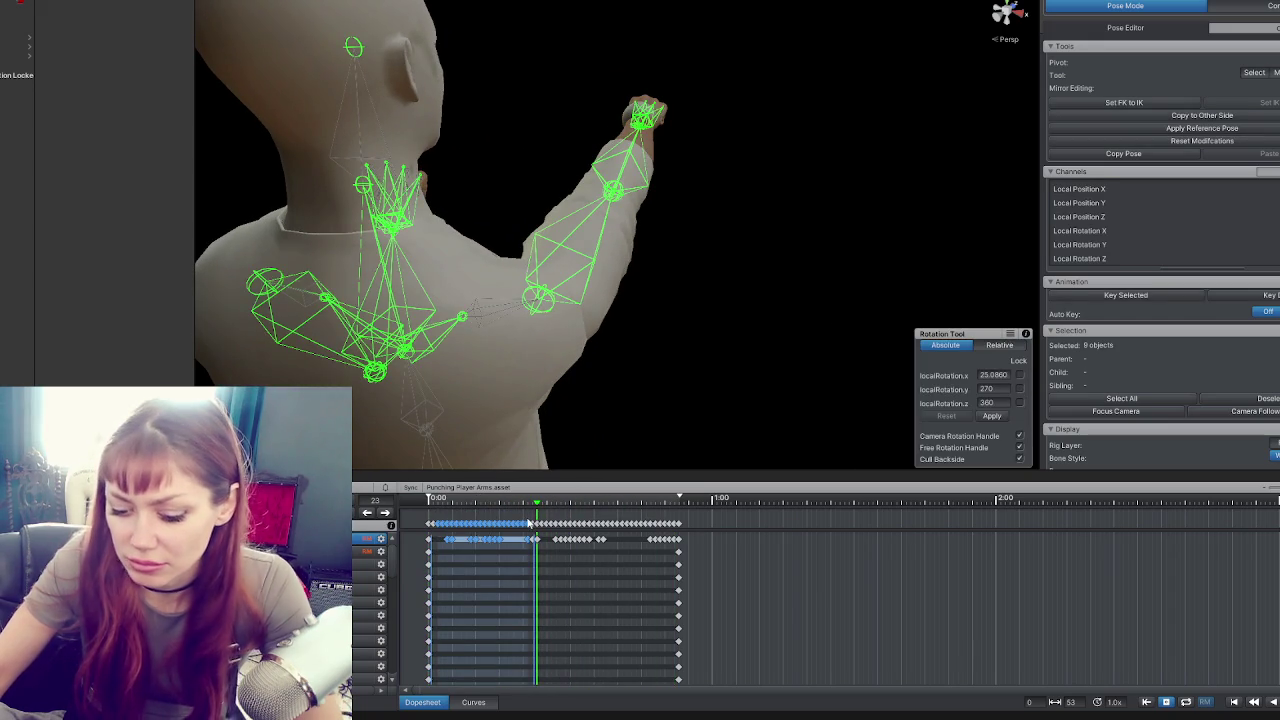
# Delete the imported punch keyframes on each track, keeping only the start and end keys.
pyautogui.press('Delete')
pyautogui.click(433, 525)
pyautogui.click(537, 539)
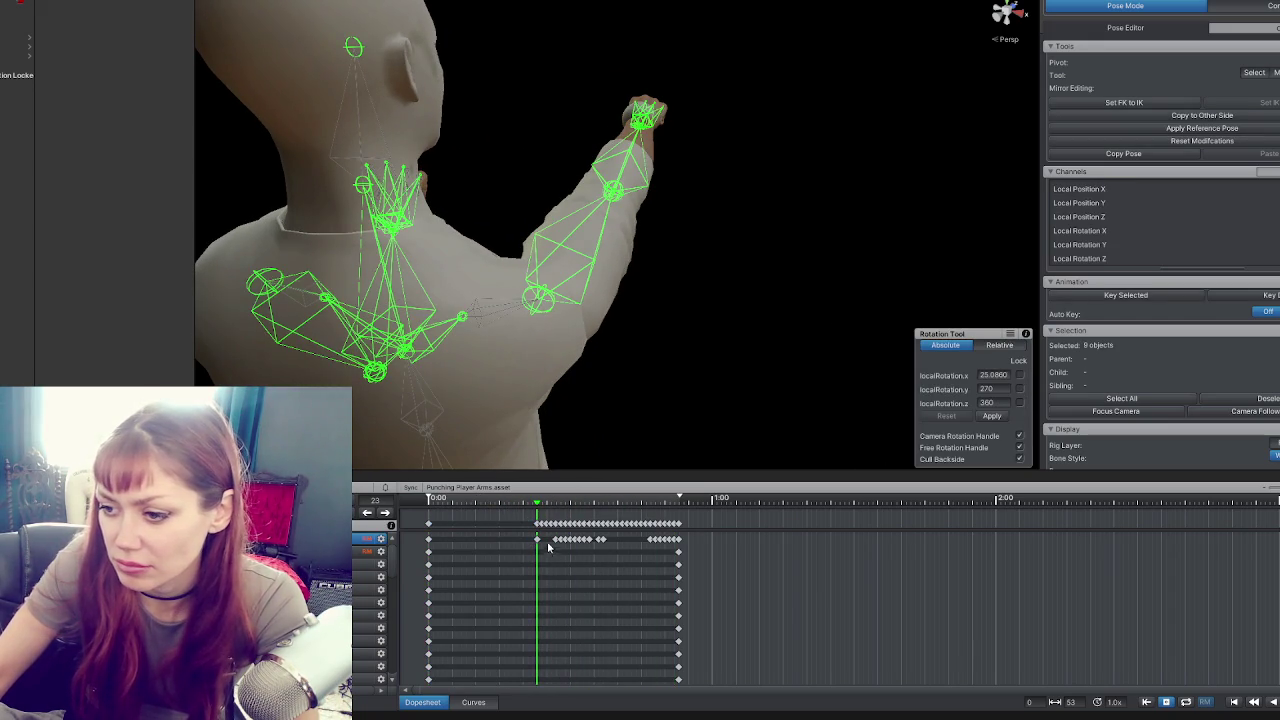
pyautogui.moveTo(540, 546); pyautogui.dragTo(670, 503)
pyautogui.moveTo(540, 497)
pyautogui.mouseDown()
pyautogui.moveTo(486, 497)
pyautogui.moveTo(650, 483)
pyautogui.moveTo(540, 497)
pyautogui.moveTo(662, 495)
pyautogui.moveTo(430, 497)
pyautogui.mouseUp()
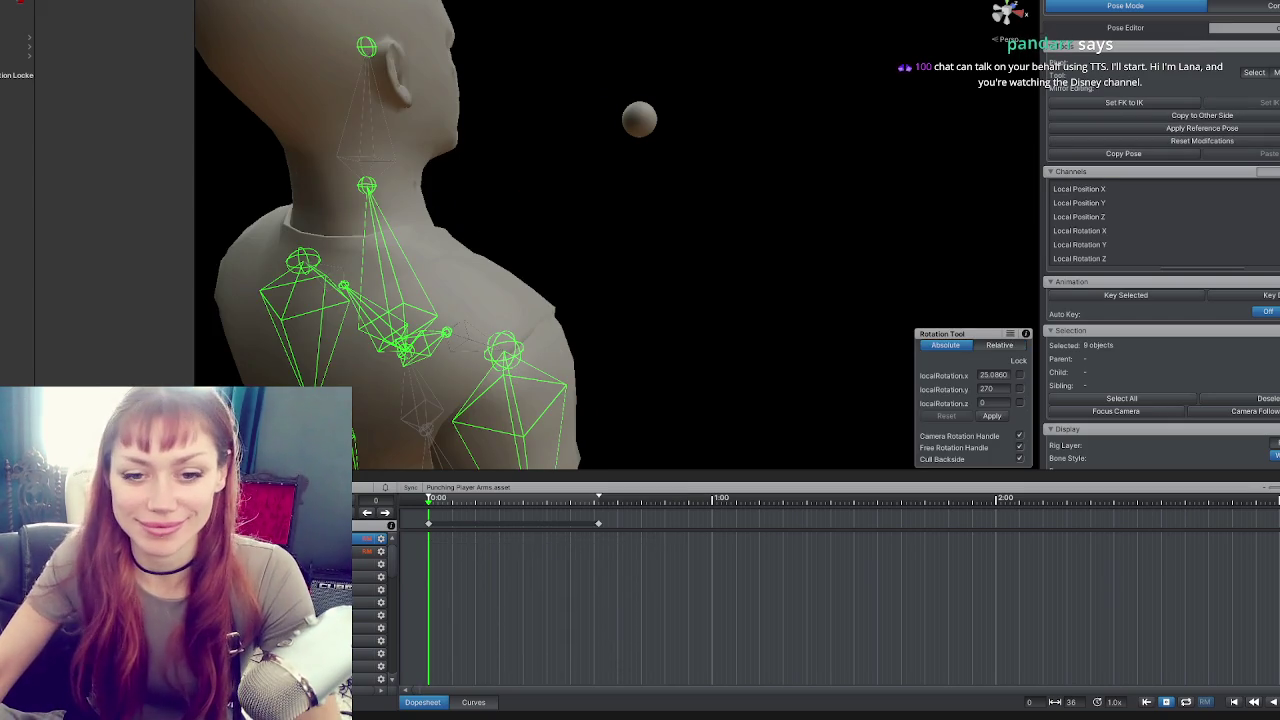
# Select and frame the right shoulder bone, then go to frame 48 showing the fists-up guard.
pyautogui.moveTo(443, 286)
pyautogui.mouseDown()
pyautogui.moveTo(343, 286)
pyautogui.moveTo(411, 280)
pyautogui.mouseUp()
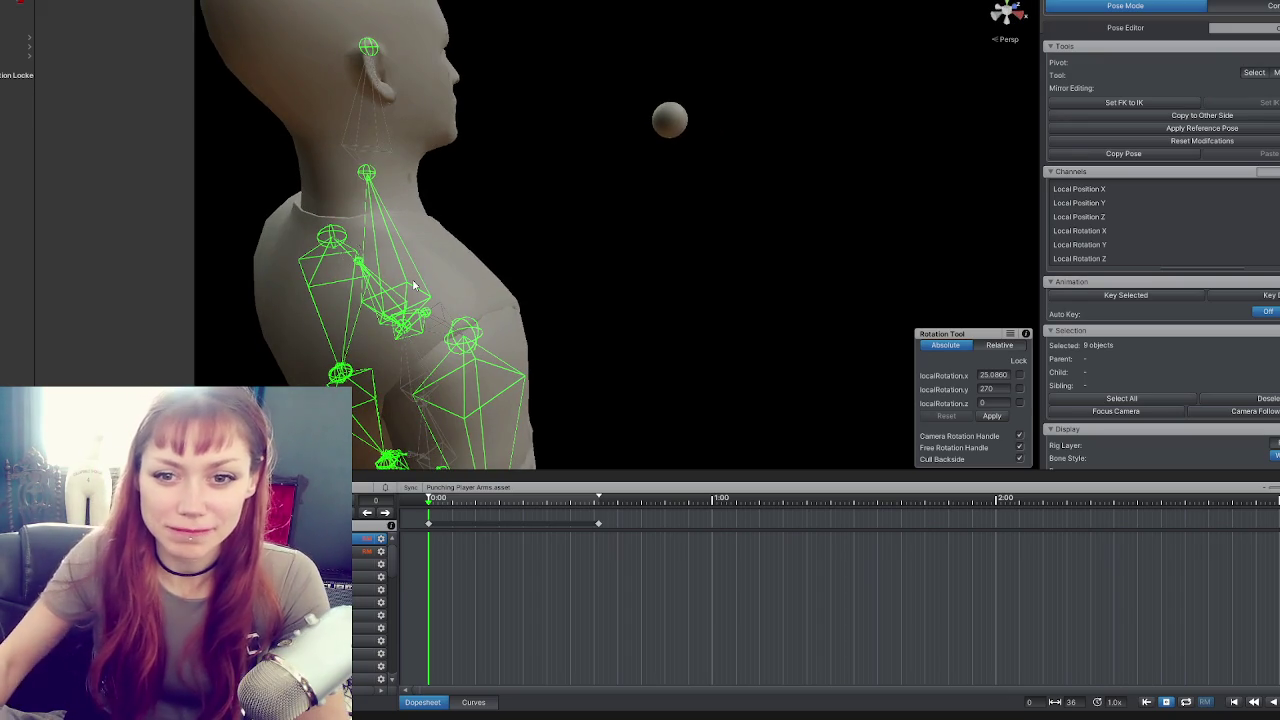
pyautogui.moveTo(540, 236)
pyautogui.mouseDown()
pyautogui.moveTo(743, 283)
pyautogui.moveTo(543, 240)
pyautogui.moveTo(718, 201)
pyautogui.moveTo(806, 103)
pyautogui.moveTo(757, 203)
pyautogui.moveTo(694, 163)
pyautogui.mouseUp()
pyautogui.click(554, 318)
pyautogui.click(580, 296)
pyautogui.moveTo(580, 296); pyautogui.dragTo(272, 313)
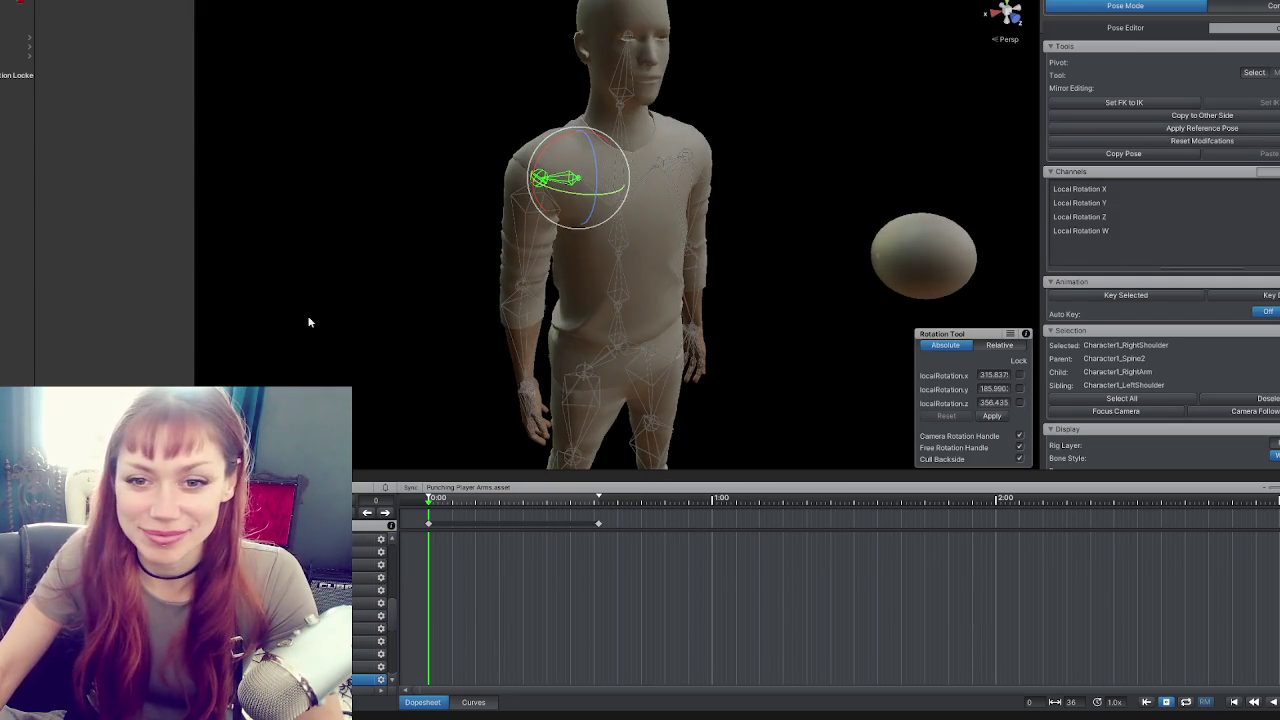
pyautogui.moveTo(629, 314)
pyautogui.mouseDown()
pyautogui.moveTo(414, 337)
pyautogui.moveTo(389, 310)
pyautogui.moveTo(777, 263)
pyautogui.moveTo(641, 217)
pyautogui.mouseUp()
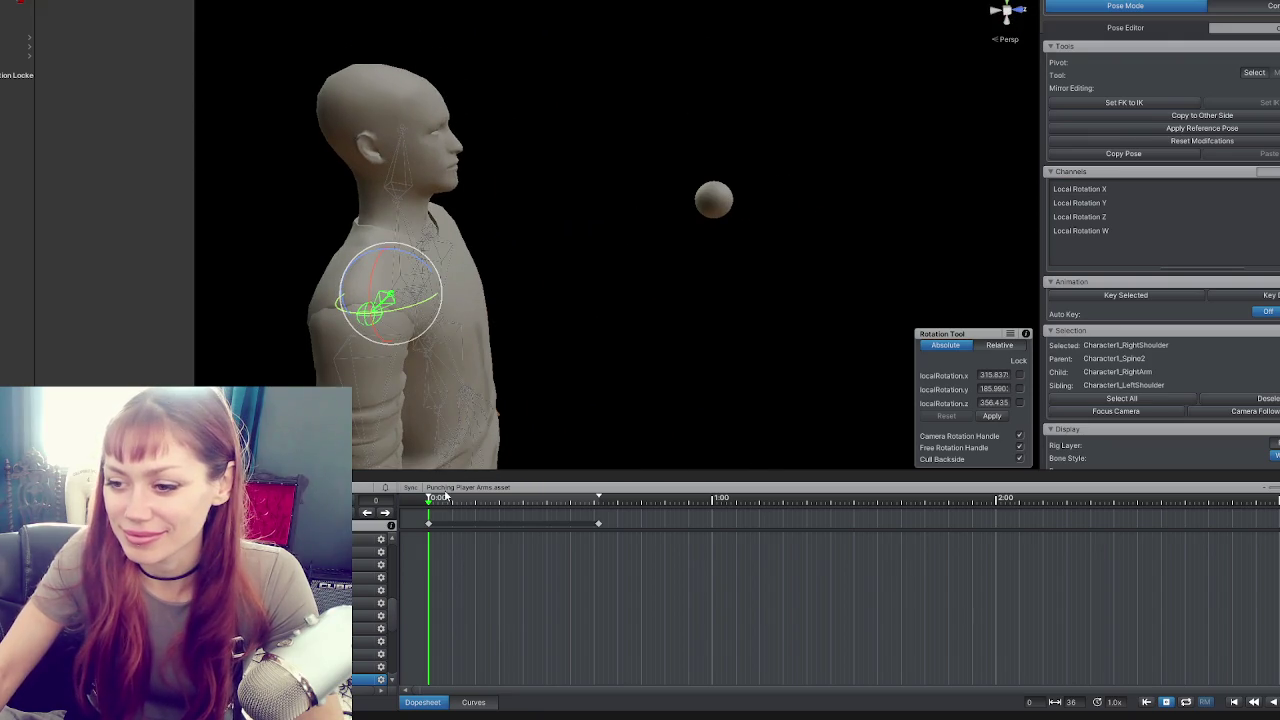
pyautogui.moveTo(591, 289)
pyautogui.mouseDown()
pyautogui.moveTo(543, 443)
pyautogui.moveTo(743, 360)
pyautogui.moveTo(829, 503)
pyautogui.moveTo(412, 349)
pyautogui.mouseUp()
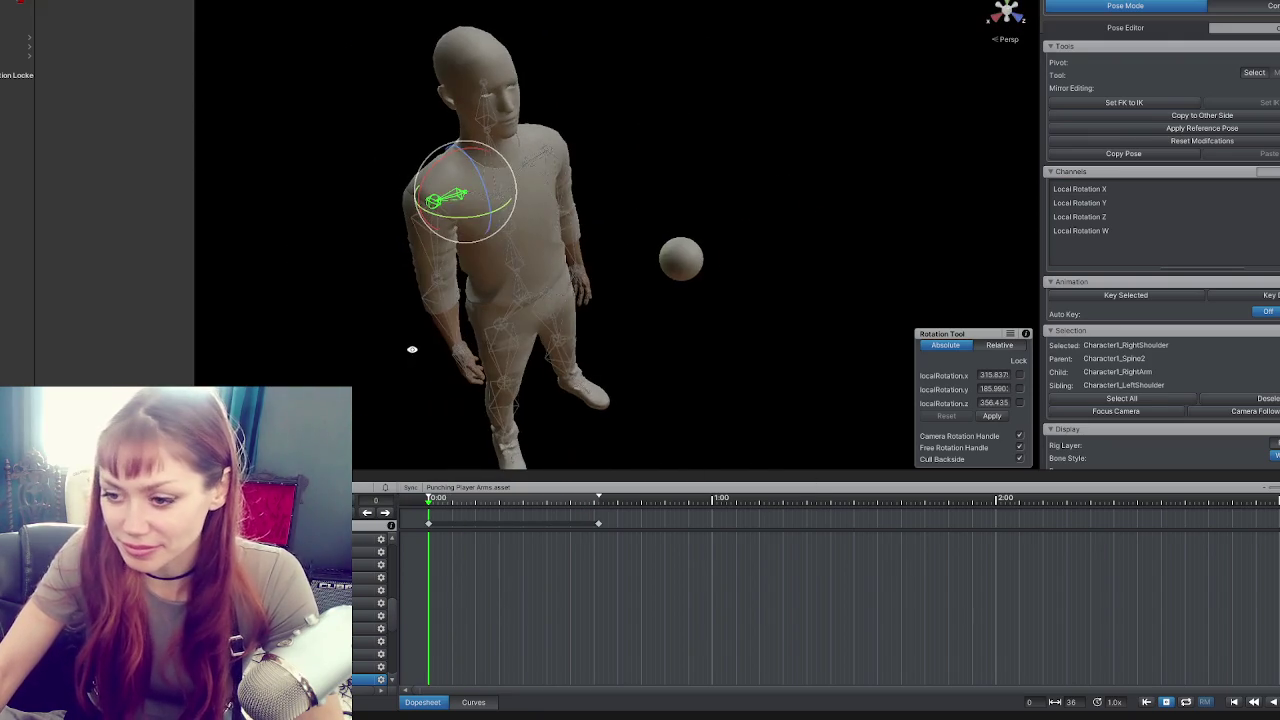
pyautogui.press('f')
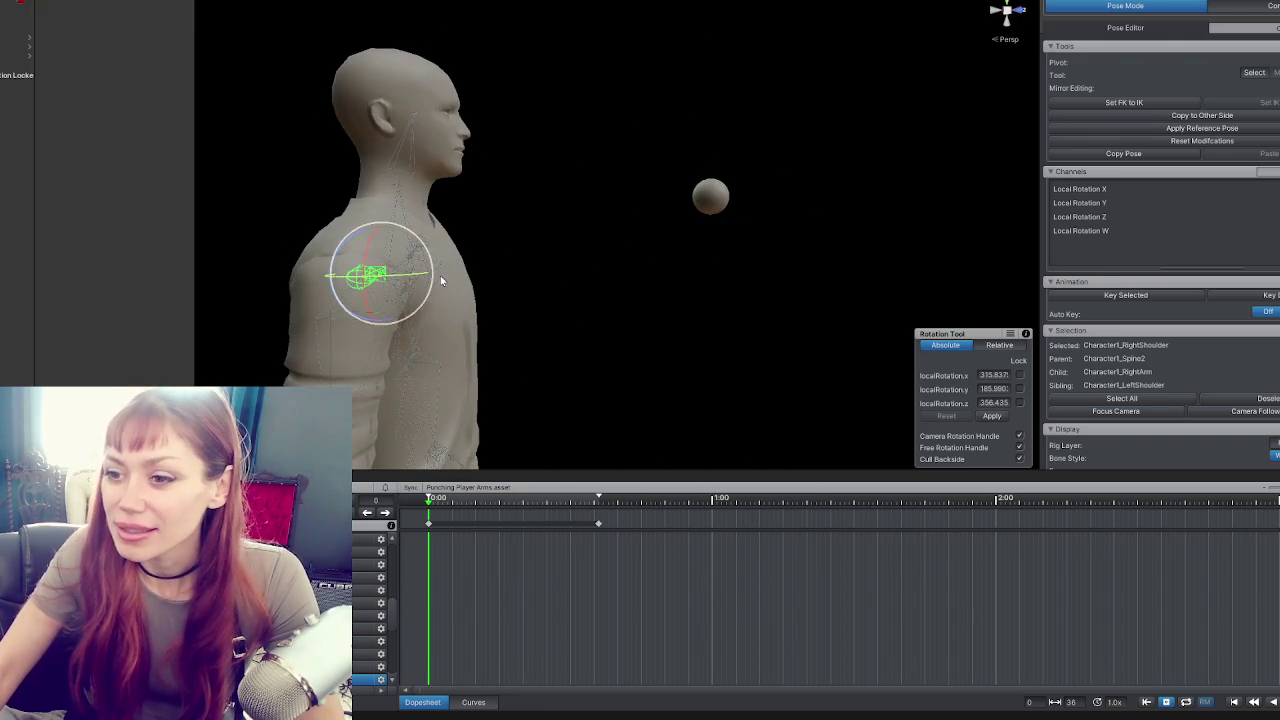
pyautogui.moveTo(474, 257)
pyautogui.mouseDown()
pyautogui.moveTo(786, 249)
pyautogui.moveTo(851, 209)
pyautogui.moveTo(829, 134)
pyautogui.moveTo(797, 91)
pyautogui.moveTo(609, 151)
pyautogui.moveTo(408, 314)
pyautogui.mouseUp()
pyautogui.click(656, 498)
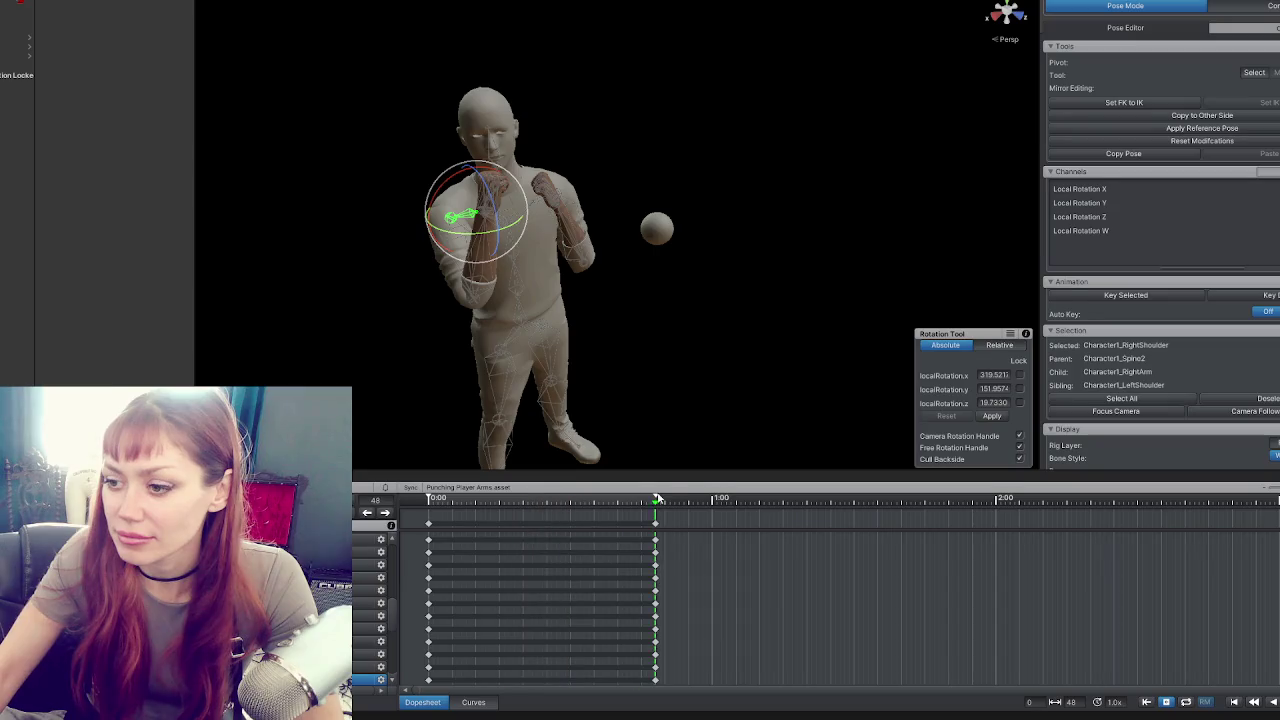
# Rotate the neck bone and bend the left forearm up so the hands meet.
pyautogui.moveTo(480, 420)
pyautogui.mouseDown()
pyautogui.moveTo(561, 248)
pyautogui.moveTo(655, 308)
pyautogui.mouseUp()
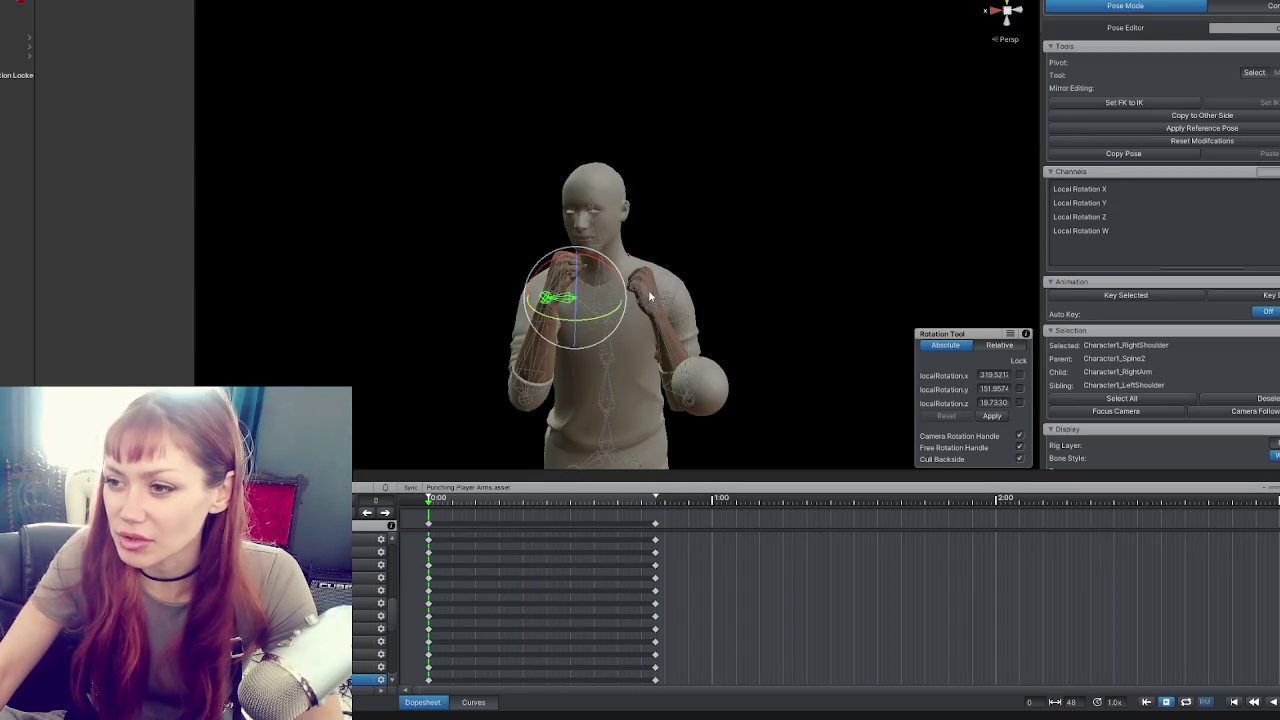
pyautogui.click(600, 240)
pyautogui.moveTo(605, 245)
pyautogui.mouseDown()
pyautogui.moveTo(620, 255)
pyautogui.moveTo(577, 217)
pyautogui.mouseUp()
pyautogui.click(638, 232)
pyautogui.moveTo(547, 257)
pyautogui.mouseDown()
pyautogui.moveTo(516, 228)
pyautogui.moveTo(668, 321)
pyautogui.moveTo(673, 270)
pyautogui.moveTo(600, 294)
pyautogui.moveTo(822, 327)
pyautogui.moveTo(300, 263)
pyautogui.moveTo(380, 177)
pyautogui.moveTo(542, 209)
pyautogui.moveTo(497, 201)
pyautogui.mouseUp()
pyautogui.click(640, 268)
pyautogui.moveTo(634, 212); pyautogui.dragTo(663, 240)
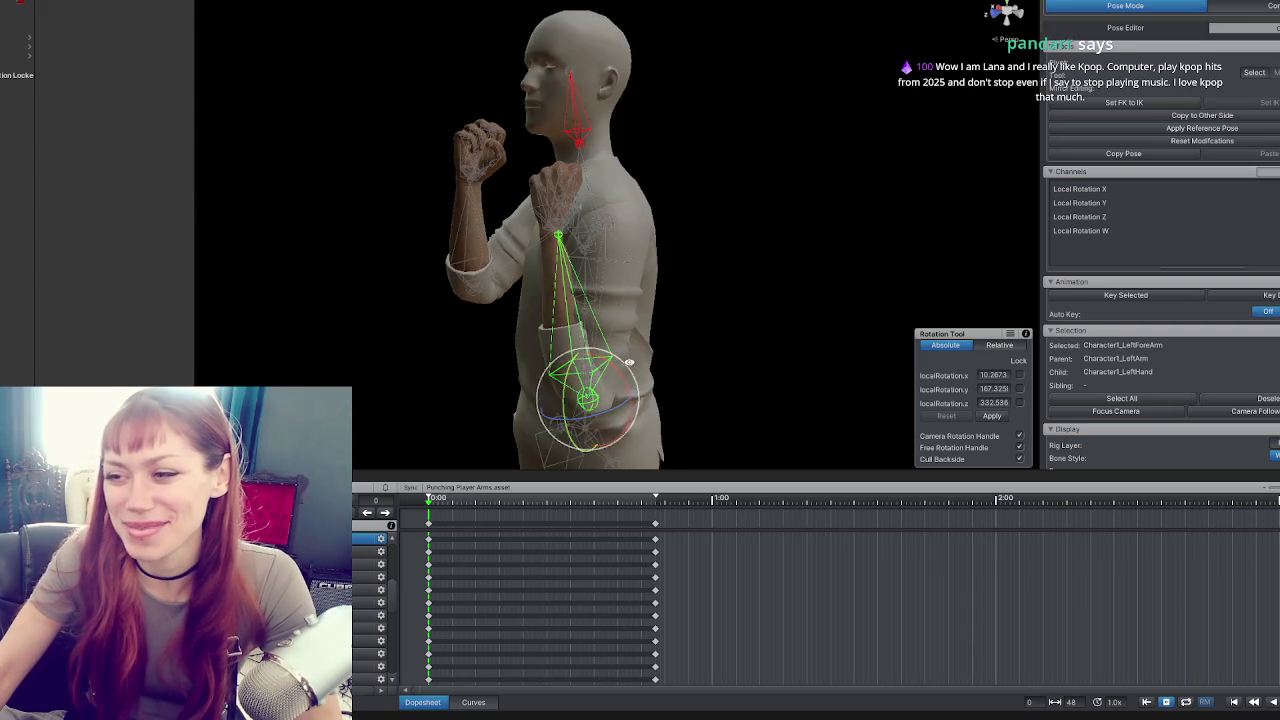
pyautogui.moveTo(628, 370)
pyautogui.mouseDown()
pyautogui.moveTo(630, 300)
pyautogui.moveTo(613, 318)
pyautogui.mouseUp()
# Rotate the left upper arm toward the camera, lower it, and bend the left elbow.
pyautogui.click(633, 288)
pyautogui.click(613, 318)
pyautogui.scroll(3, 807, 322)
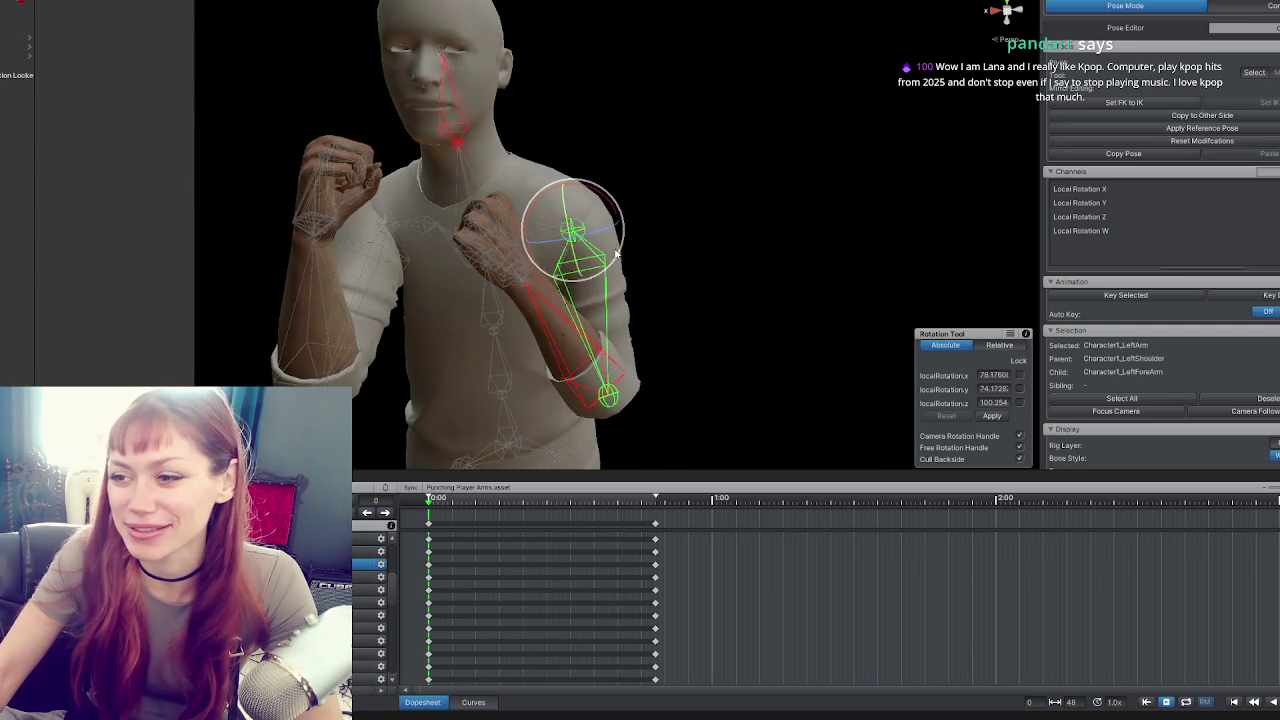
pyautogui.moveTo(607, 259)
pyautogui.mouseDown()
pyautogui.moveTo(703, 234)
pyautogui.moveTo(603, 270)
pyautogui.moveTo(554, 208)
pyautogui.mouseUp()
pyautogui.moveTo(643, 134); pyautogui.dragTo(593, 288)
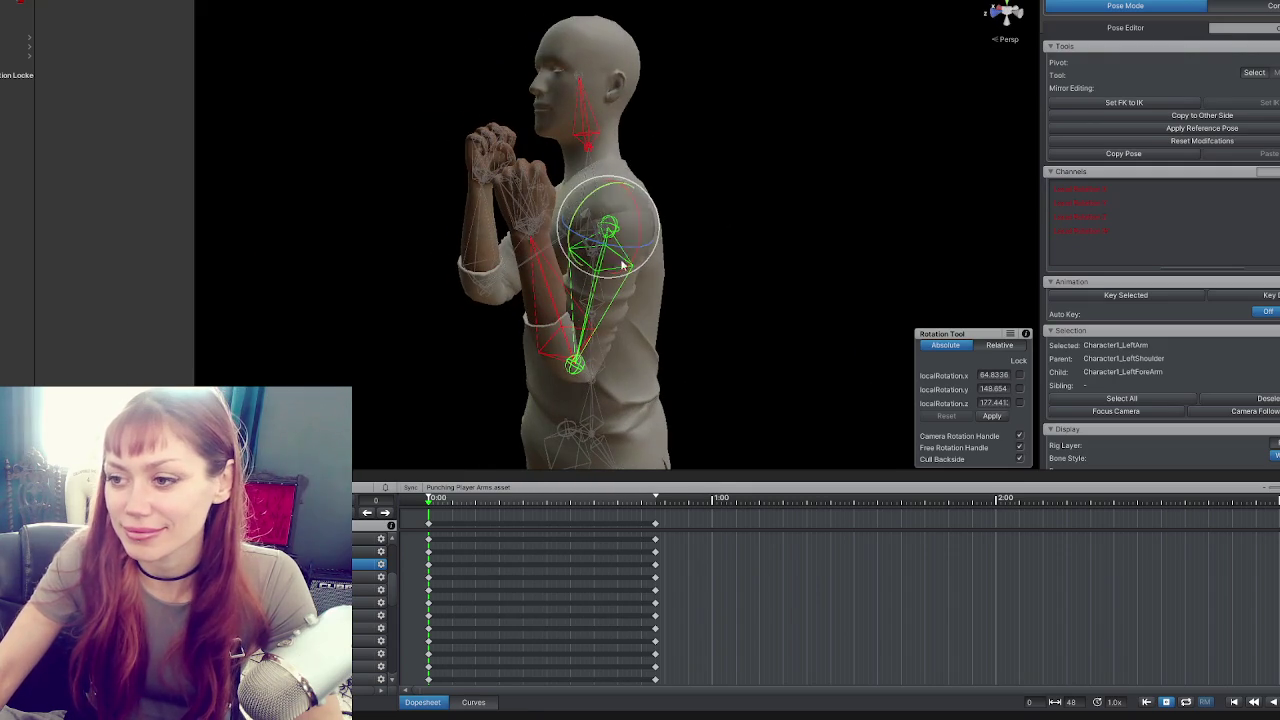
pyautogui.moveTo(635, 187)
pyautogui.mouseDown()
pyautogui.moveTo(648, 194)
pyautogui.moveTo(640, 205)
pyautogui.mouseUp()
pyautogui.click(540, 338)
pyautogui.moveTo(540, 338)
pyautogui.mouseDown()
pyautogui.moveTo(552, 368)
pyautogui.moveTo(565, 313)
pyautogui.mouseUp()
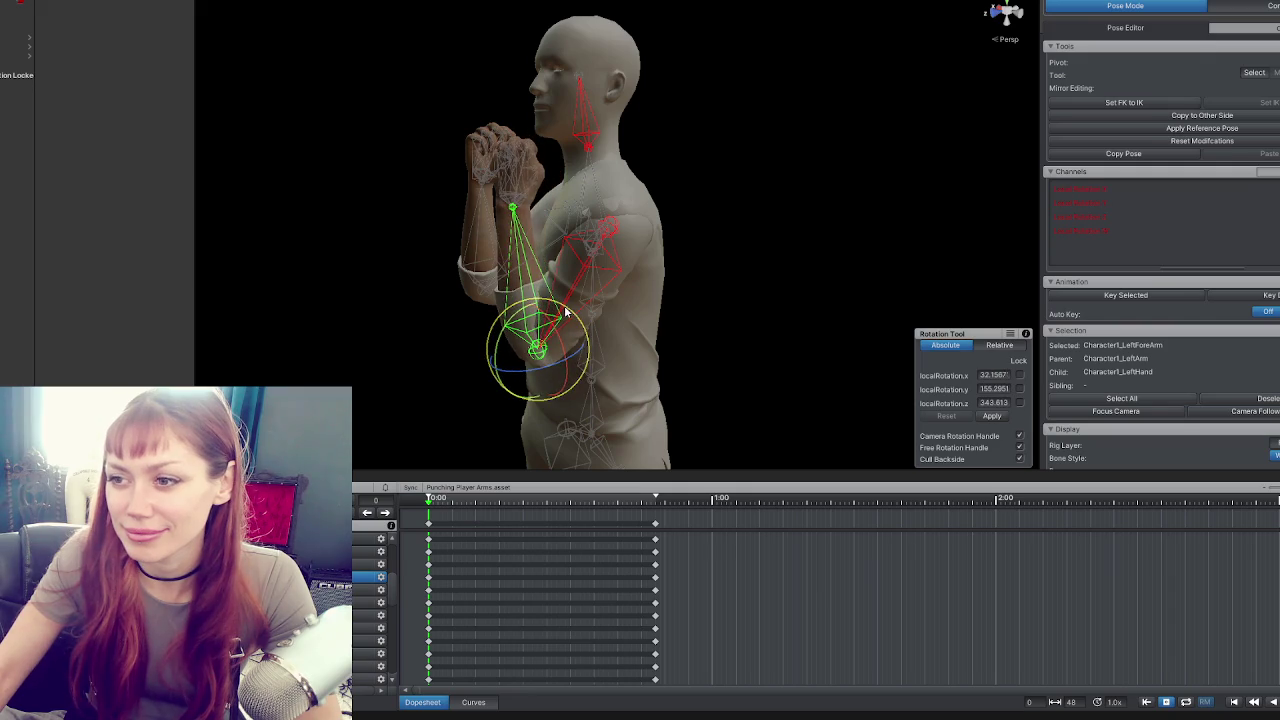
pyautogui.click(600, 228)
pyautogui.moveTo(590, 210); pyautogui.dragTo(580, 204)
pyautogui.click(512, 320)
pyautogui.moveTo(512, 320)
pyautogui.mouseDown()
pyautogui.moveTo(791, 336)
pyautogui.moveTo(470, 277)
pyautogui.mouseUp()
# Bring the left upper arm in closer and bend the left forearm toward the chin.
pyautogui.click(578, 262)
pyautogui.moveTo(578, 262)
pyautogui.mouseDown()
pyautogui.moveTo(634, 251)
pyautogui.moveTo(594, 176)
pyautogui.moveTo(630, 189)
pyautogui.moveTo(632, 150)
pyautogui.mouseUp()
pyautogui.moveTo(682, 208)
pyautogui.mouseDown()
pyautogui.moveTo(650, 200)
pyautogui.moveTo(854, 209)
pyautogui.moveTo(820, 212)
pyautogui.mouseUp()
pyautogui.click(568, 330)
pyautogui.moveTo(588, 352); pyautogui.dragTo(583, 363)
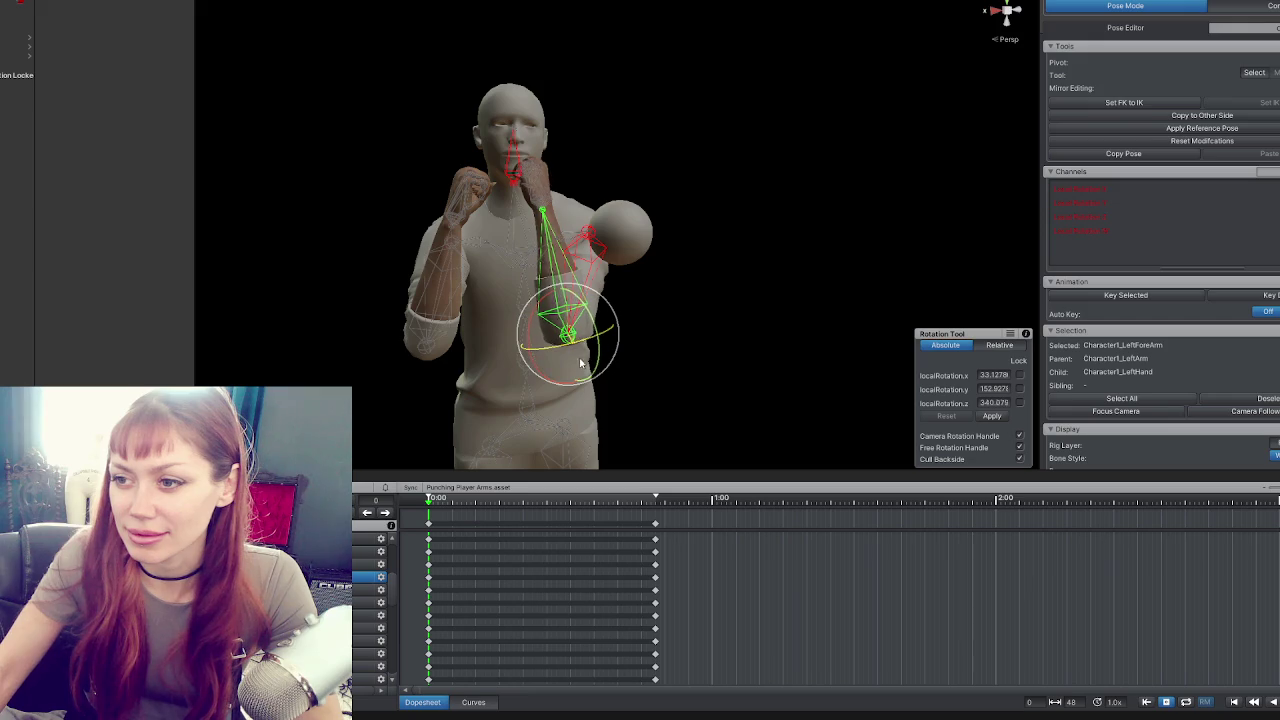
pyautogui.click(588, 262)
pyautogui.moveTo(600, 262)
pyautogui.mouseDown()
pyautogui.moveTo(652, 252)
pyautogui.moveTo(585, 297)
pyautogui.moveTo(593, 348)
pyautogui.moveTo(666, 371)
pyautogui.moveTo(654, 349)
pyautogui.moveTo(613, 354)
pyautogui.mouseUp()
pyautogui.click(583, 332)
# Turn the left upper arm to shift and lower the left forearm.
pyautogui.click(575, 275)
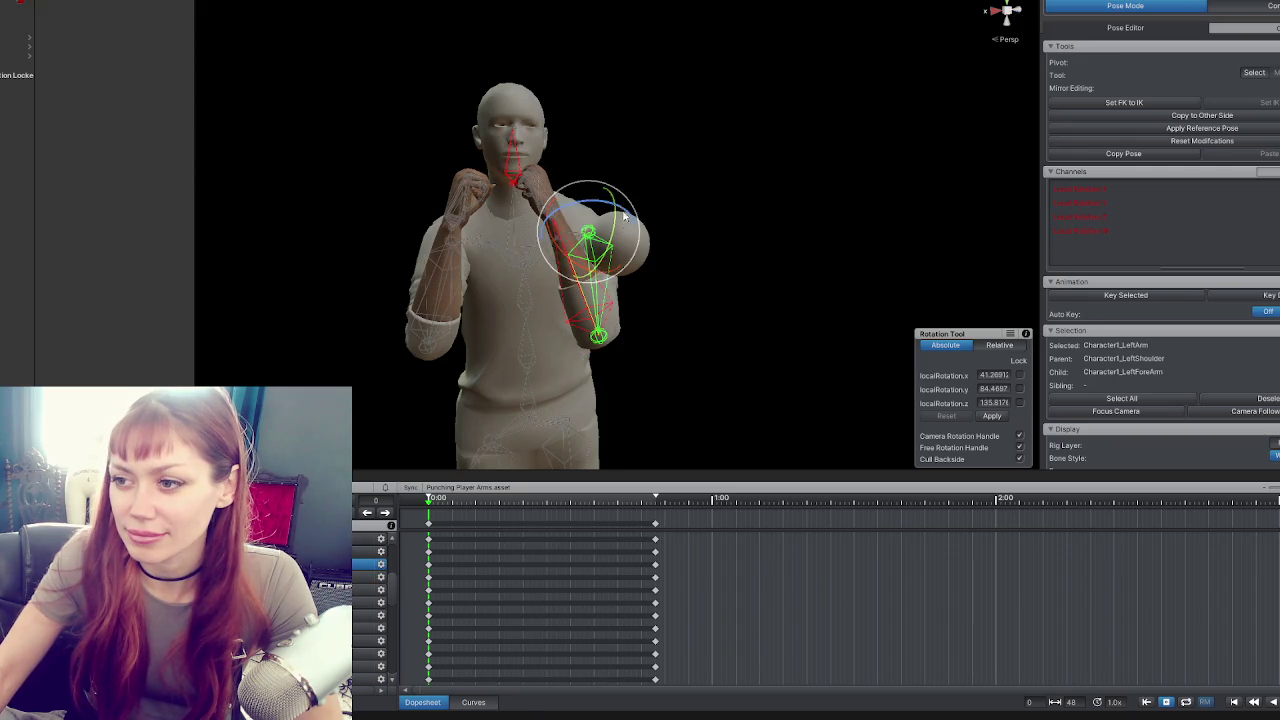
pyautogui.moveTo(594, 216); pyautogui.dragTo(590, 220)
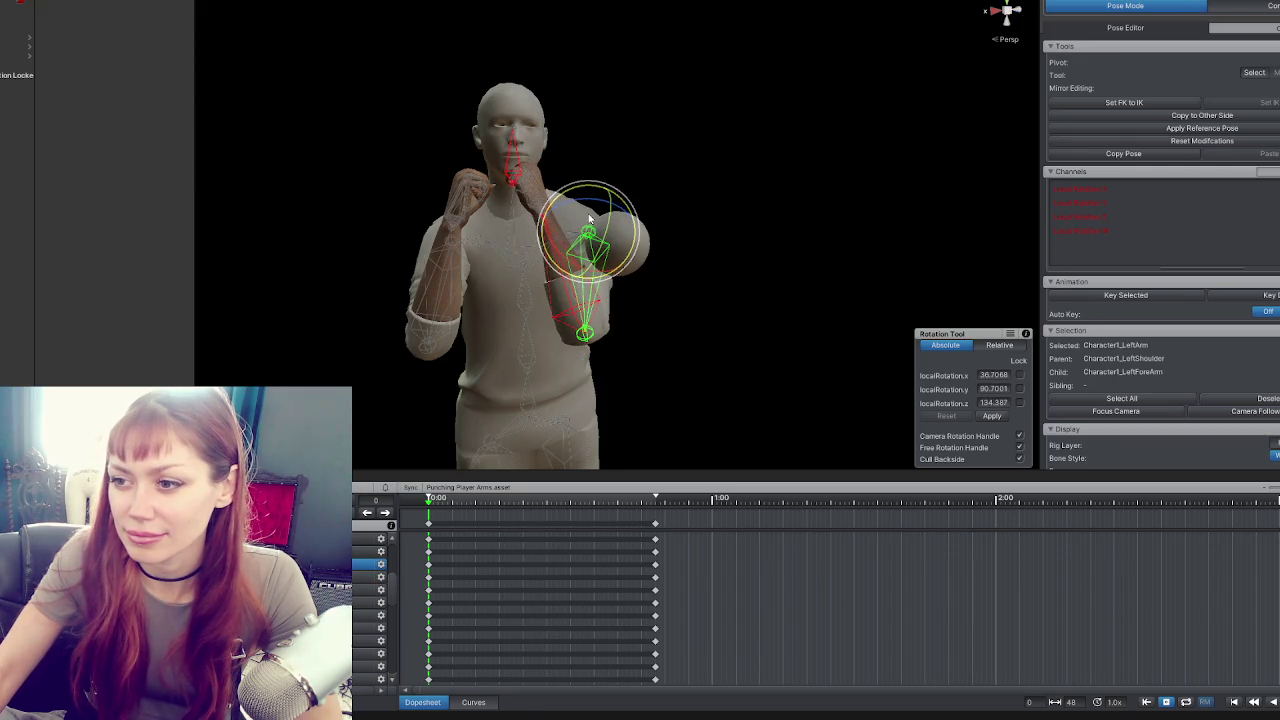
pyautogui.click(656, 177)
pyautogui.click(575, 268)
pyautogui.moveTo(575, 268)
pyautogui.mouseDown()
pyautogui.moveTo(609, 252)
pyautogui.moveTo(666, 120)
pyautogui.moveTo(677, 214)
pyautogui.moveTo(697, 171)
pyautogui.moveTo(689, 197)
pyautogui.moveTo(462, 227)
pyautogui.moveTo(725, 232)
pyautogui.mouseUp()
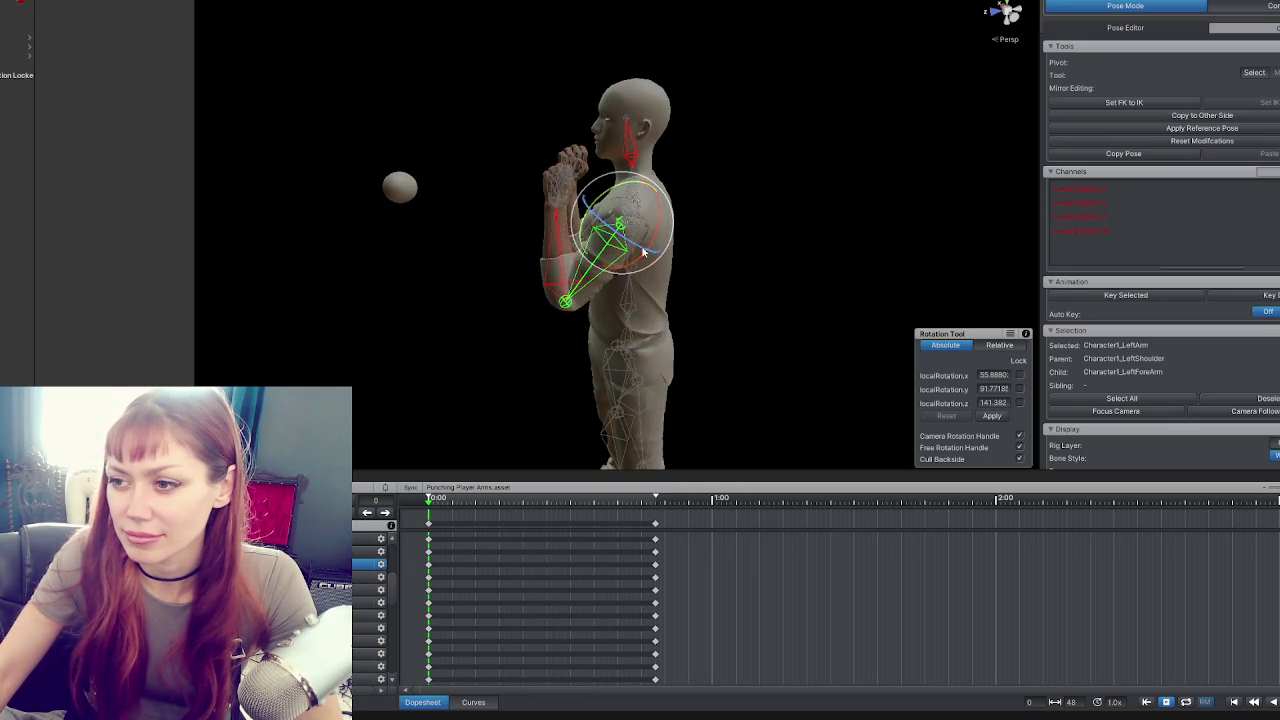
pyautogui.moveTo(643, 251); pyautogui.dragTo(662, 235)
pyautogui.click(576, 248)
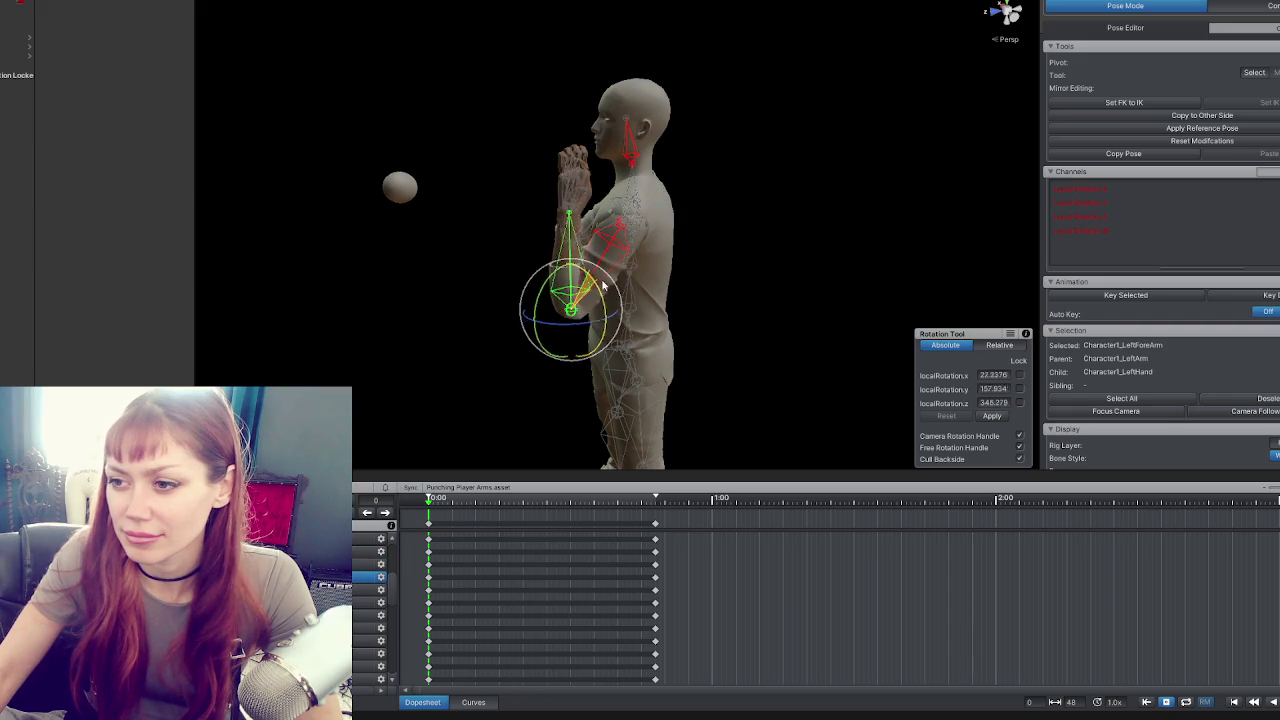
pyautogui.moveTo(603, 283); pyautogui.dragTo(851, 263)
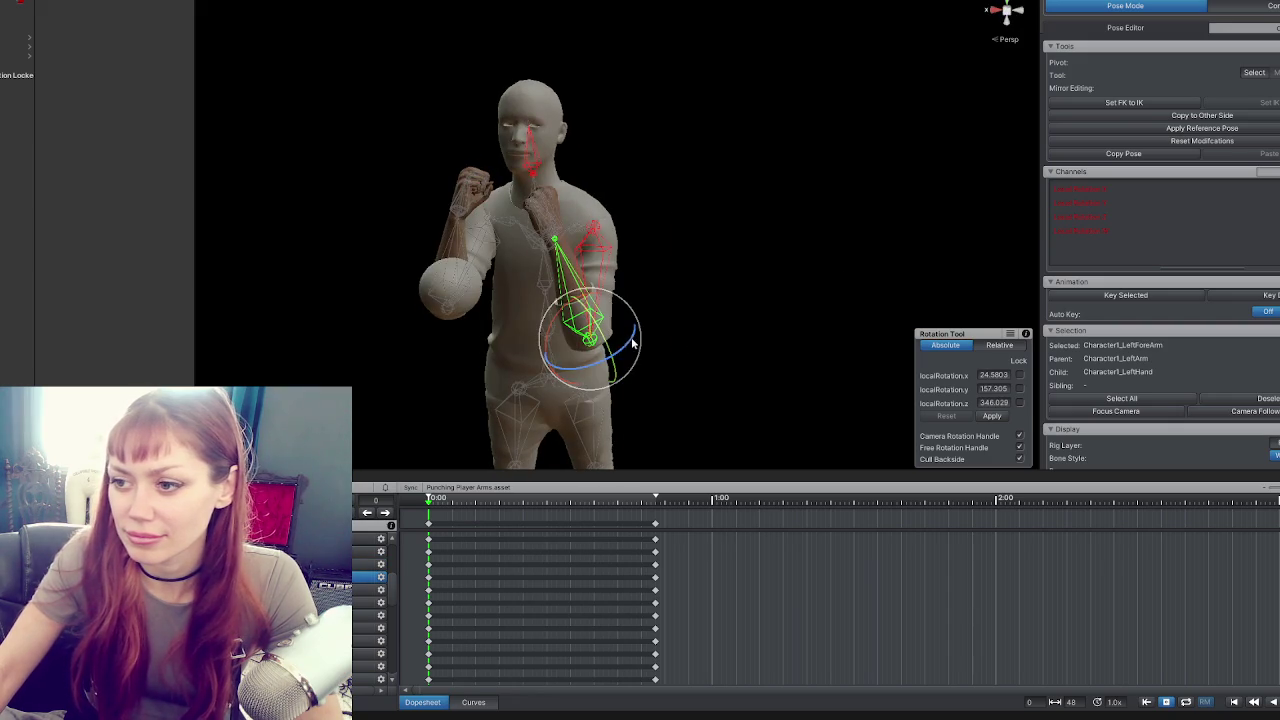
# Finish the left elbow bend, then raise the right elbow and rotate the right forearm toward the body.
pyautogui.moveTo(576, 368); pyautogui.dragTo(589, 358)
pyautogui.click(492, 245)
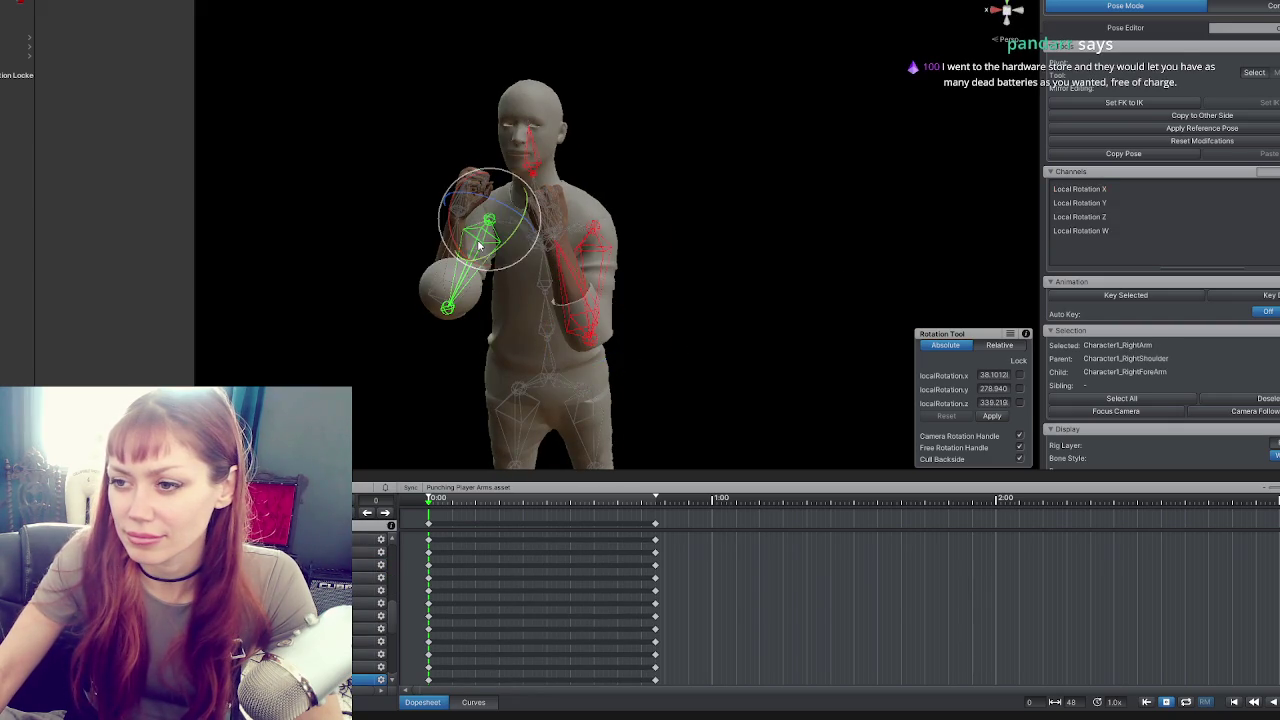
pyautogui.moveTo(494, 245); pyautogui.dragTo(555, 256)
pyautogui.click(478, 350)
pyautogui.moveTo(497, 420)
pyautogui.mouseDown()
pyautogui.moveTo(462, 392)
pyautogui.moveTo(443, 320)
pyautogui.moveTo(490, 347)
pyautogui.mouseUp()
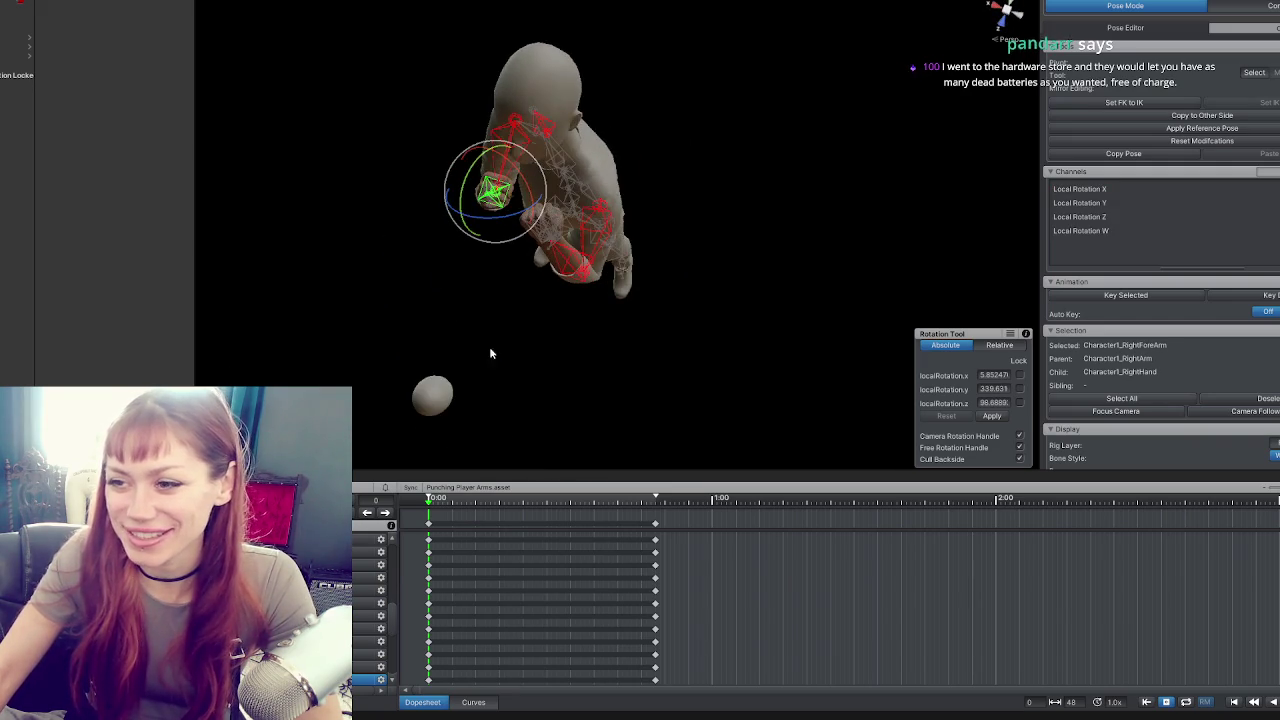
pyautogui.moveTo(521, 239); pyautogui.dragTo(529, 241)
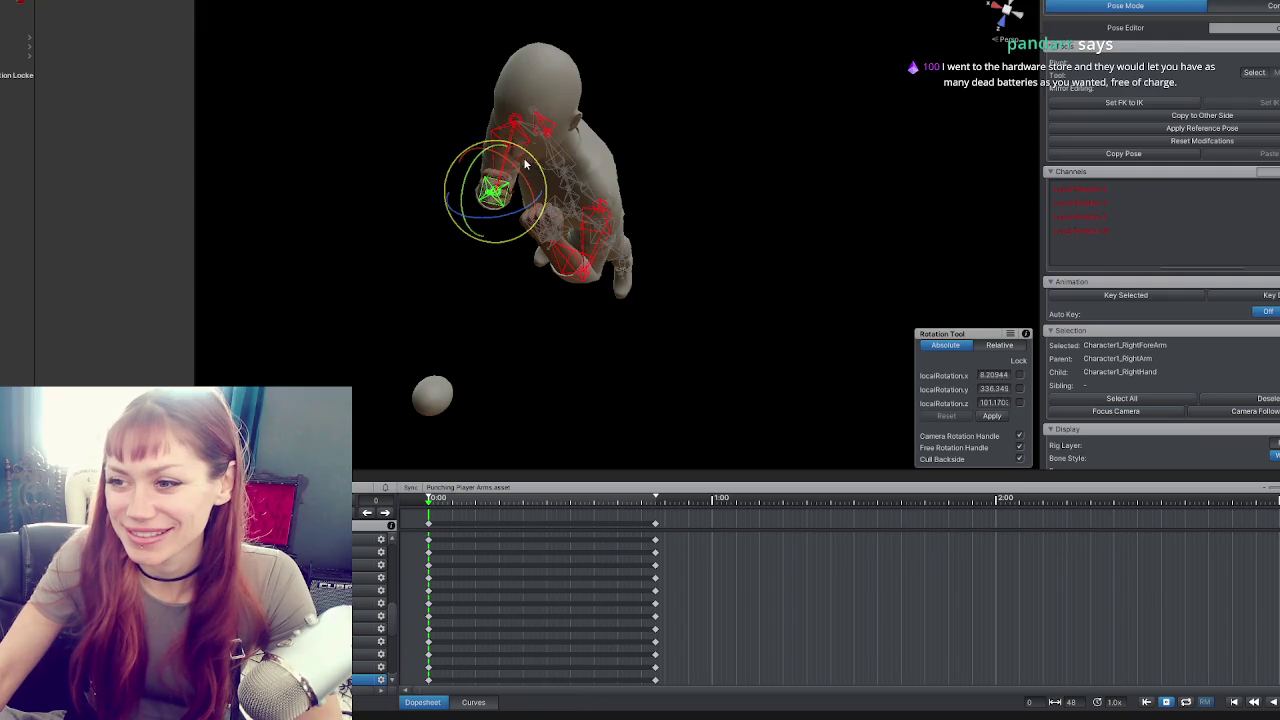
pyautogui.moveTo(513, 181)
pyautogui.mouseDown()
pyautogui.moveTo(430, 340)
pyautogui.moveTo(443, 303)
pyautogui.moveTo(571, 186)
pyautogui.moveTo(520, 250)
pyautogui.mouseUp()
# Tilt the right hand into a fist angle and swing the right forearm upright.
pyautogui.click(488, 300)
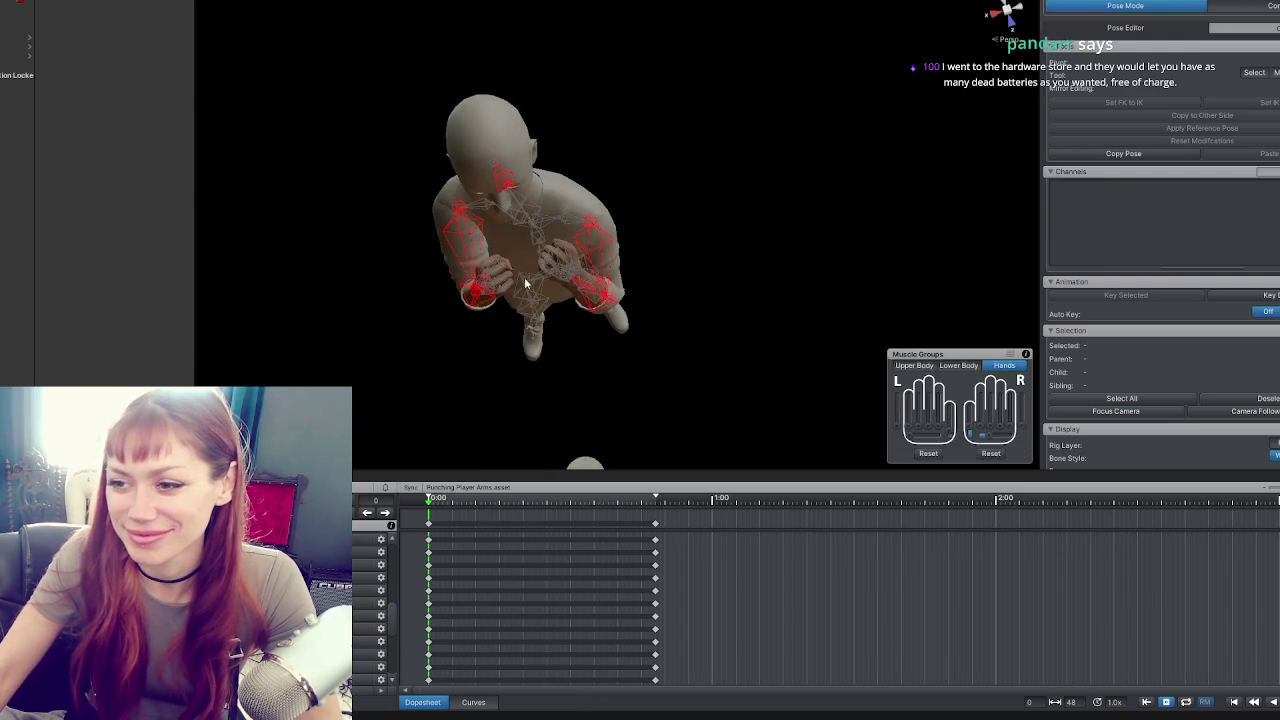
pyautogui.moveTo(492, 294)
pyautogui.mouseDown()
pyautogui.moveTo(514, 241)
pyautogui.moveTo(517, 268)
pyautogui.mouseUp()
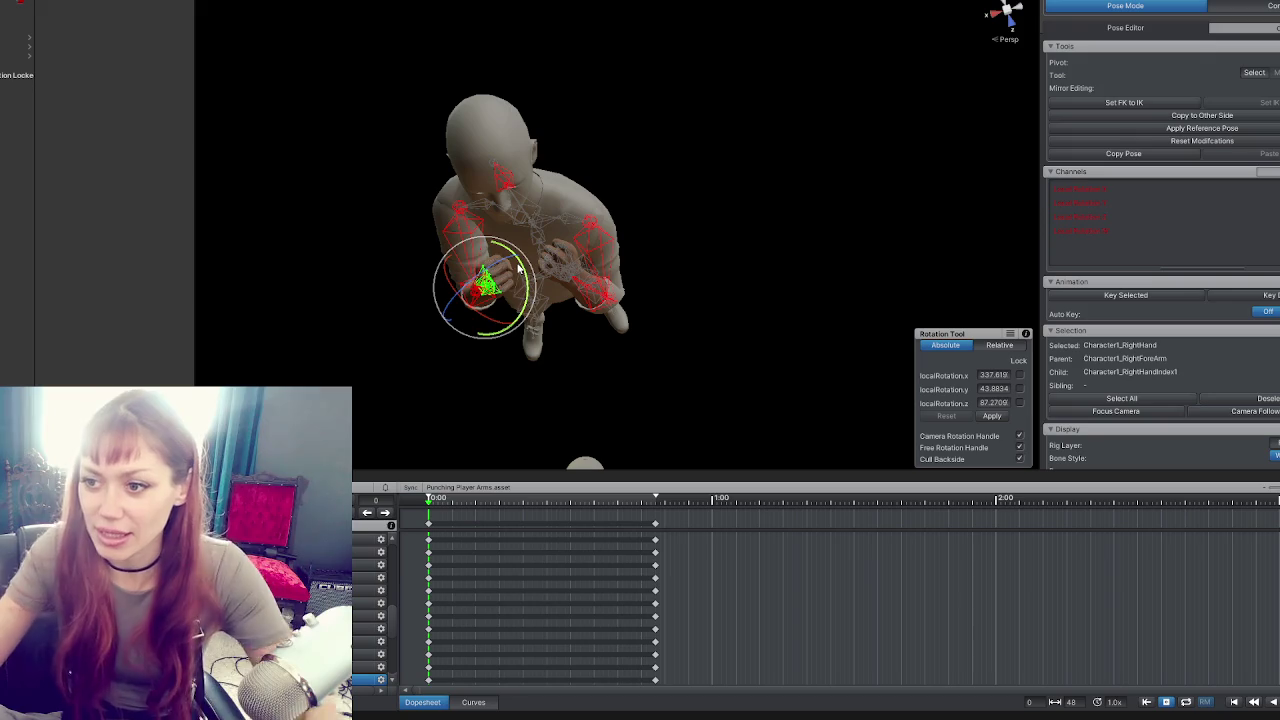
pyautogui.moveTo(440, 278); pyautogui.dragTo(720, 240)
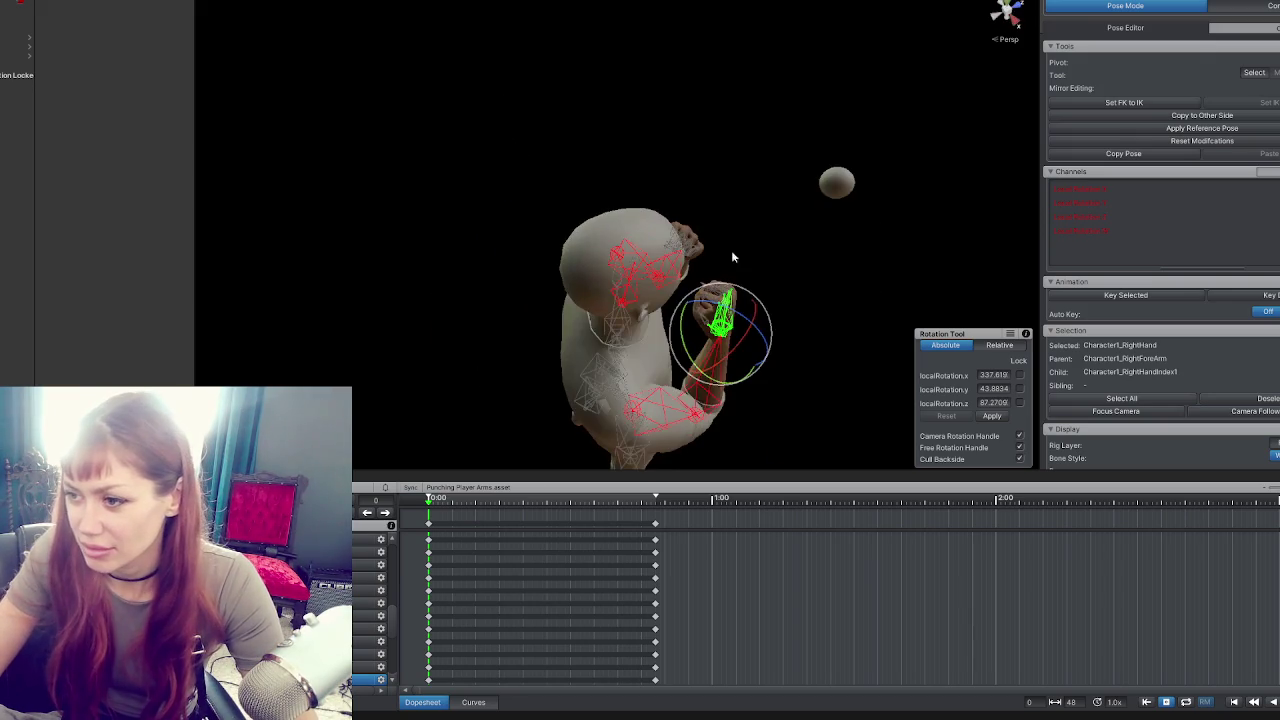
pyautogui.moveTo(796, 286); pyautogui.dragTo(626, 172)
pyautogui.moveTo(647, 301)
pyautogui.mouseDown()
pyautogui.moveTo(594, 264)
pyautogui.moveTo(608, 232)
pyautogui.moveTo(594, 210)
pyautogui.mouseUp()
pyautogui.click(598, 299)
pyautogui.moveTo(598, 299); pyautogui.dragTo(903, 307)
pyautogui.moveTo(678, 404)
pyautogui.mouseDown()
pyautogui.moveTo(668, 398)
pyautogui.moveTo(686, 338)
pyautogui.moveTo(357, 337)
pyautogui.mouseUp()
# Rotate the right forearm in toward the chest and the left upper arm inward.
pyautogui.moveTo(576, 293); pyautogui.dragTo(549, 284)
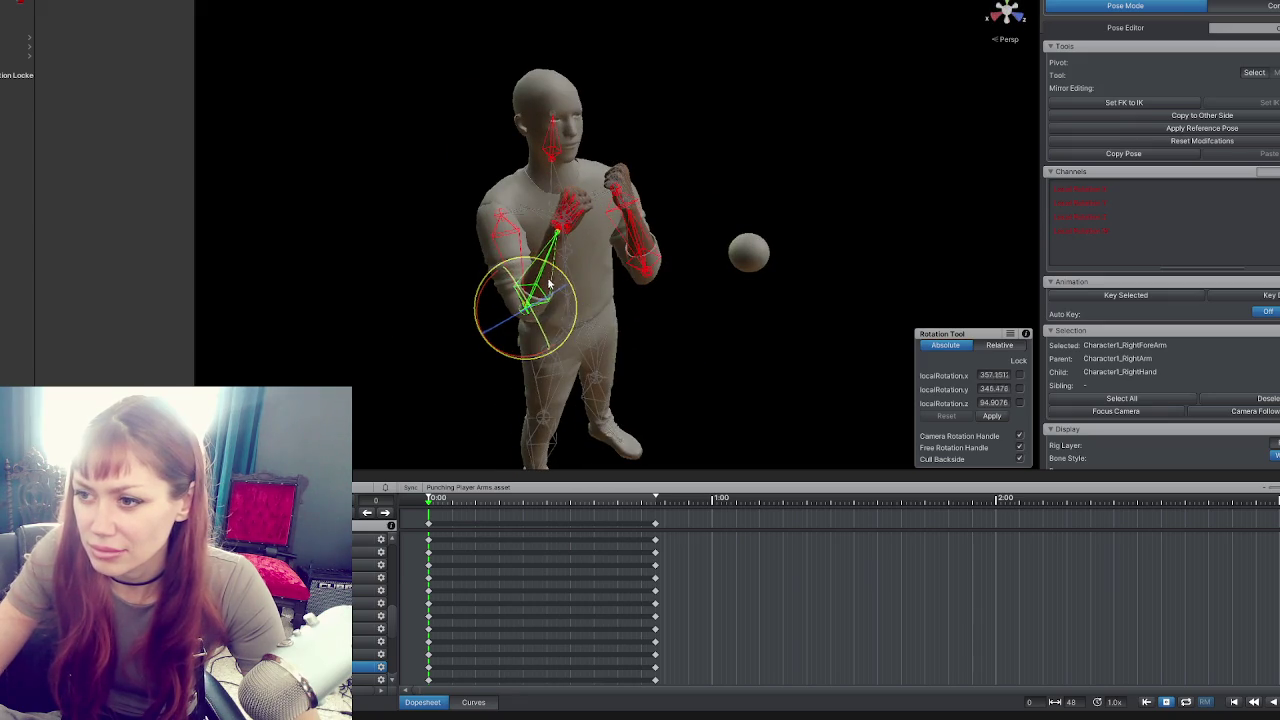
pyautogui.click(517, 236)
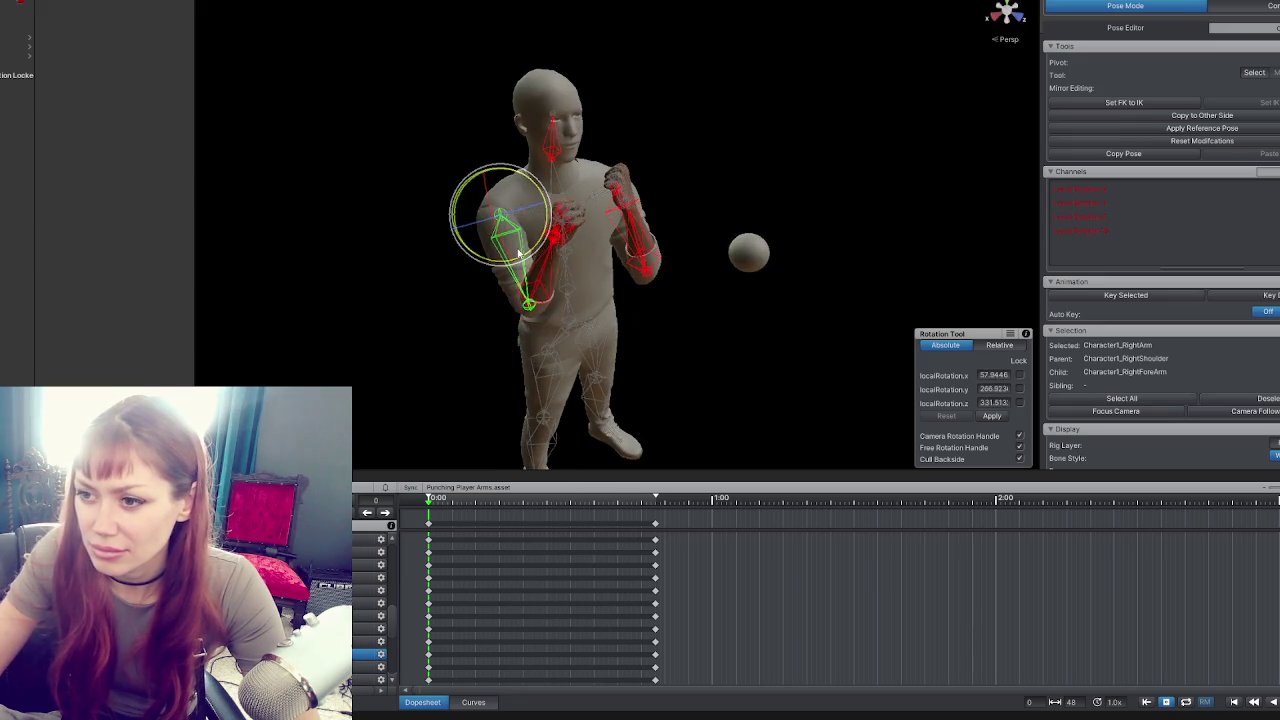
pyautogui.moveTo(560, 230)
pyautogui.mouseDown()
pyautogui.moveTo(732, 194)
pyautogui.moveTo(438, 287)
pyautogui.moveTo(482, 287)
pyautogui.moveTo(351, 269)
pyautogui.moveTo(484, 266)
pyautogui.moveTo(513, 283)
pyautogui.mouseUp()
pyautogui.click(529, 288)
pyautogui.click(655, 255)
pyautogui.moveTo(655, 255)
pyautogui.mouseDown()
pyautogui.moveTo(560, 265)
pyautogui.moveTo(842, 279)
pyautogui.mouseUp()
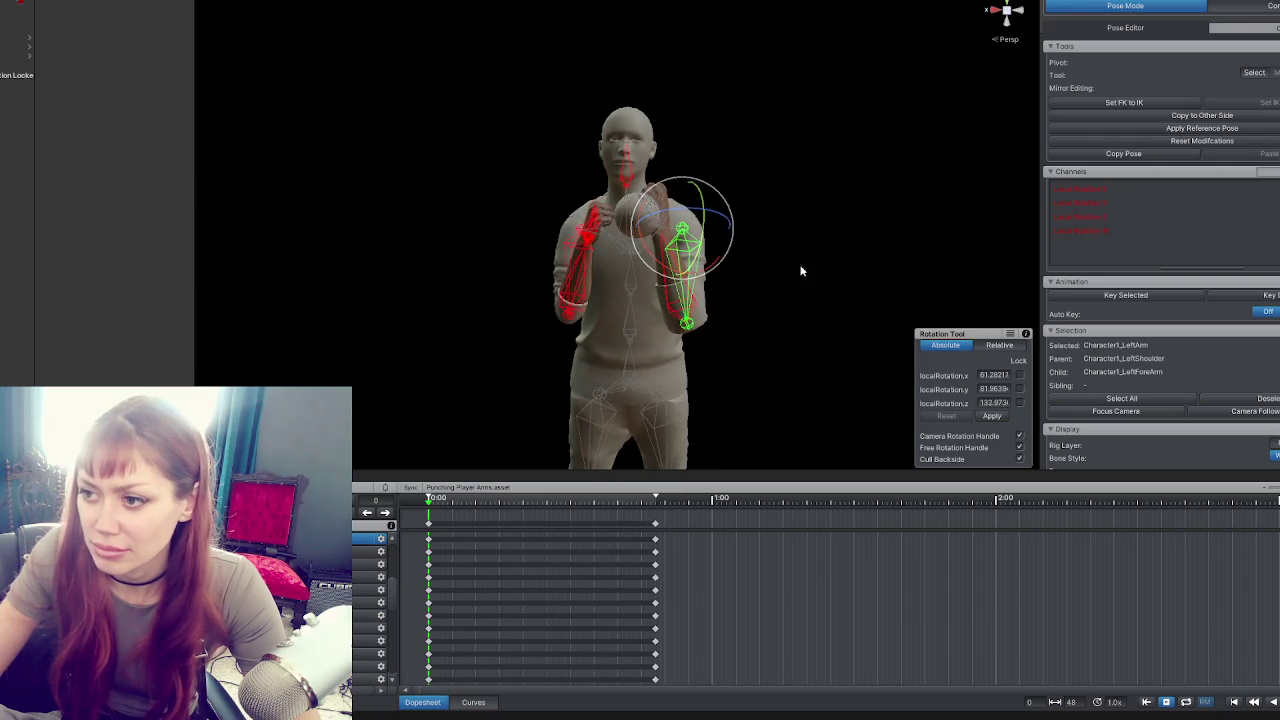
pyautogui.moveTo(717, 250)
pyautogui.mouseDown()
pyautogui.moveTo(708, 238)
pyautogui.moveTo(653, 297)
pyautogui.moveTo(664, 332)
pyautogui.mouseUp()
# Bend the left forearm up toward the face and nudge the left upper arm.
pyautogui.click(667, 223)
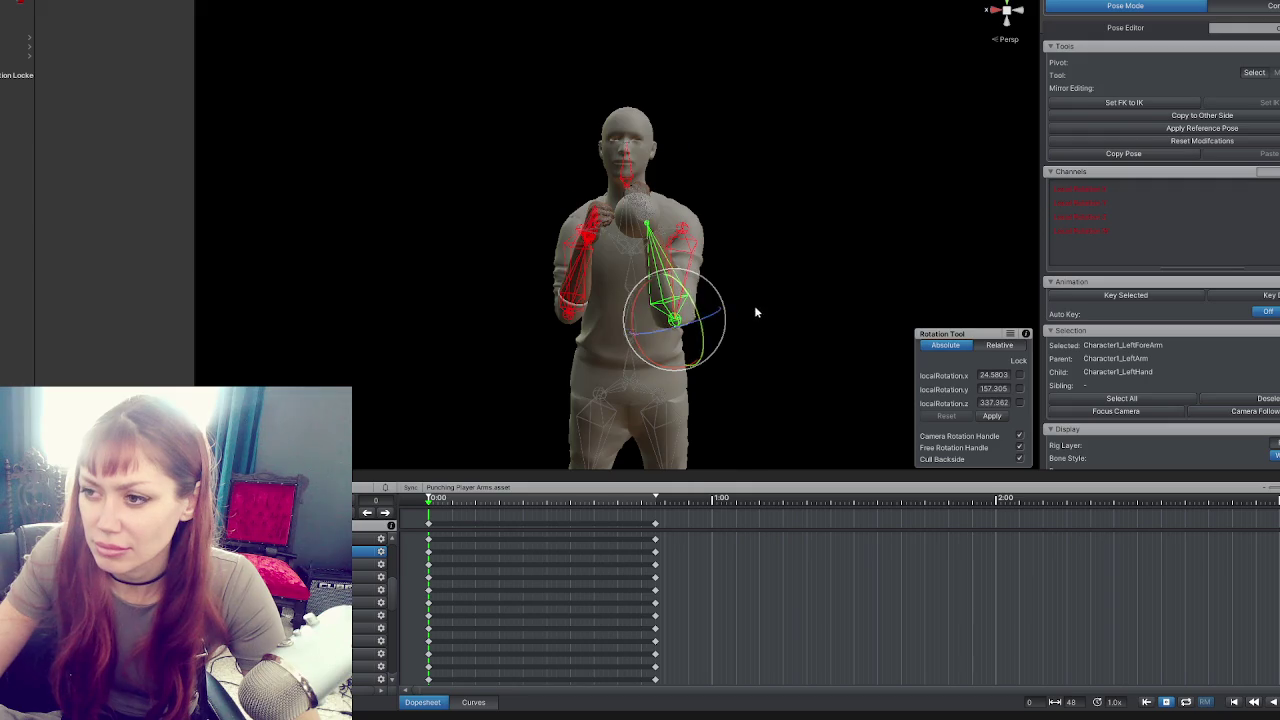
pyautogui.moveTo(754, 306); pyautogui.dragTo(594, 314)
pyautogui.click(712, 293)
pyautogui.moveTo(712, 293); pyautogui.dragTo(660, 290)
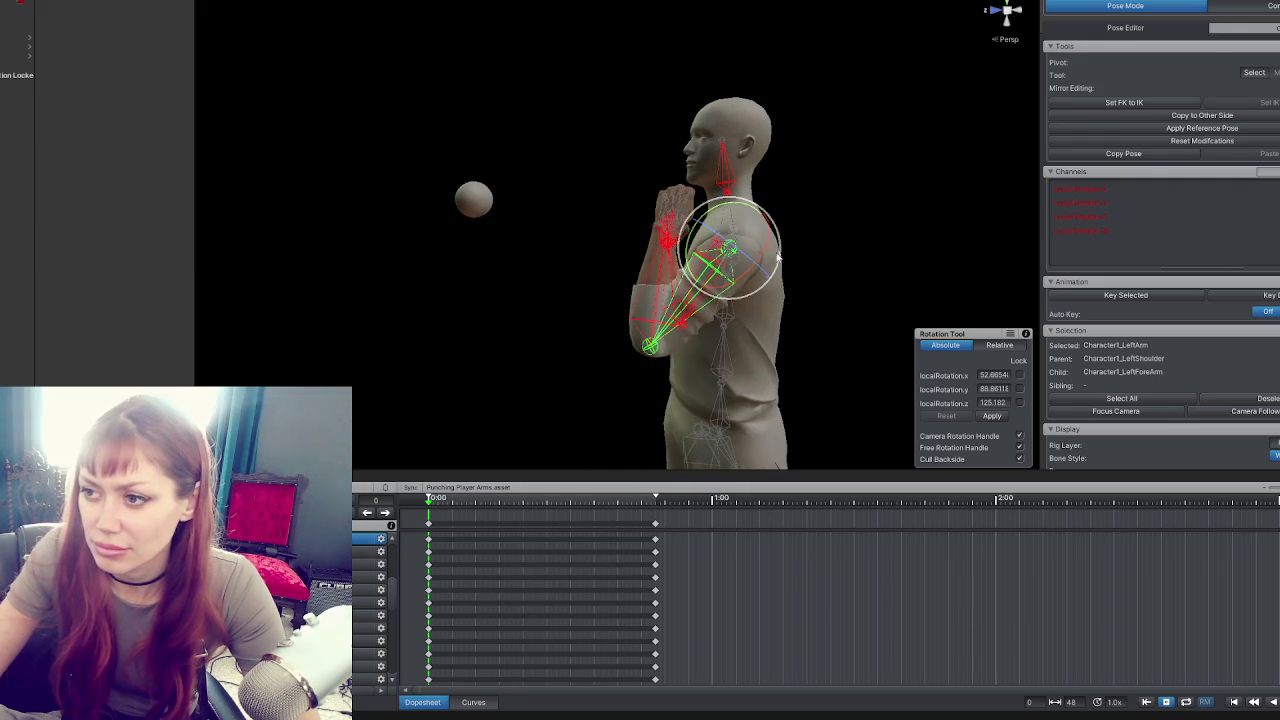
pyautogui.click(662, 283)
pyautogui.moveTo(665, 292)
pyautogui.mouseDown()
pyautogui.moveTo(900, 303)
pyautogui.moveTo(923, 334)
pyautogui.mouseUp()
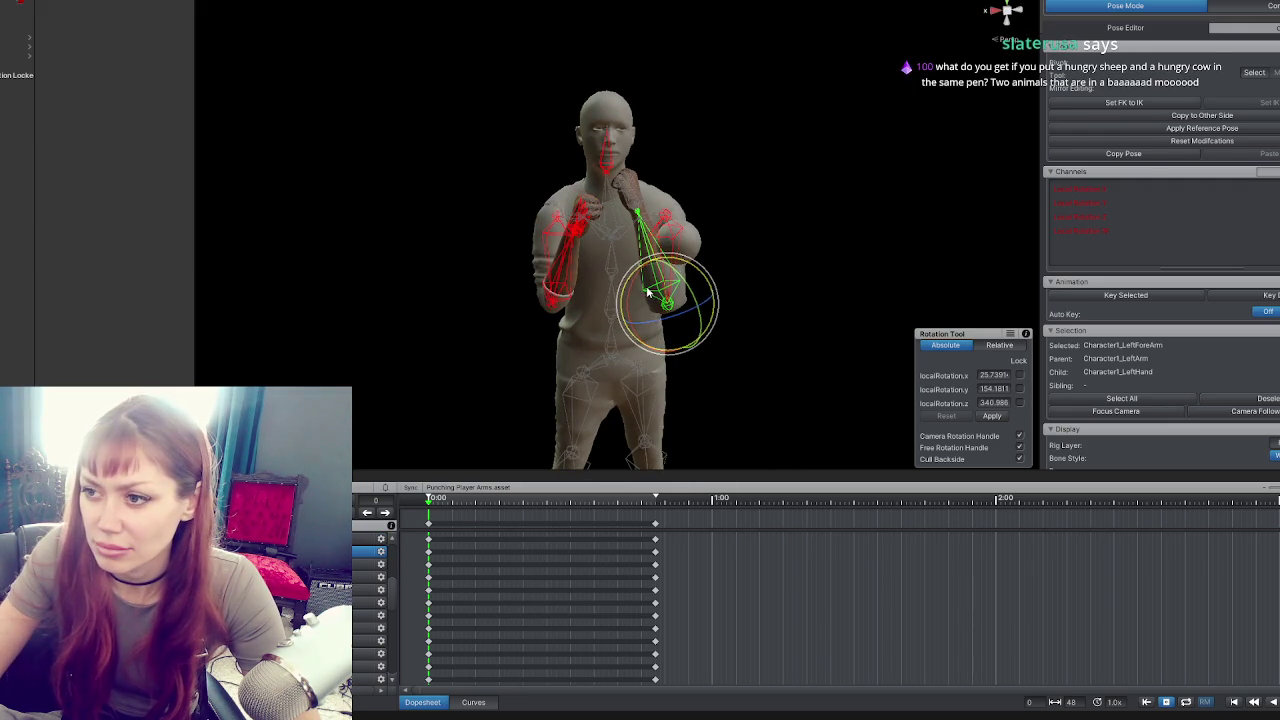
pyautogui.moveTo(655, 313)
pyautogui.mouseDown()
pyautogui.moveTo(703, 321)
pyautogui.moveTo(690, 318)
pyautogui.mouseUp()
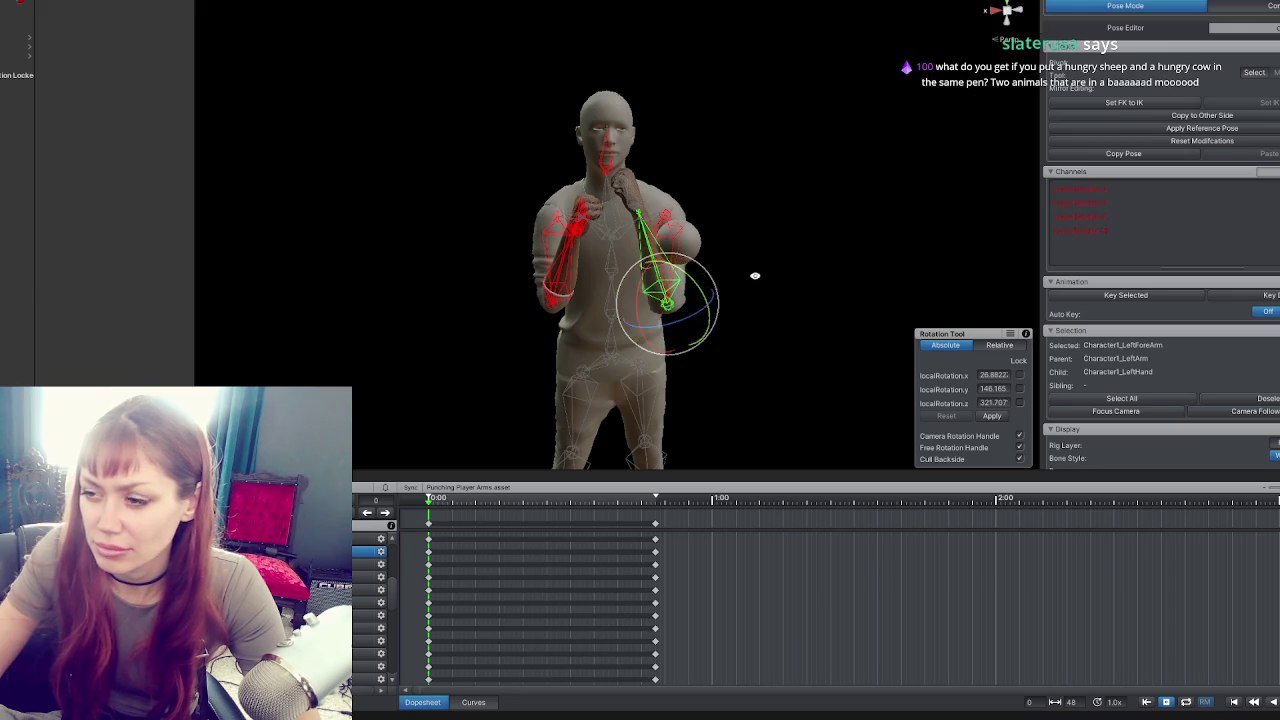
pyautogui.click(651, 232)
pyautogui.moveTo(651, 232); pyautogui.dragTo(626, 231)
# Slightly adjust the right upper arm and right forearm rotations.
pyautogui.moveTo(706, 259)
pyautogui.mouseDown()
pyautogui.moveTo(760, 234)
pyautogui.moveTo(628, 214)
pyautogui.moveTo(522, 225)
pyautogui.moveTo(891, 231)
pyautogui.mouseUp()
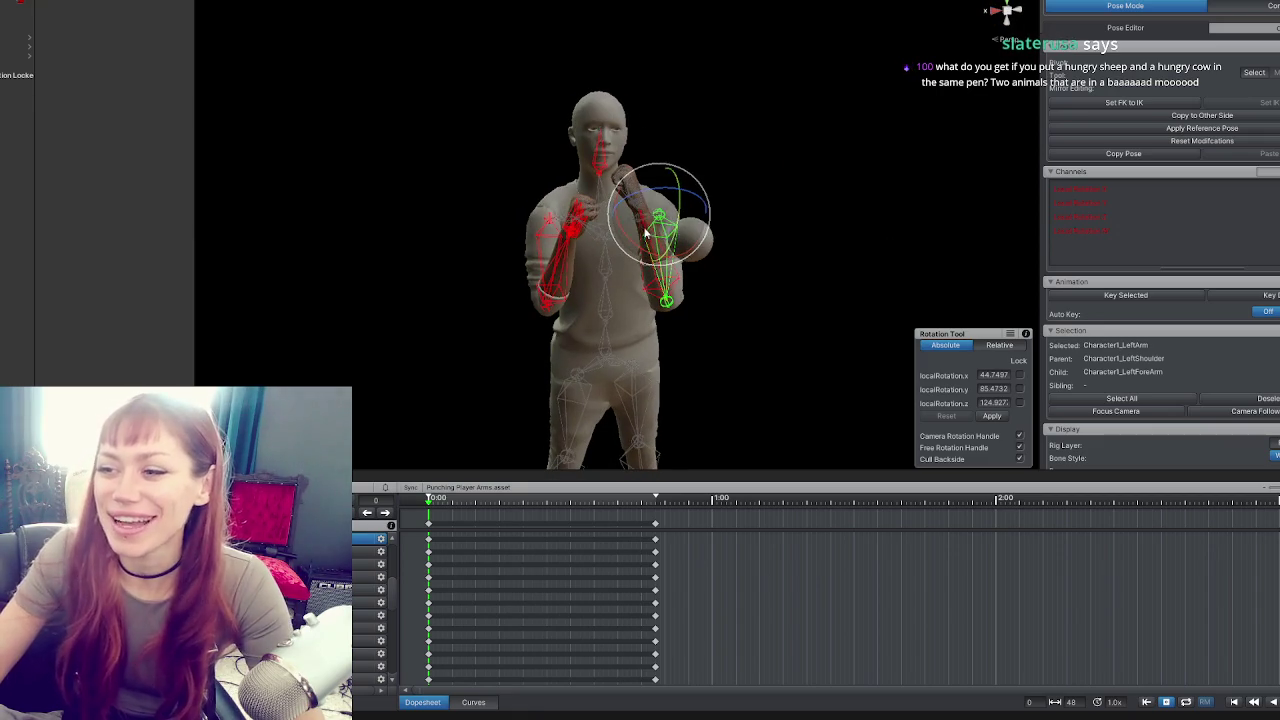
pyautogui.click(580, 228)
pyautogui.moveTo(580, 228)
pyautogui.mouseDown()
pyautogui.moveTo(743, 263)
pyautogui.moveTo(706, 132)
pyautogui.mouseUp()
pyautogui.moveTo(635, 205)
pyautogui.mouseDown()
pyautogui.moveTo(656, 211)
pyautogui.moveTo(640, 240)
pyautogui.moveTo(585, 267)
pyautogui.moveTo(818, 264)
pyautogui.moveTo(663, 257)
pyautogui.moveTo(714, 246)
pyautogui.moveTo(634, 294)
pyautogui.moveTo(505, 273)
pyautogui.moveTo(420, 163)
pyautogui.moveTo(495, 225)
pyautogui.moveTo(374, 223)
pyautogui.moveTo(454, 233)
pyautogui.moveTo(470, 170)
pyautogui.mouseUp()
pyautogui.click(585, 267)
pyautogui.click(588, 255)
pyautogui.click(517, 228)
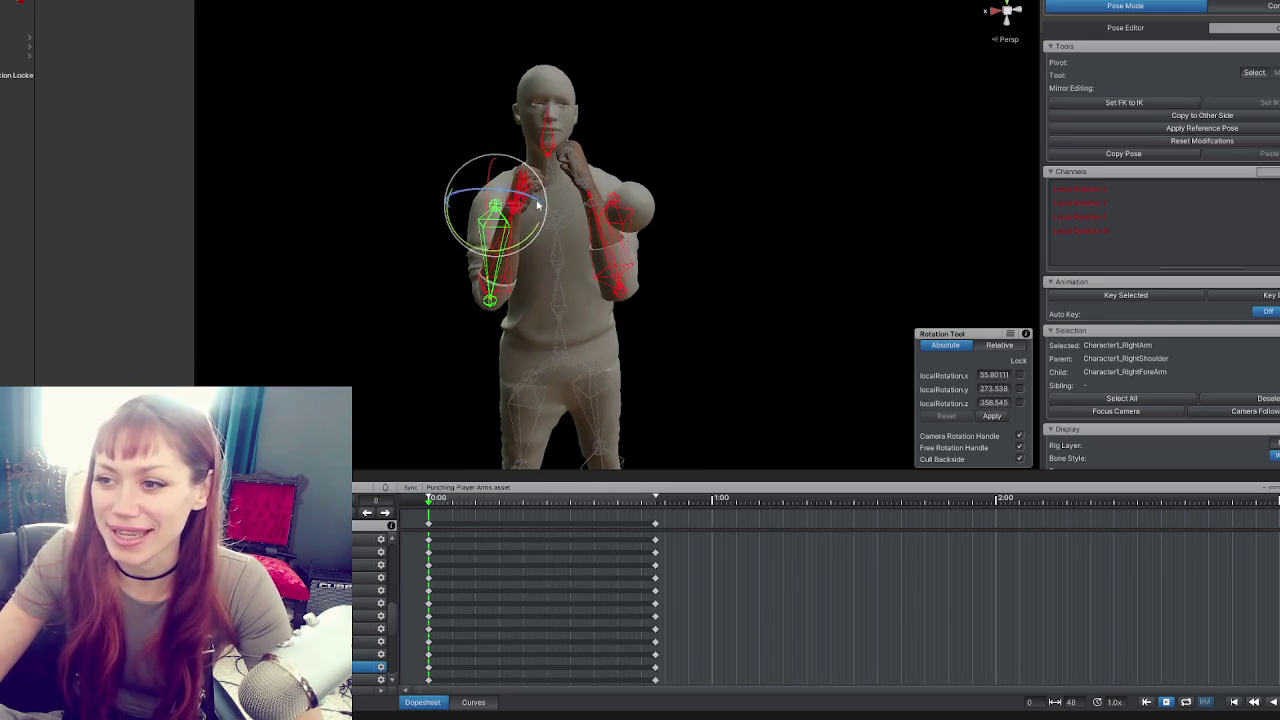
pyautogui.click(517, 251)
pyautogui.click(519, 236)
pyautogui.moveTo(519, 256)
pyautogui.mouseDown()
pyautogui.moveTo(510, 322)
pyautogui.moveTo(548, 328)
pyautogui.moveTo(577, 510)
pyautogui.mouseUp()
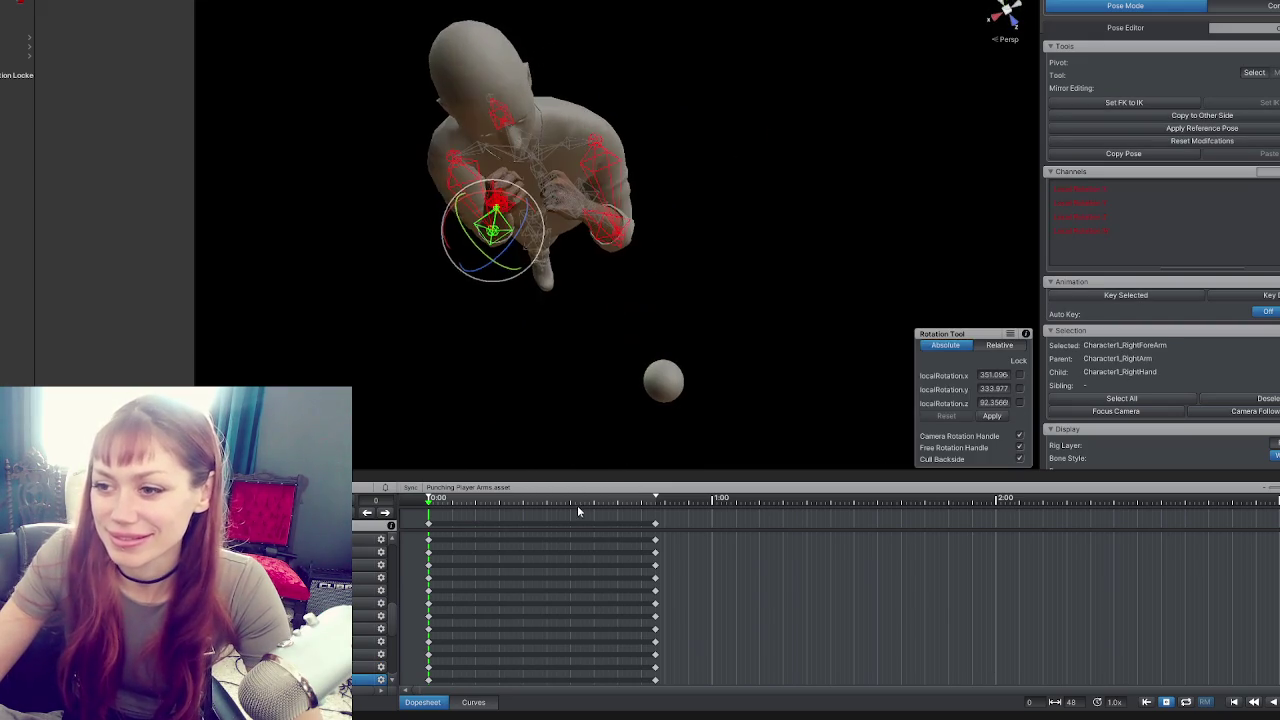
# Tilt the right fist to a new angle; rotate the left hand, then undo it.
pyautogui.moveTo(558, 245); pyautogui.dragTo(480, 150)
pyautogui.click(473, 143)
pyautogui.click(560, 238)
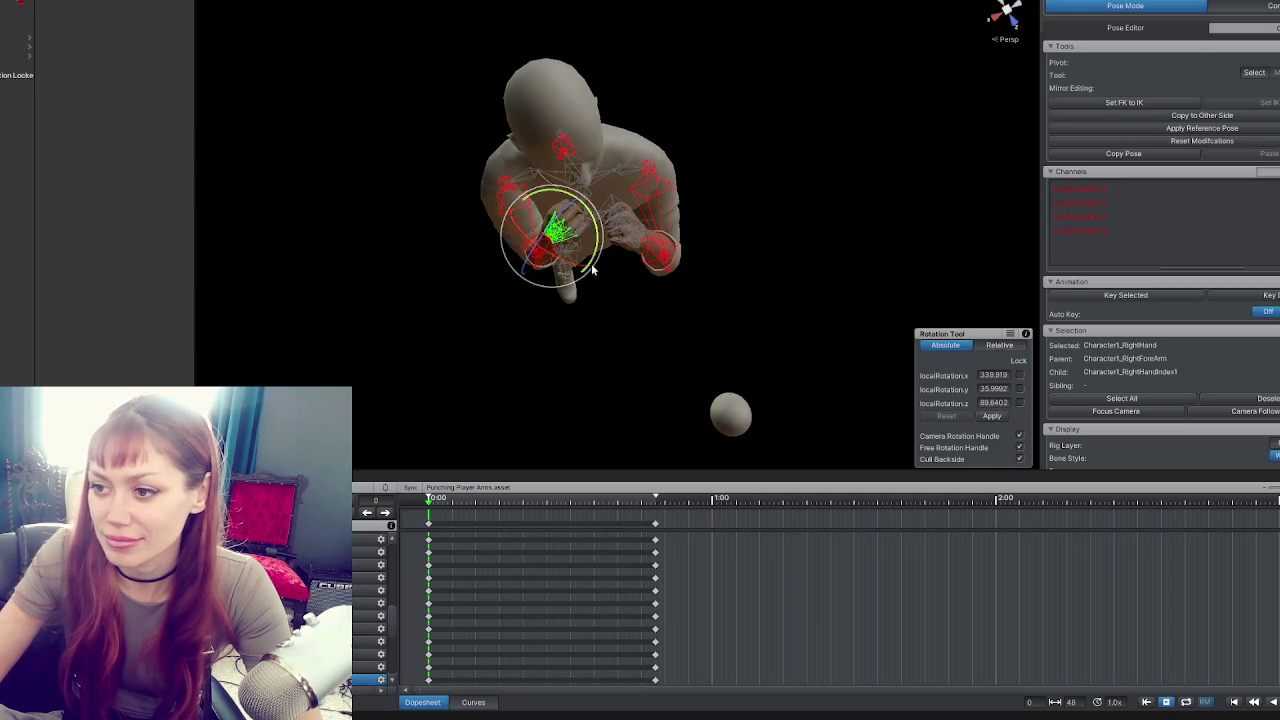
pyautogui.moveTo(629, 216)
pyautogui.mouseDown()
pyautogui.moveTo(594, 273)
pyautogui.moveTo(646, 228)
pyautogui.moveTo(743, 206)
pyautogui.mouseUp()
pyautogui.click(600, 215)
pyautogui.moveTo(640, 232)
pyautogui.mouseDown()
pyautogui.moveTo(617, 250)
pyautogui.moveTo(668, 290)
pyautogui.moveTo(650, 258)
pyautogui.mouseUp()
pyautogui.hotkey('ctrl', 'z')
pyautogui.click(658, 285)
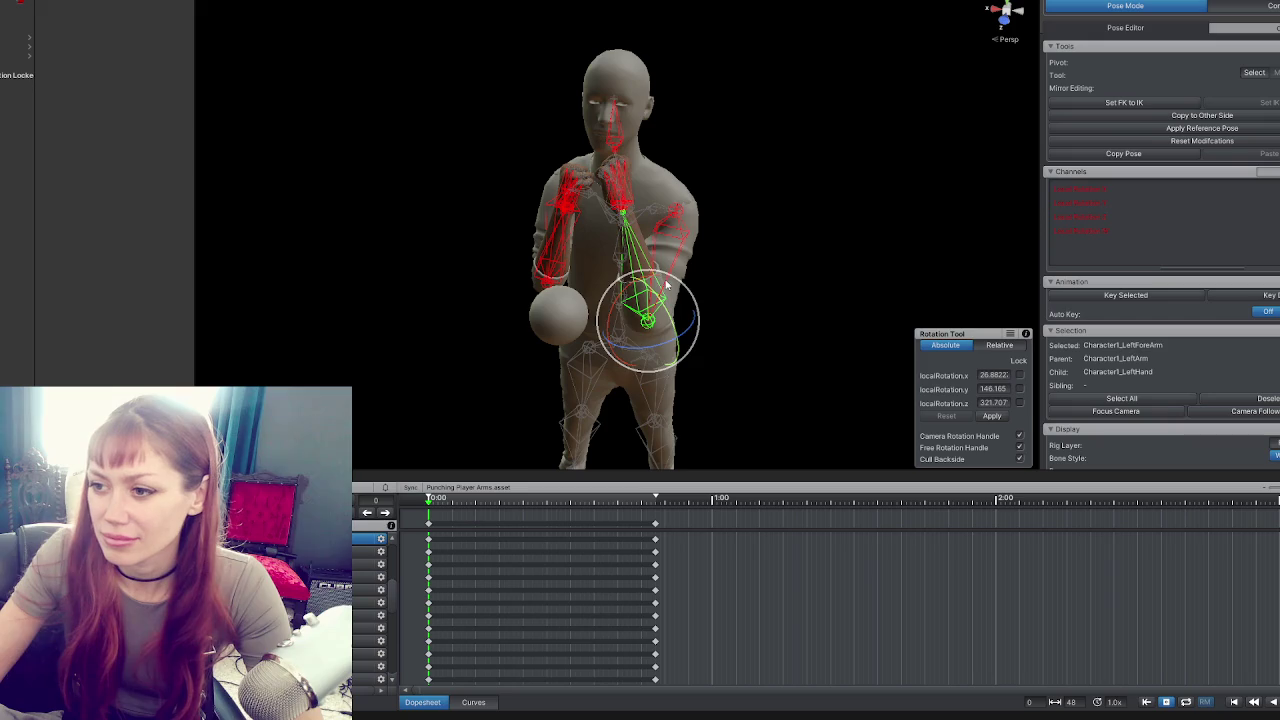
# Re-rotate and lower the left upper arm, then bend the left forearm further upright.
pyautogui.click(672, 250)
pyautogui.moveTo(730, 238)
pyautogui.mouseDown()
pyautogui.moveTo(771, 229)
pyautogui.moveTo(783, 211)
pyautogui.mouseUp()
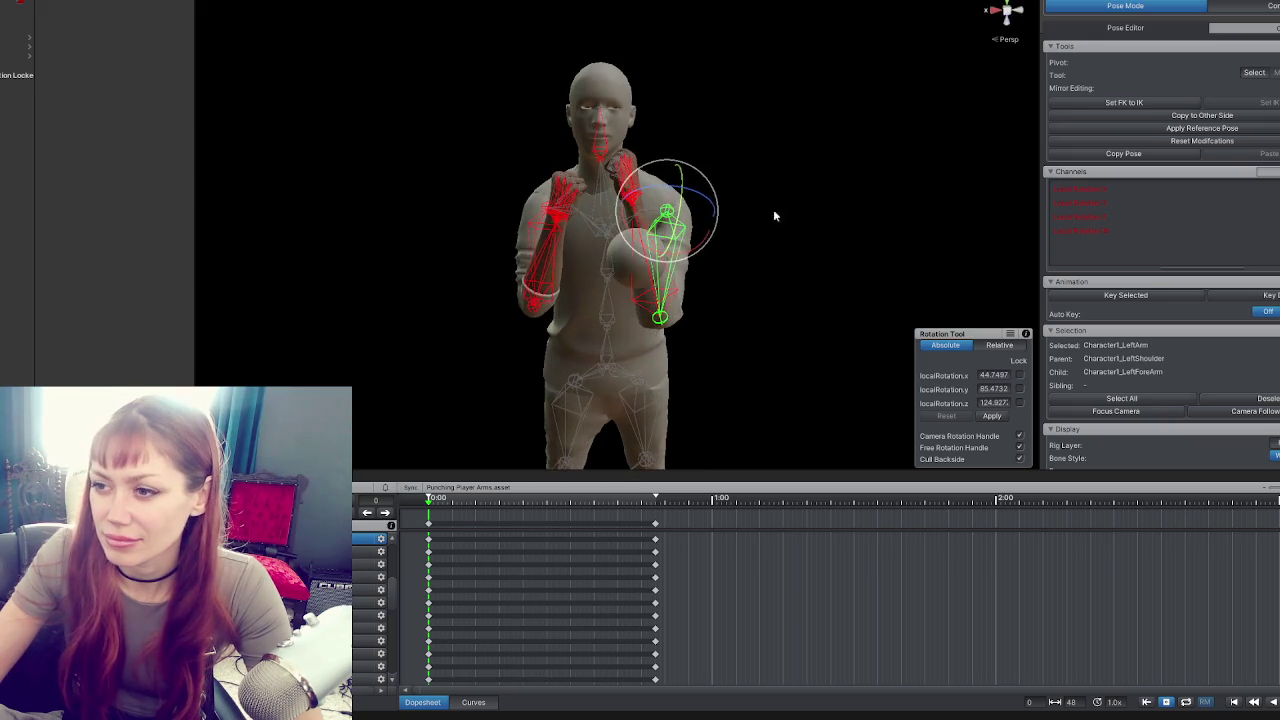
pyautogui.moveTo(646, 228); pyautogui.dragTo(495, 230)
pyautogui.moveTo(700, 235)
pyautogui.mouseDown()
pyautogui.moveTo(710, 273)
pyautogui.moveTo(713, 246)
pyautogui.mouseUp()
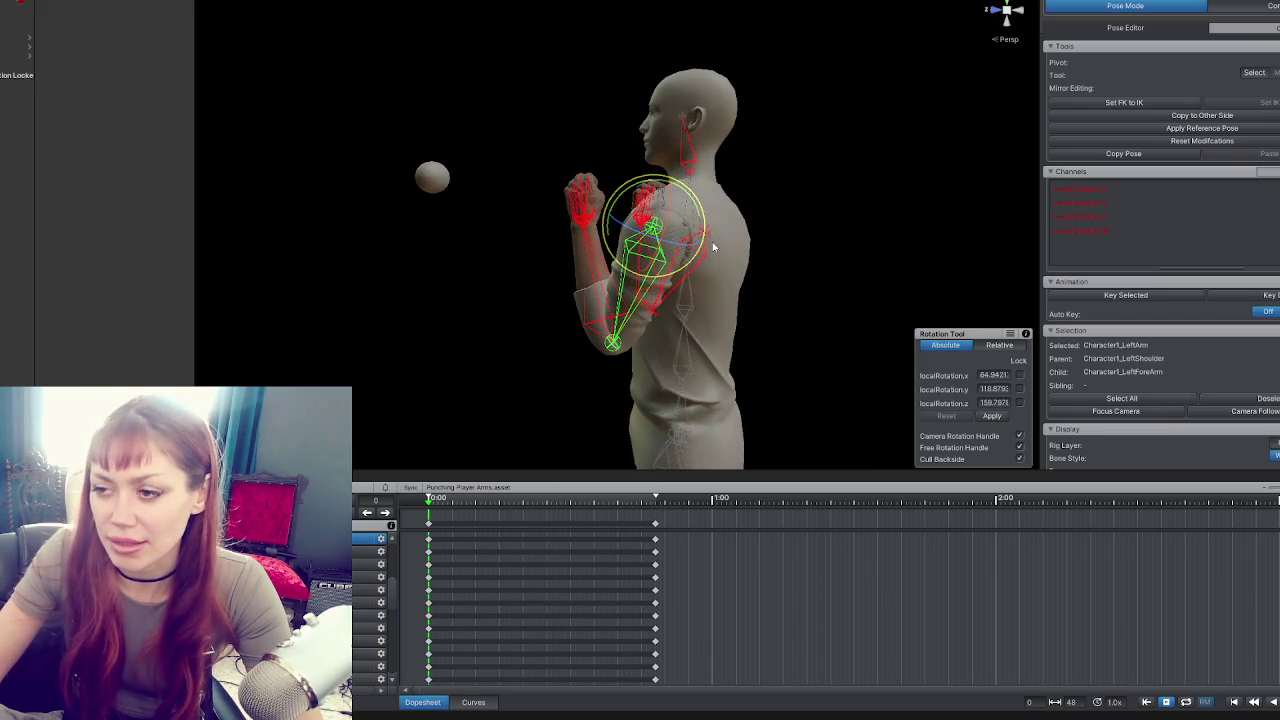
pyautogui.click(607, 254)
pyautogui.moveTo(640, 300)
pyautogui.mouseDown()
pyautogui.moveTo(800, 317)
pyautogui.moveTo(904, 311)
pyautogui.mouseUp()
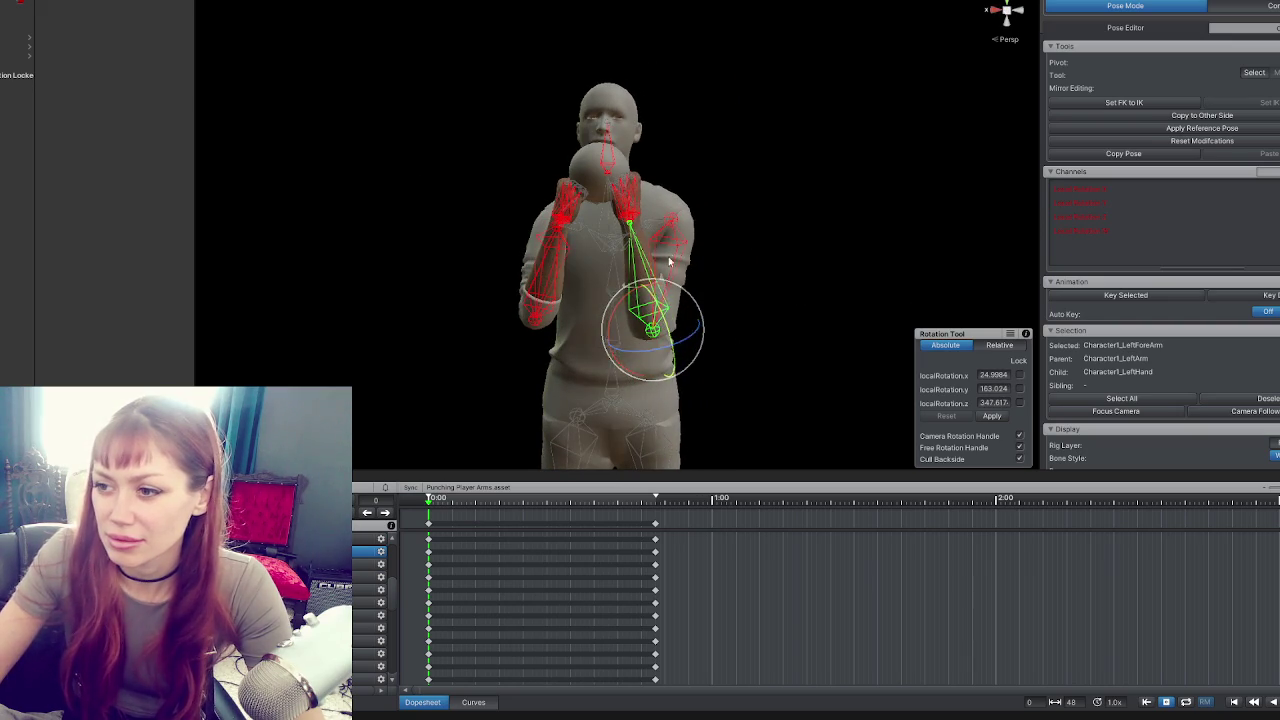
pyautogui.click(657, 230)
pyautogui.click(628, 200)
pyautogui.moveTo(690, 340)
pyautogui.mouseDown()
pyautogui.moveTo(681, 291)
pyautogui.moveTo(540, 260)
pyautogui.moveTo(446, 257)
pyautogui.moveTo(798, 269)
pyautogui.moveTo(760, 272)
pyautogui.mouseUp()
pyautogui.click(723, 260)
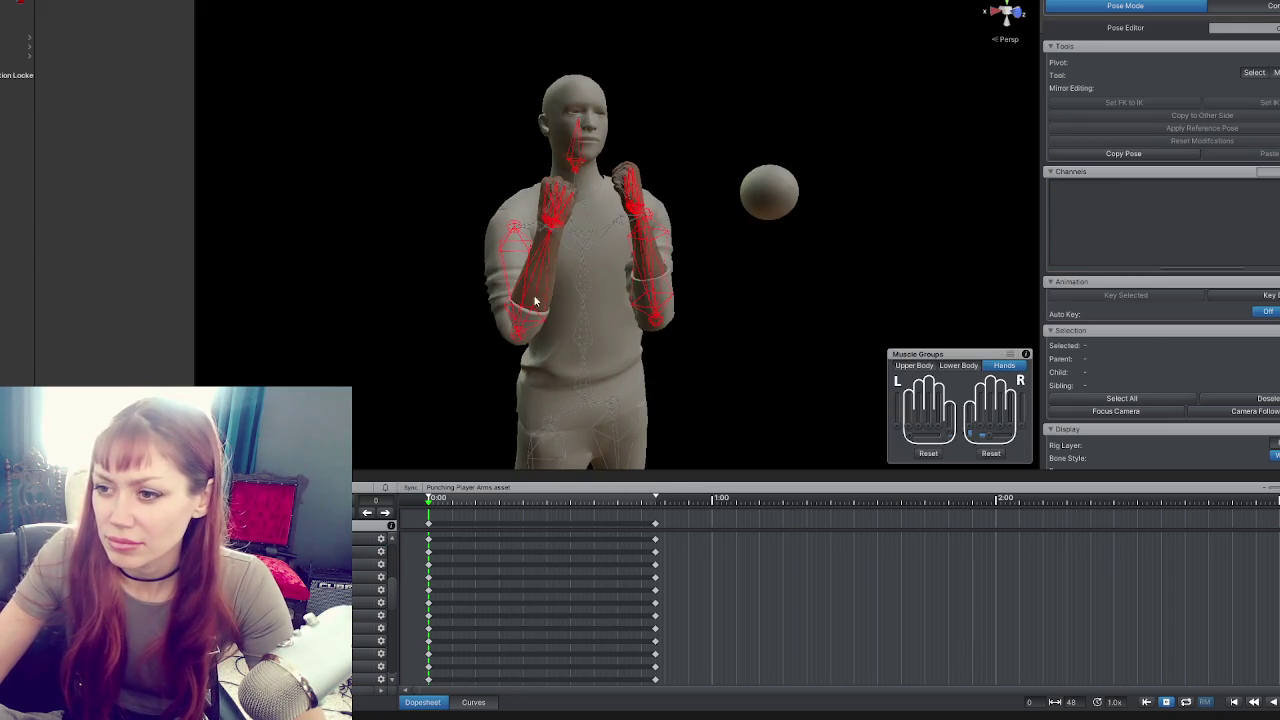
# Rotate the right forearm slightly and straighten the right fist.
pyautogui.click(525, 293)
pyautogui.moveTo(568, 273); pyautogui.dragTo(690, 302)
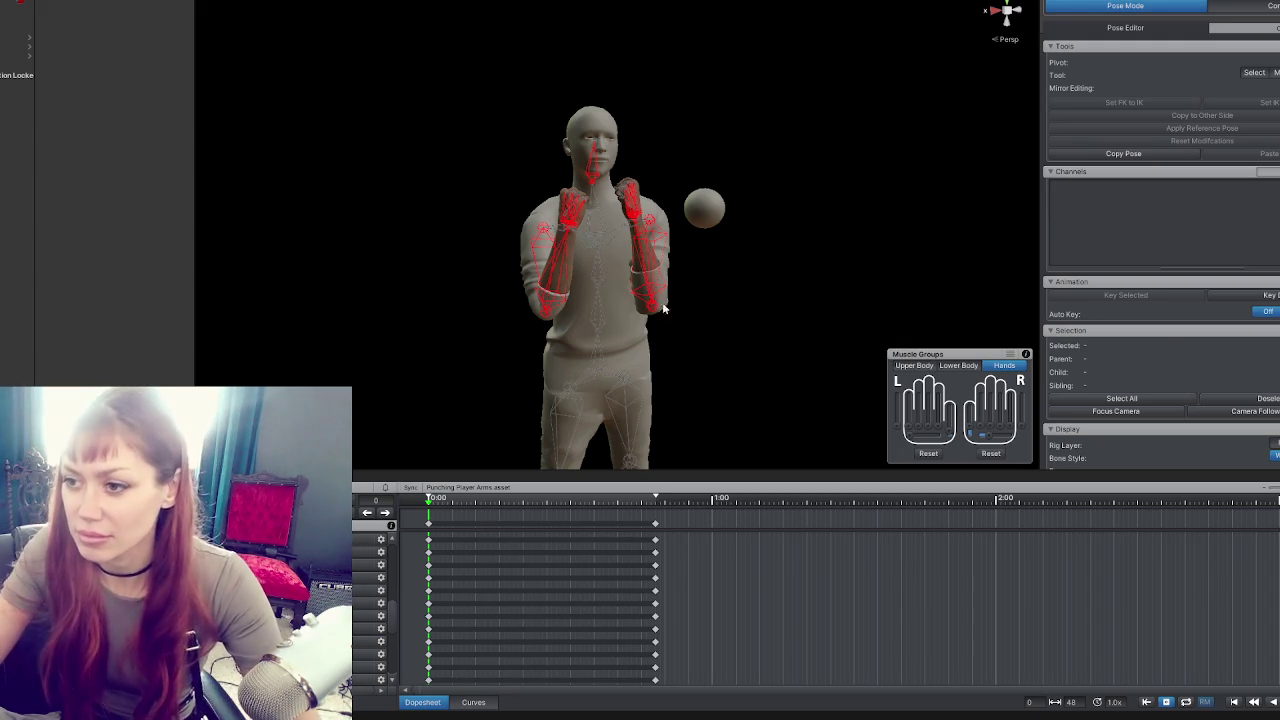
pyautogui.click(552, 288)
pyautogui.moveTo(575, 310)
pyautogui.mouseDown()
pyautogui.moveTo(594, 339)
pyautogui.moveTo(594, 267)
pyautogui.mouseUp()
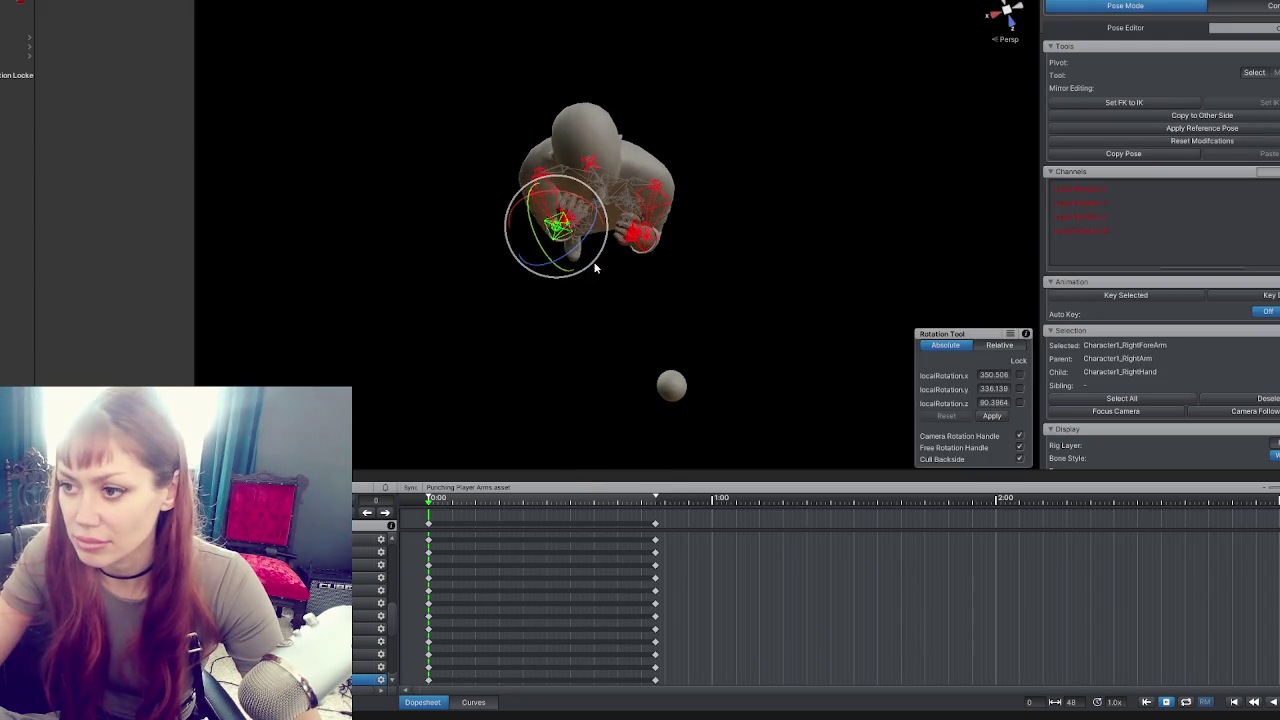
pyautogui.moveTo(629, 175)
pyautogui.mouseDown()
pyautogui.moveTo(566, 248)
pyautogui.moveTo(631, 366)
pyautogui.moveTo(595, 364)
pyautogui.moveTo(501, 271)
pyautogui.moveTo(500, 257)
pyautogui.moveTo(510, 262)
pyautogui.mouseUp()
pyautogui.moveTo(540, 403); pyautogui.dragTo(530, 377)
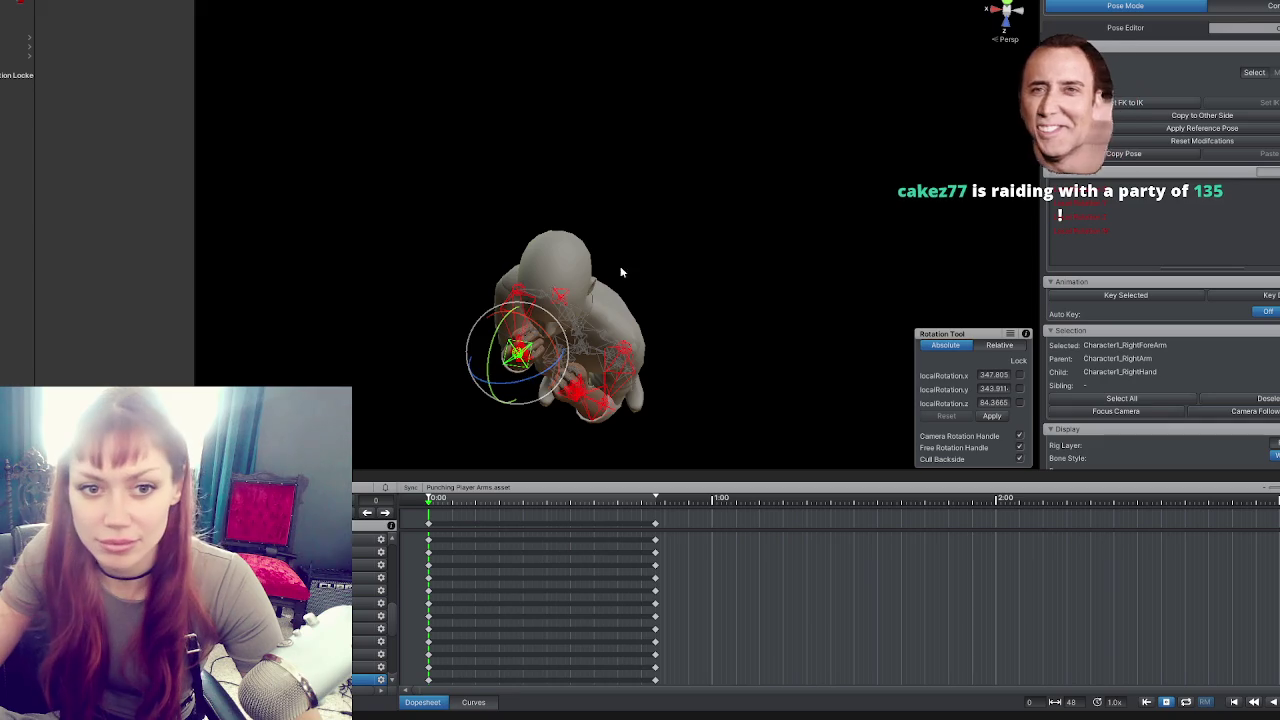
pyautogui.moveTo(588, 333)
pyautogui.mouseDown()
pyautogui.moveTo(683, 129)
pyautogui.moveTo(590, 311)
pyautogui.moveTo(565, 430)
pyautogui.moveTo(546, 417)
pyautogui.moveTo(550, 392)
pyautogui.moveTo(675, 190)
pyautogui.mouseUp()
pyautogui.click(590, 311)
pyautogui.moveTo(573, 304)
pyautogui.mouseDown()
pyautogui.moveTo(541, 297)
pyautogui.moveTo(600, 270)
pyautogui.mouseUp()
pyautogui.click(655, 263)
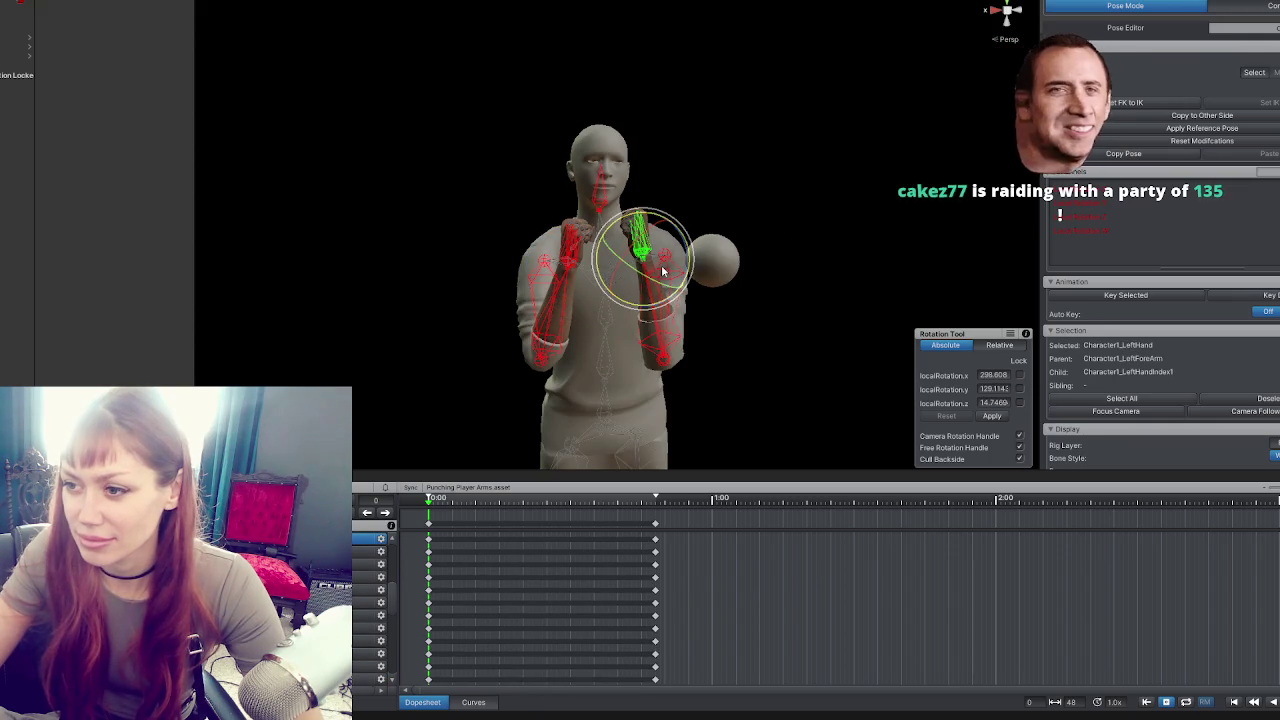
# Inspect the left forearm and upper arm bones from a new viewing angle.
pyautogui.click(660, 330)
pyautogui.moveTo(721, 345)
pyautogui.mouseDown()
pyautogui.moveTo(640, 274)
pyautogui.moveTo(705, 438)
pyautogui.moveTo(686, 341)
pyautogui.moveTo(766, 449)
pyautogui.moveTo(746, 446)
pyautogui.moveTo(760, 460)
pyautogui.moveTo(700, 421)
pyautogui.mouseUp()
pyautogui.click(640, 274)
pyautogui.click(634, 380)
pyautogui.click(614, 363)
pyautogui.click(657, 349)
pyautogui.click(632, 357)
pyautogui.click(650, 378)
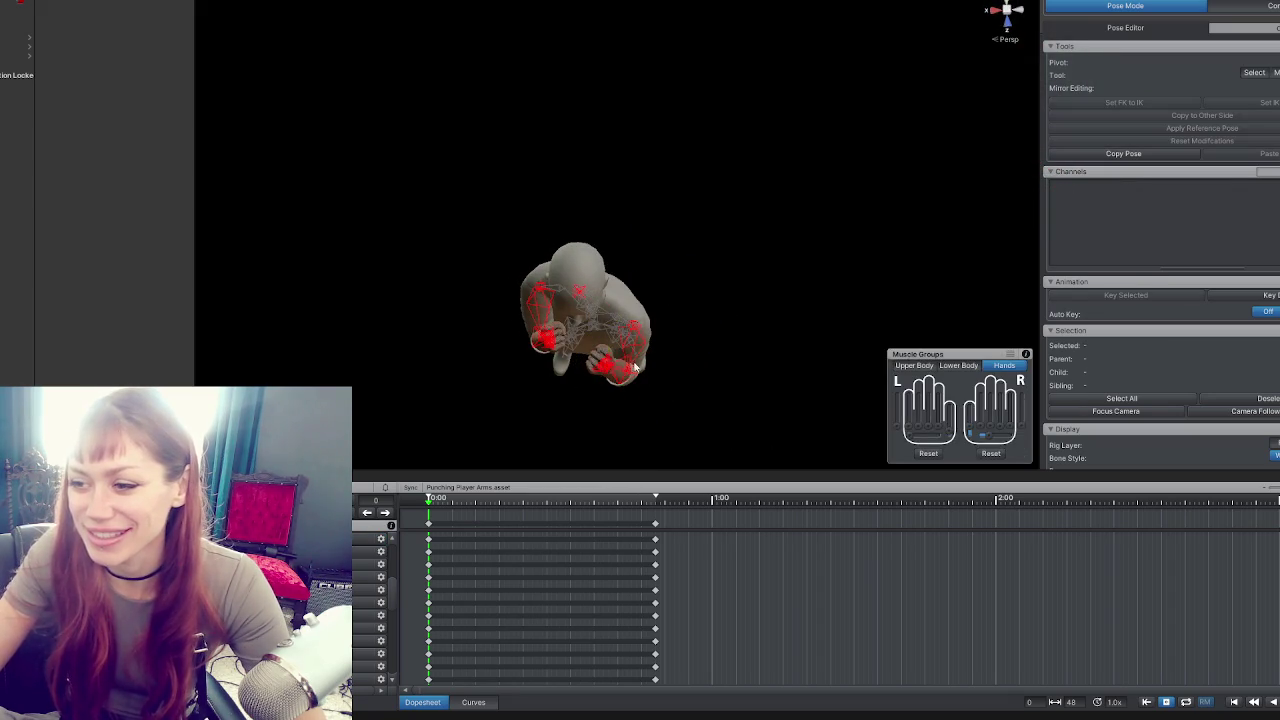
# Rotate the right forearm up toward the chin.
pyautogui.moveTo(635, 388)
pyautogui.mouseDown()
pyautogui.moveTo(686, 260)
pyautogui.moveTo(684, 281)
pyautogui.mouseUp()
pyautogui.click(575, 325)
pyautogui.moveTo(575, 325)
pyautogui.mouseDown()
pyautogui.moveTo(676, 326)
pyautogui.moveTo(672, 336)
pyautogui.moveTo(720, 200)
pyautogui.moveTo(718, 264)
pyautogui.moveTo(645, 268)
pyautogui.mouseUp()
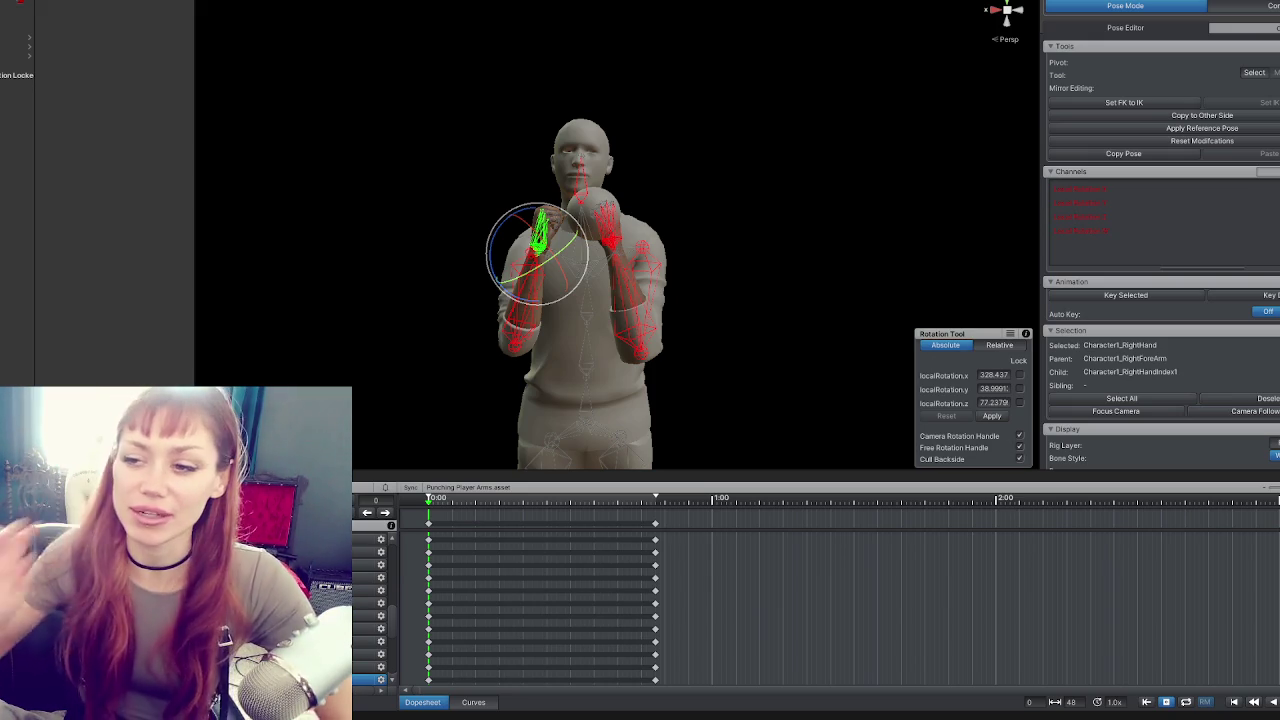
pyautogui.click(527, 290)
pyautogui.moveTo(500, 300)
pyautogui.mouseDown()
pyautogui.moveTo(597, 324)
pyautogui.moveTo(584, 290)
pyautogui.moveTo(550, 282)
pyautogui.mouseUp()
pyautogui.click(540, 277)
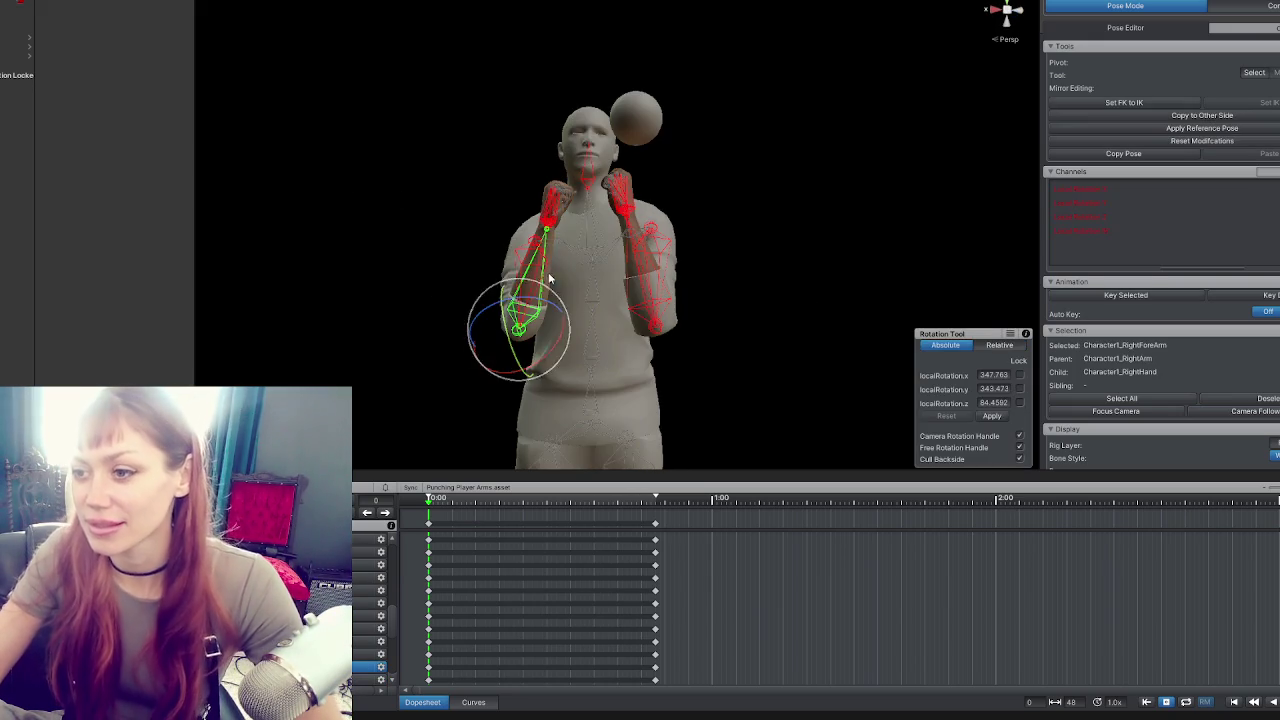
pyautogui.moveTo(540, 344); pyautogui.dragTo(550, 232)
# Rotate the left forearm up toward the face.
pyautogui.moveTo(600, 280); pyautogui.dragTo(699, 310)
pyautogui.click(665, 300)
pyautogui.click(665, 345)
pyautogui.moveTo(680, 405)
pyautogui.mouseDown()
pyautogui.moveTo(663, 400)
pyautogui.moveTo(687, 408)
pyautogui.moveTo(632, 343)
pyautogui.mouseUp()
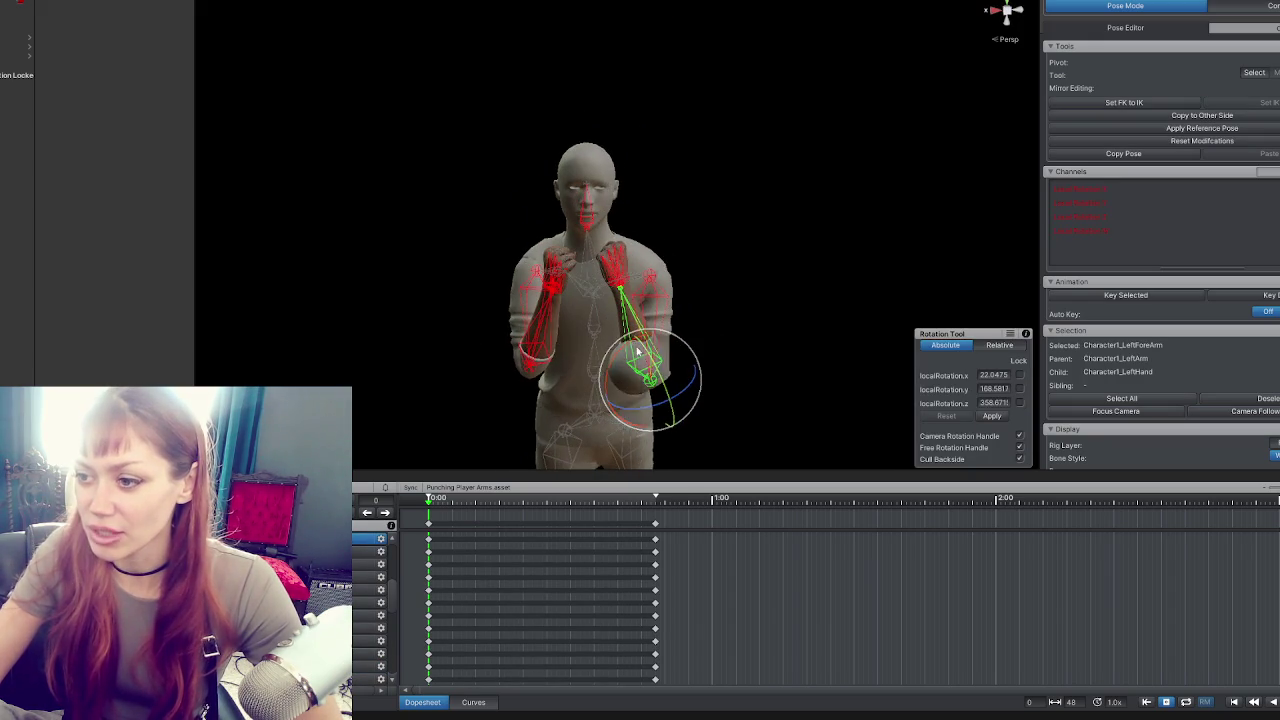
# Select the left upper arm bone, checking it from side and front views.
pyautogui.click(655, 306)
pyautogui.click(647, 302)
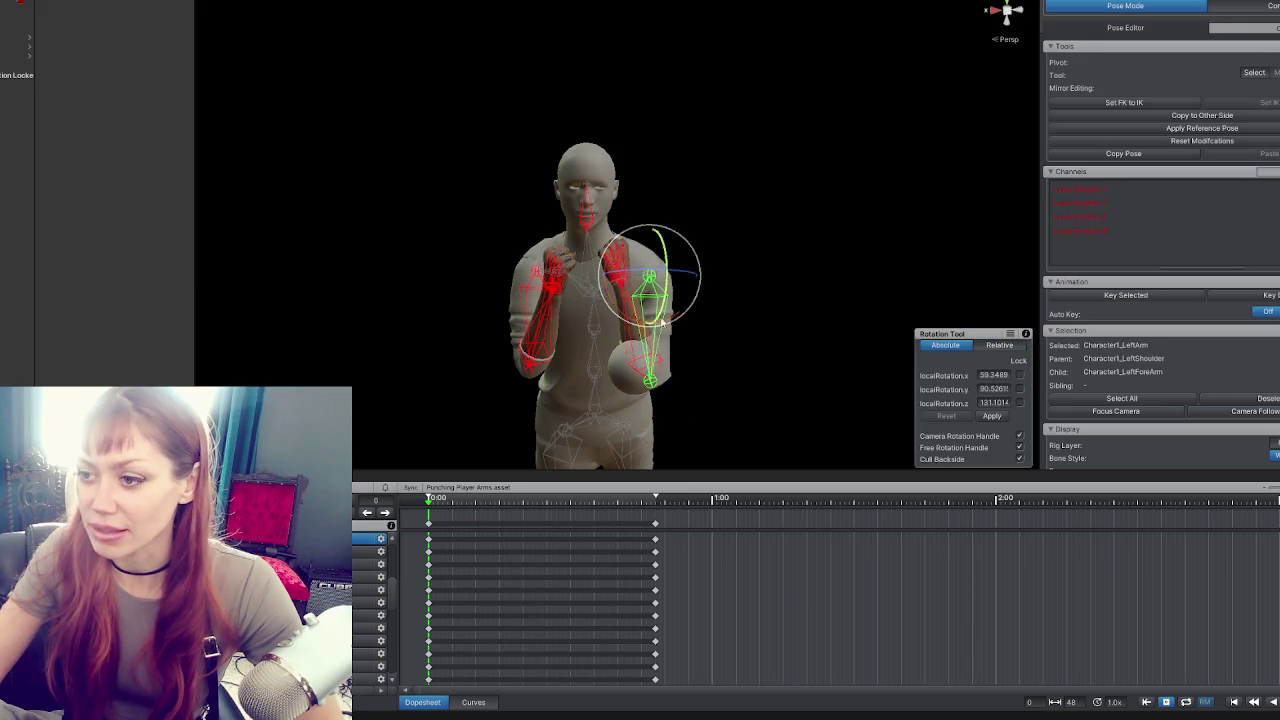
pyautogui.moveTo(781, 284); pyautogui.dragTo(600, 265)
pyautogui.click(591, 262)
pyautogui.click(542, 266)
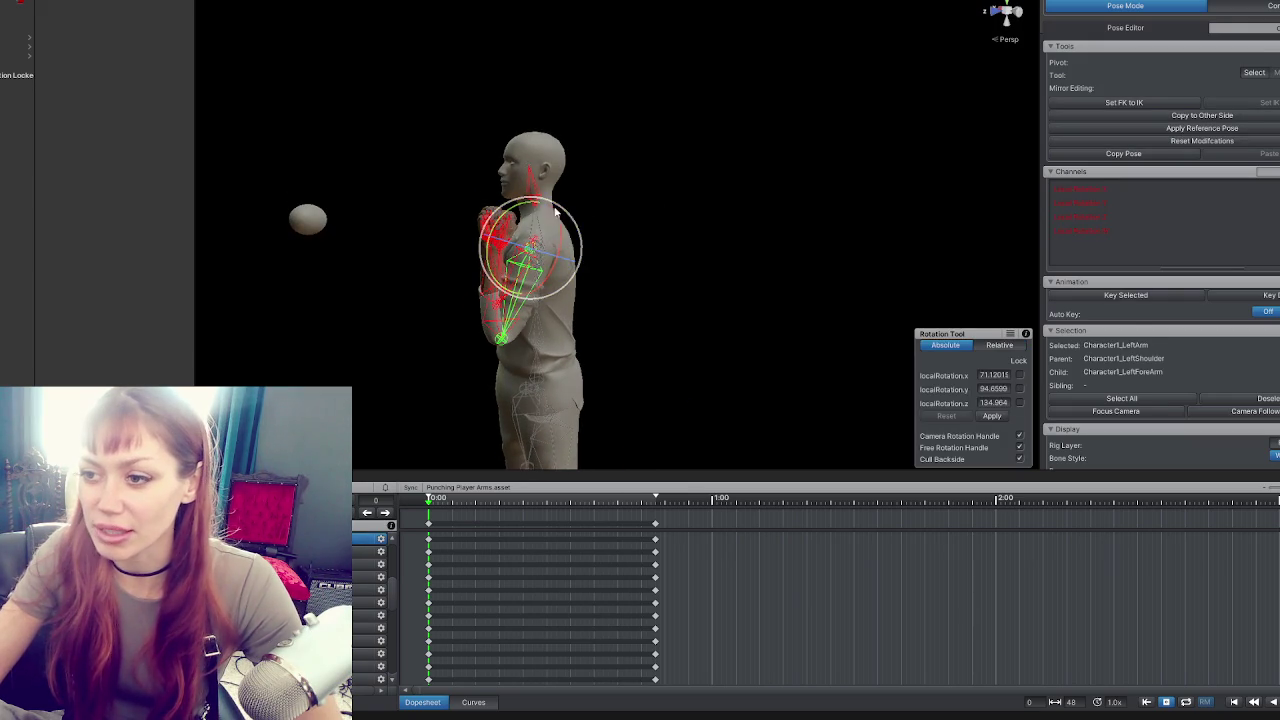
pyautogui.click(641, 259)
pyautogui.moveTo(641, 259); pyautogui.dragTo(811, 270)
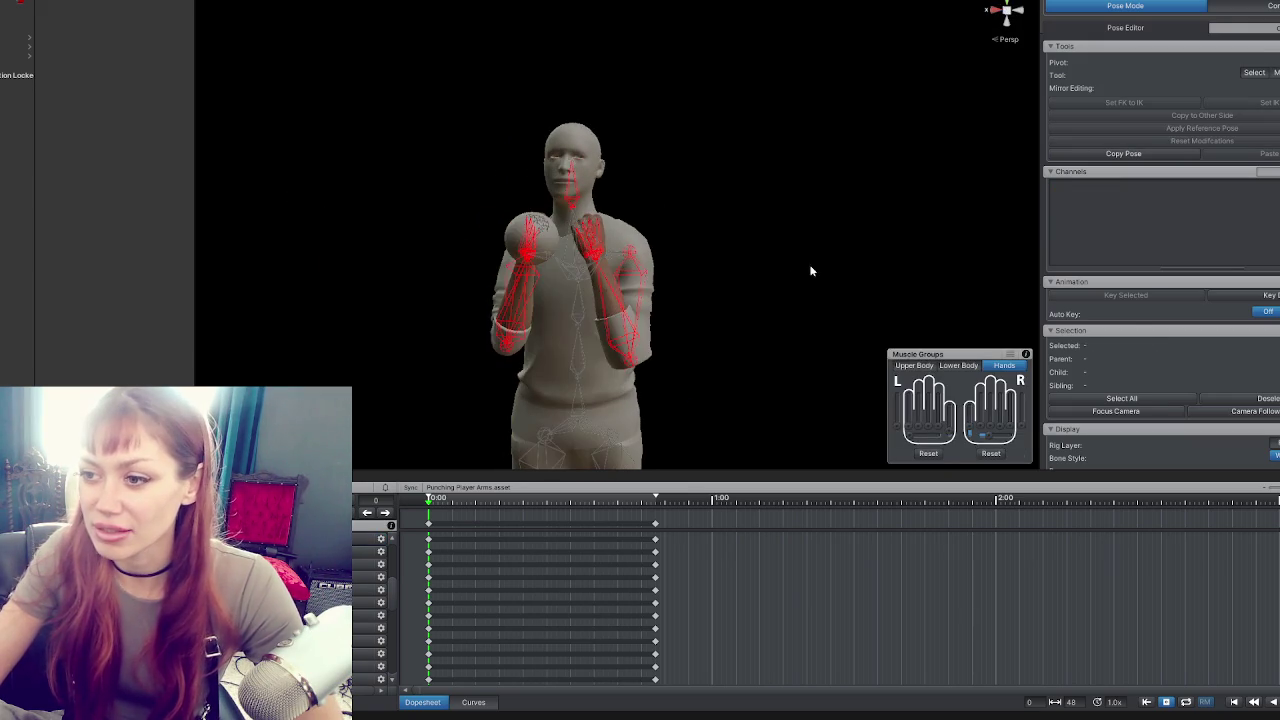
pyautogui.click(597, 280)
# Nudge the left upper arm and rotate the right forearm into the guard position.
pyautogui.moveTo(611, 262); pyautogui.dragTo(608, 262)
pyautogui.click(602, 300)
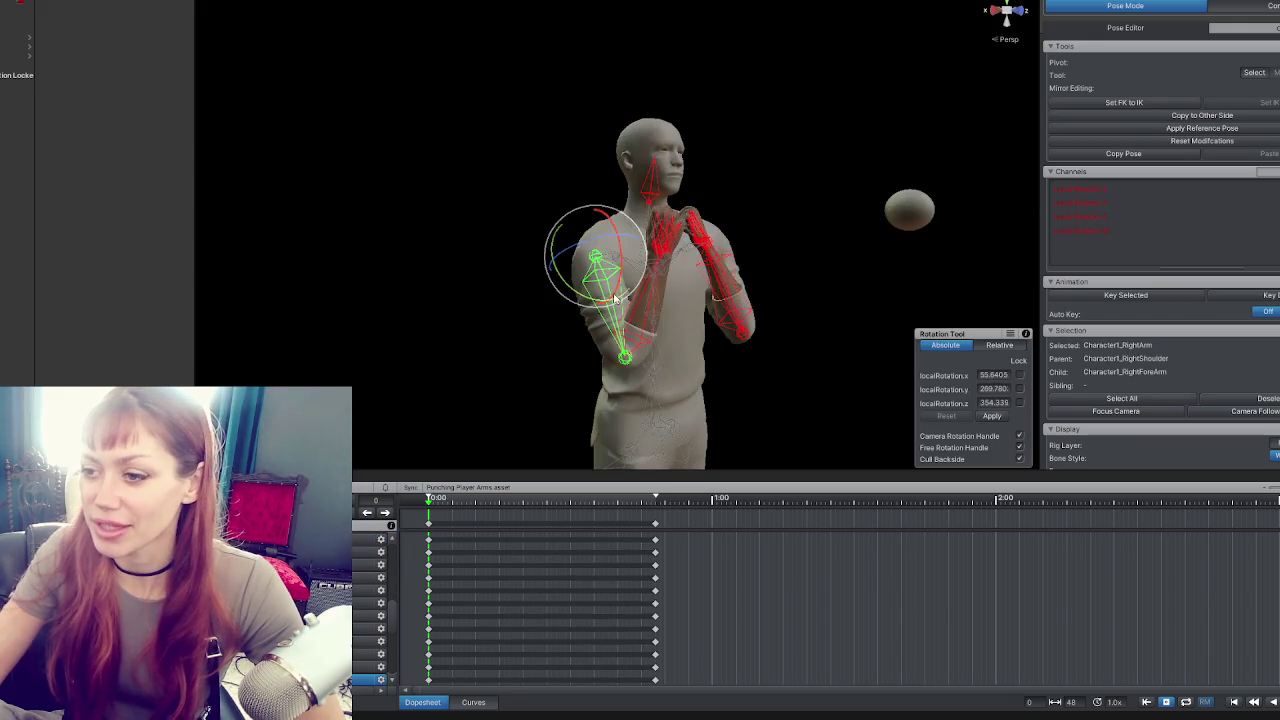
pyautogui.moveTo(650, 278); pyautogui.dragTo(560, 250)
pyautogui.click(503, 229)
pyautogui.click(550, 310)
pyautogui.moveTo(575, 337)
pyautogui.mouseDown()
pyautogui.moveTo(570, 302)
pyautogui.moveTo(569, 316)
pyautogui.mouseUp()
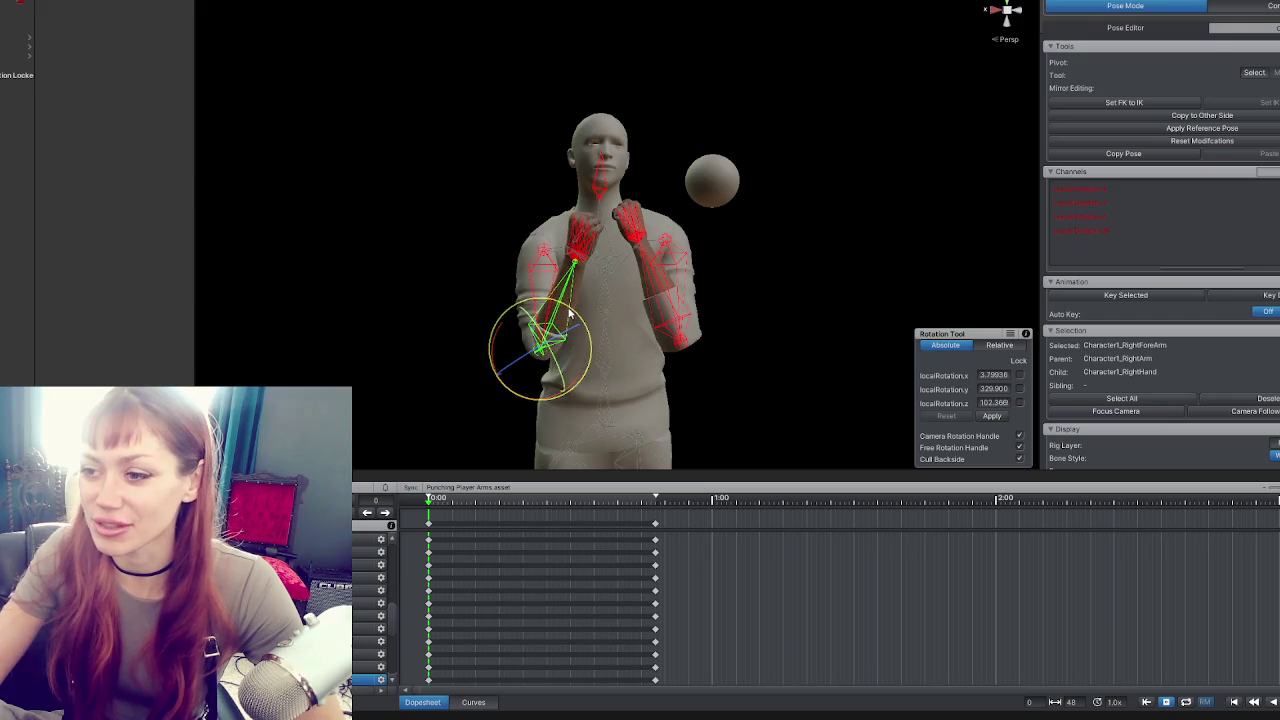
# Rotate the left forearm up toward the face and adjust its angle.
pyautogui.moveTo(679, 237); pyautogui.dragTo(600, 245)
pyautogui.click(565, 251)
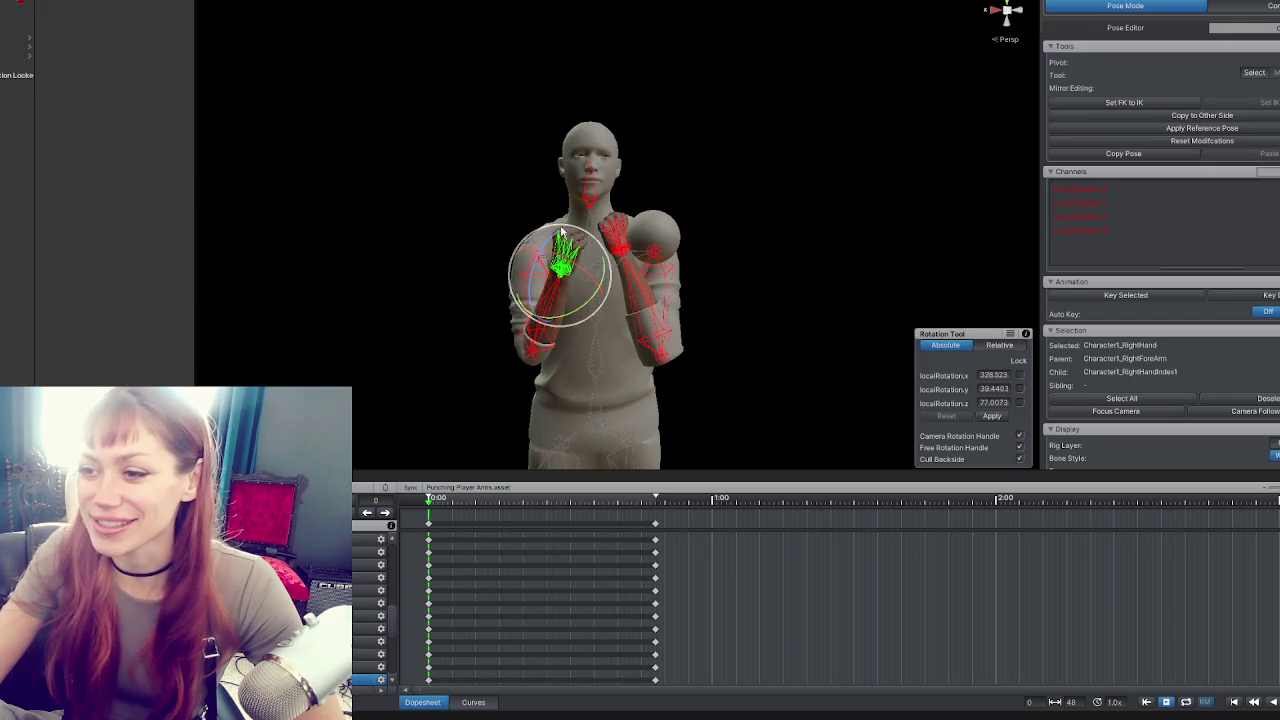
pyautogui.click(658, 356)
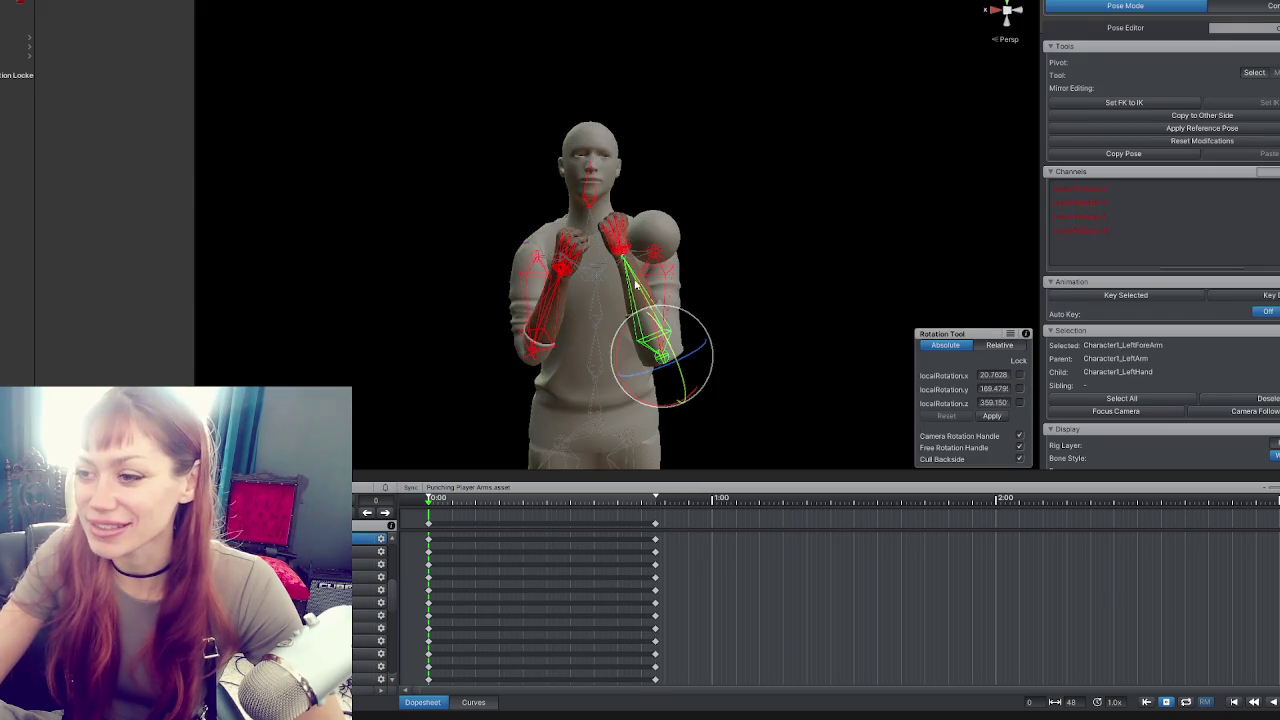
pyautogui.moveTo(658, 360); pyautogui.dragTo(660, 358)
pyautogui.click(652, 287)
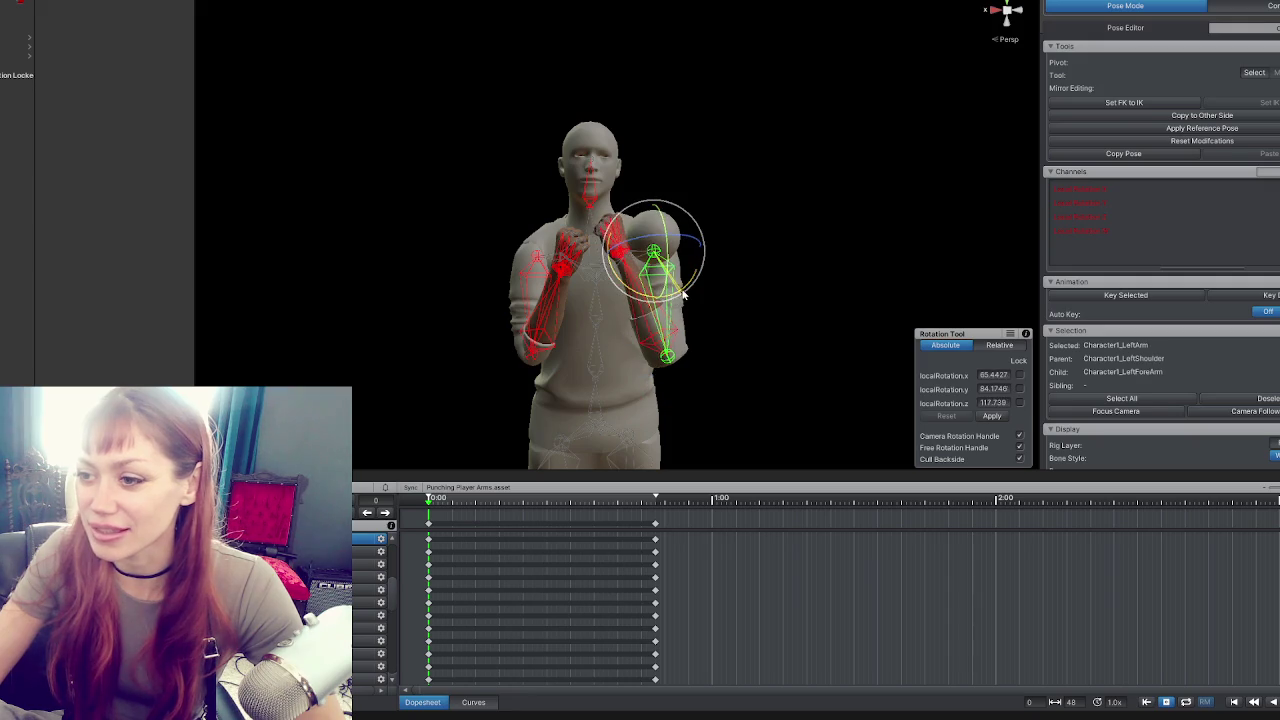
pyautogui.click(655, 310)
pyautogui.moveTo(680, 318)
pyautogui.mouseDown()
pyautogui.moveTo(837, 289)
pyautogui.moveTo(561, 297)
pyautogui.moveTo(557, 276)
pyautogui.mouseUp()
# Review the left upper arm and forearm from front three-quarter and side views.
pyautogui.click(533, 268)
pyautogui.click(422, 240)
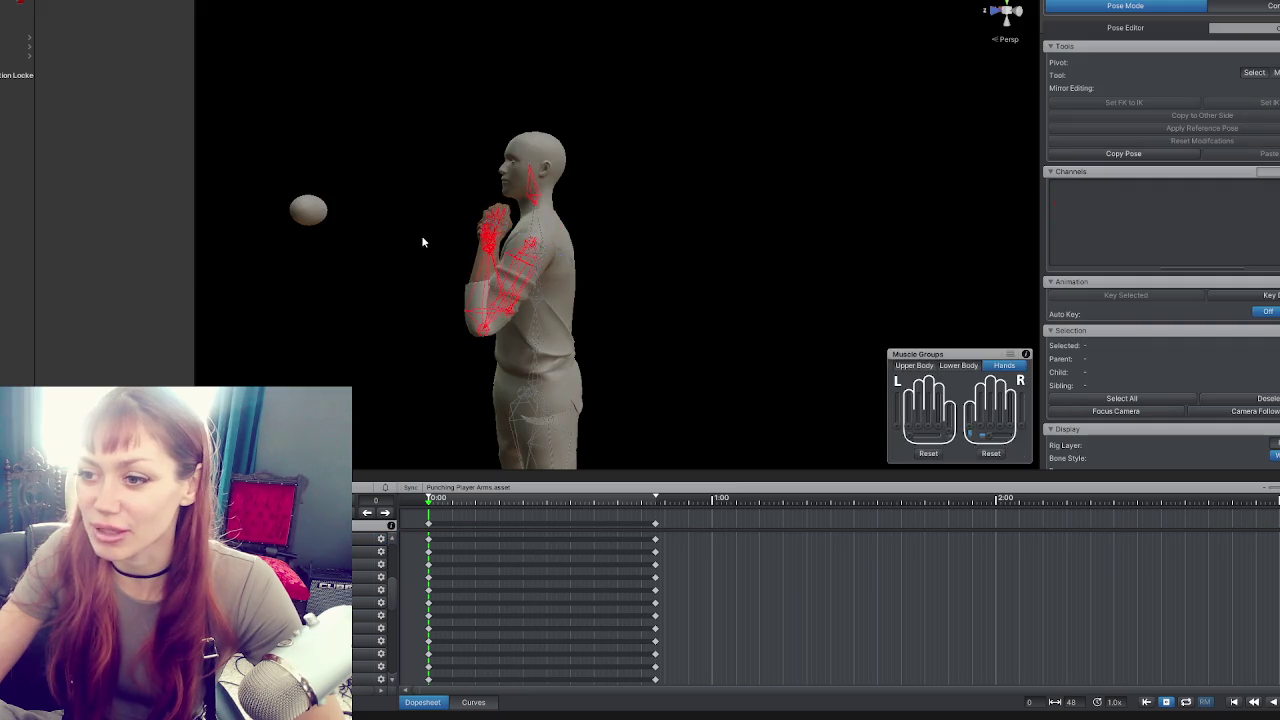
pyautogui.click(483, 263)
pyautogui.moveTo(485, 265)
pyautogui.mouseDown()
pyautogui.moveTo(711, 314)
pyautogui.moveTo(516, 300)
pyautogui.moveTo(783, 311)
pyautogui.moveTo(660, 320)
pyautogui.mouseUp()
pyautogui.click(648, 330)
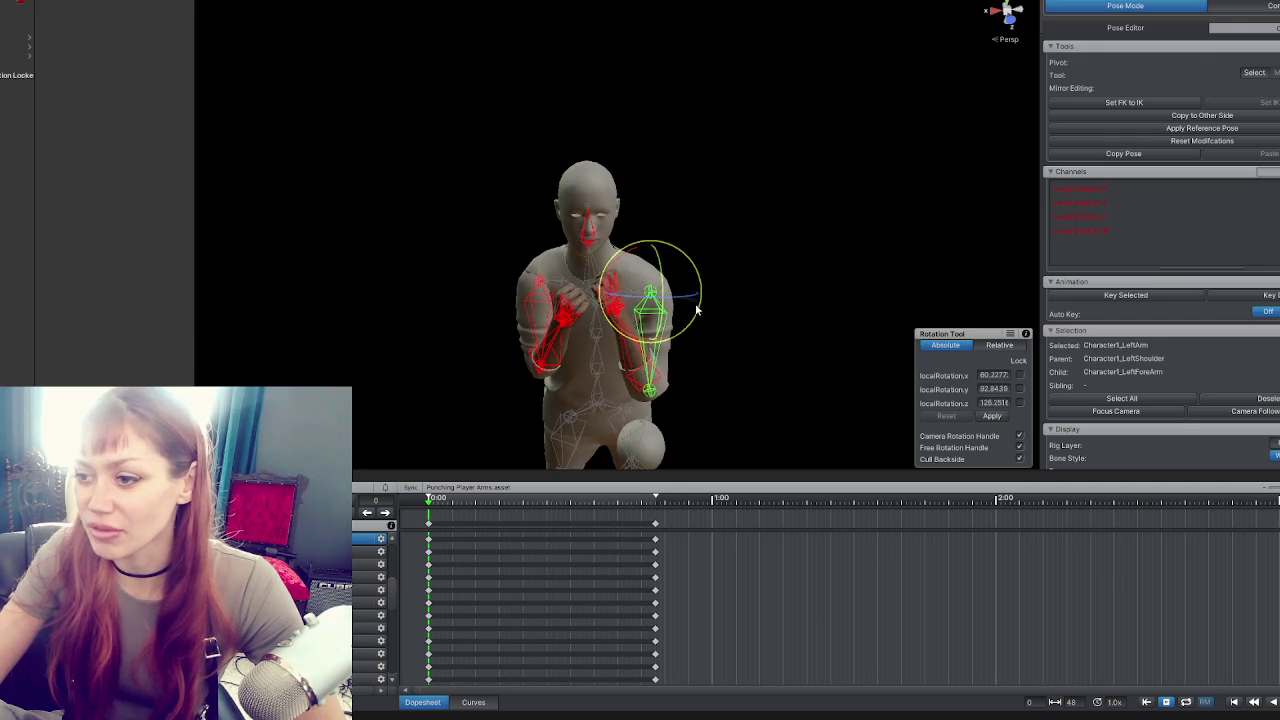
pyautogui.click(621, 349)
pyautogui.click(650, 342)
pyautogui.click(670, 312)
pyautogui.moveTo(670, 312); pyautogui.dragTo(680, 314)
# Check both arms' bones from the front, then select all 52 bones.
pyautogui.click(680, 313)
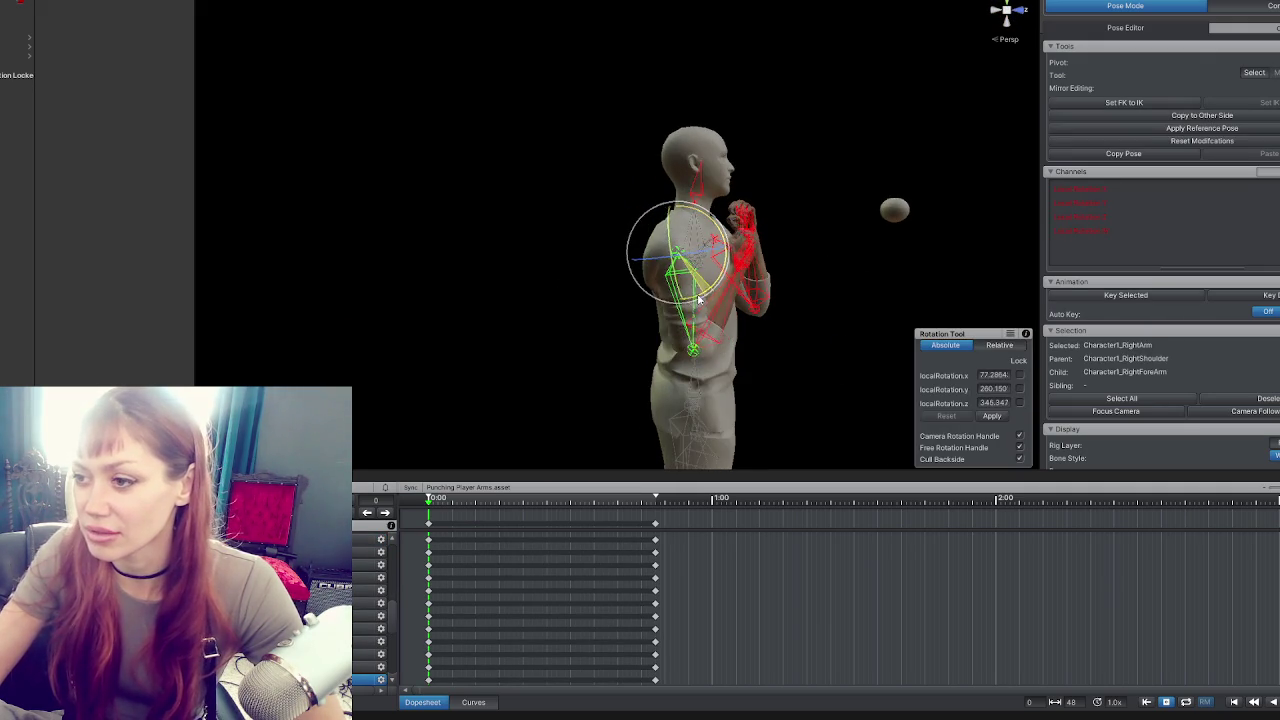
pyautogui.click(746, 287)
pyautogui.moveTo(746, 287); pyautogui.dragTo(500, 266)
pyautogui.click(549, 273)
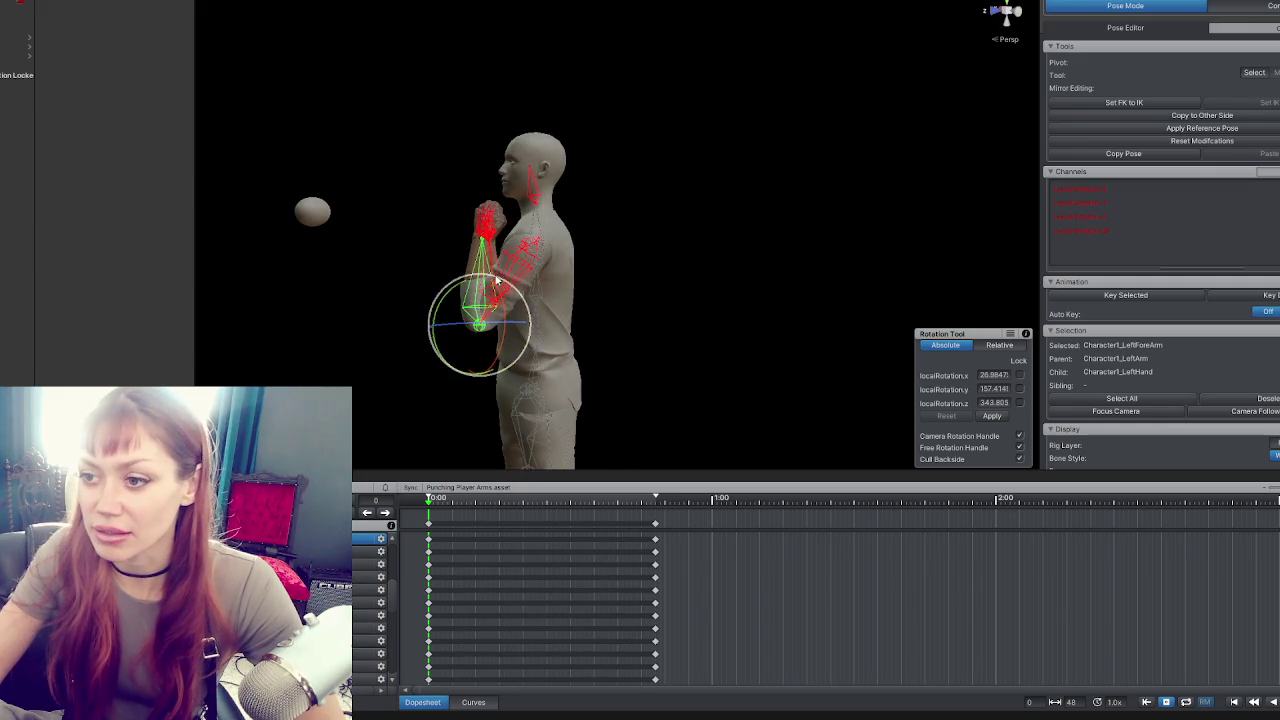
pyautogui.click(501, 248)
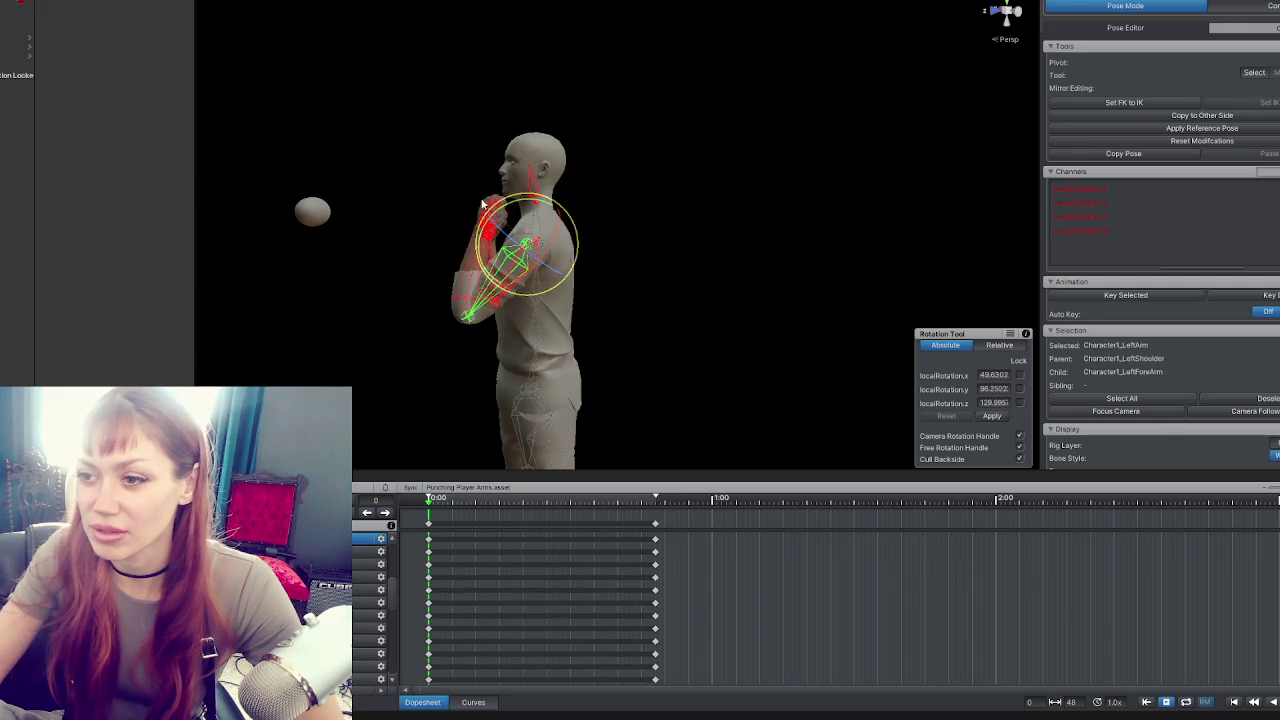
pyautogui.click(460, 253)
pyautogui.click(478, 272)
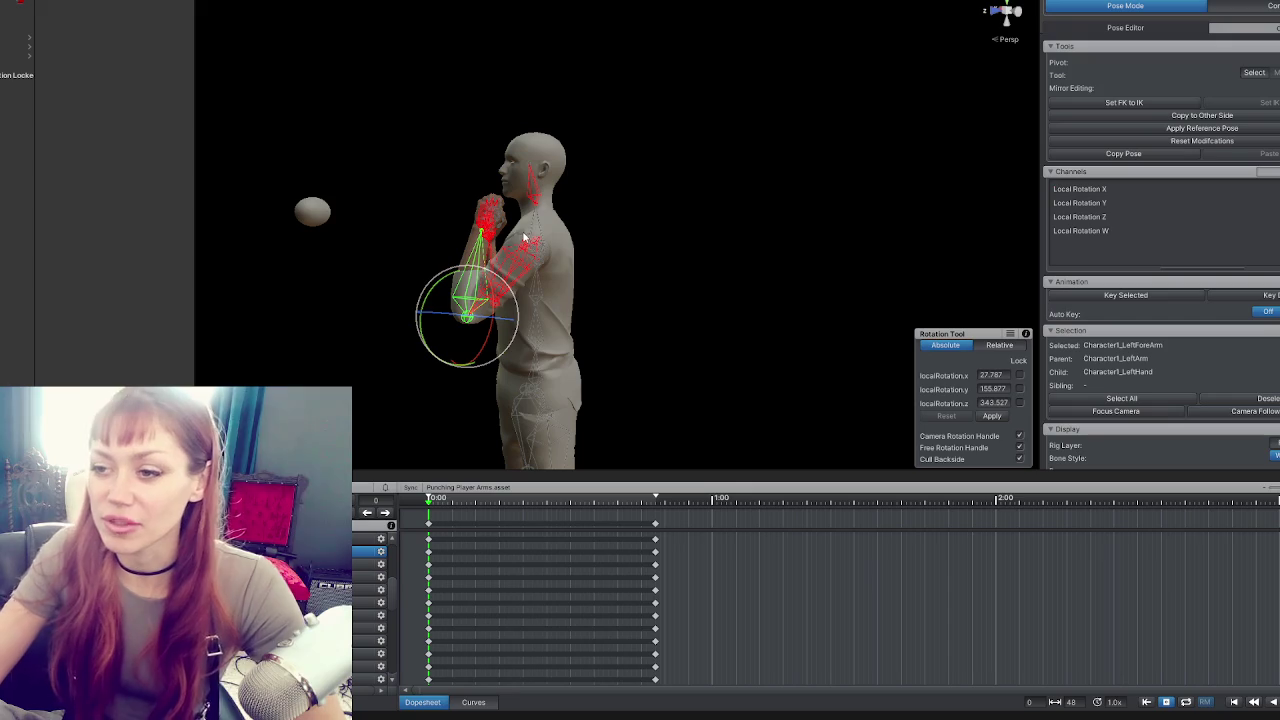
pyautogui.click(402, 520)
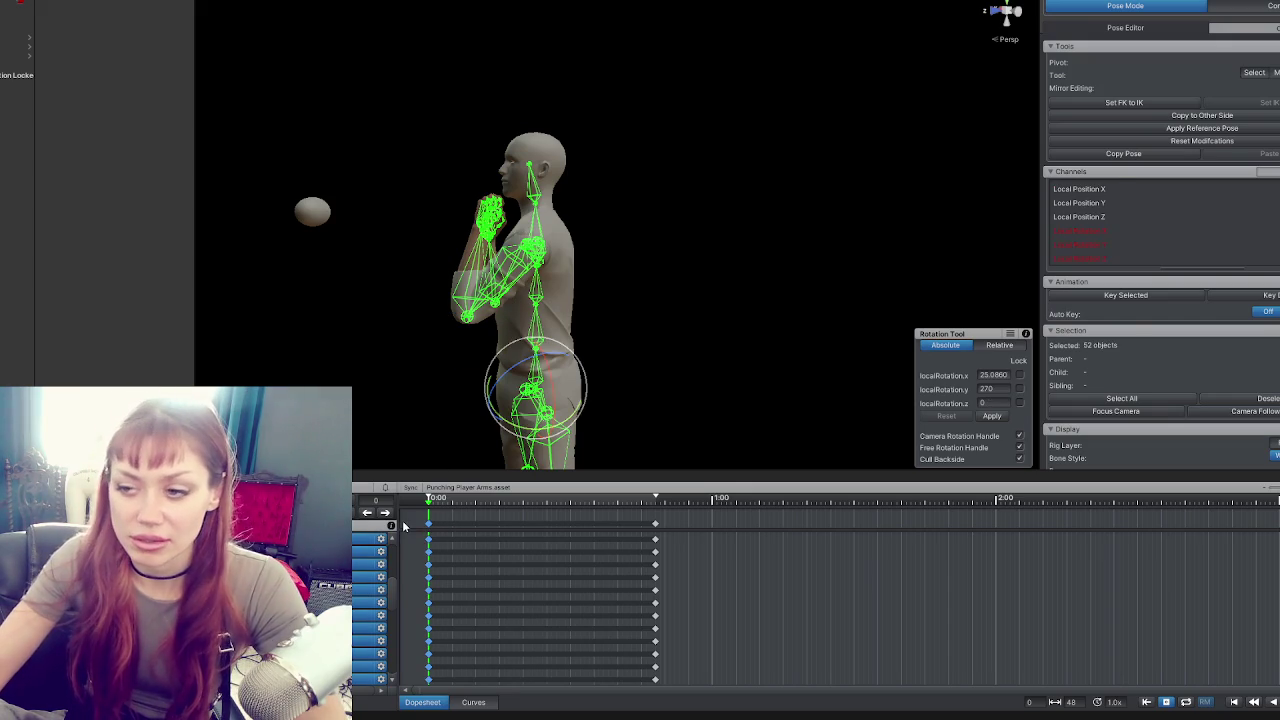
# Copy the guard pose of all bones onto the frame 48 keyframe.
pyautogui.press('w')
pyautogui.click(386, 513)
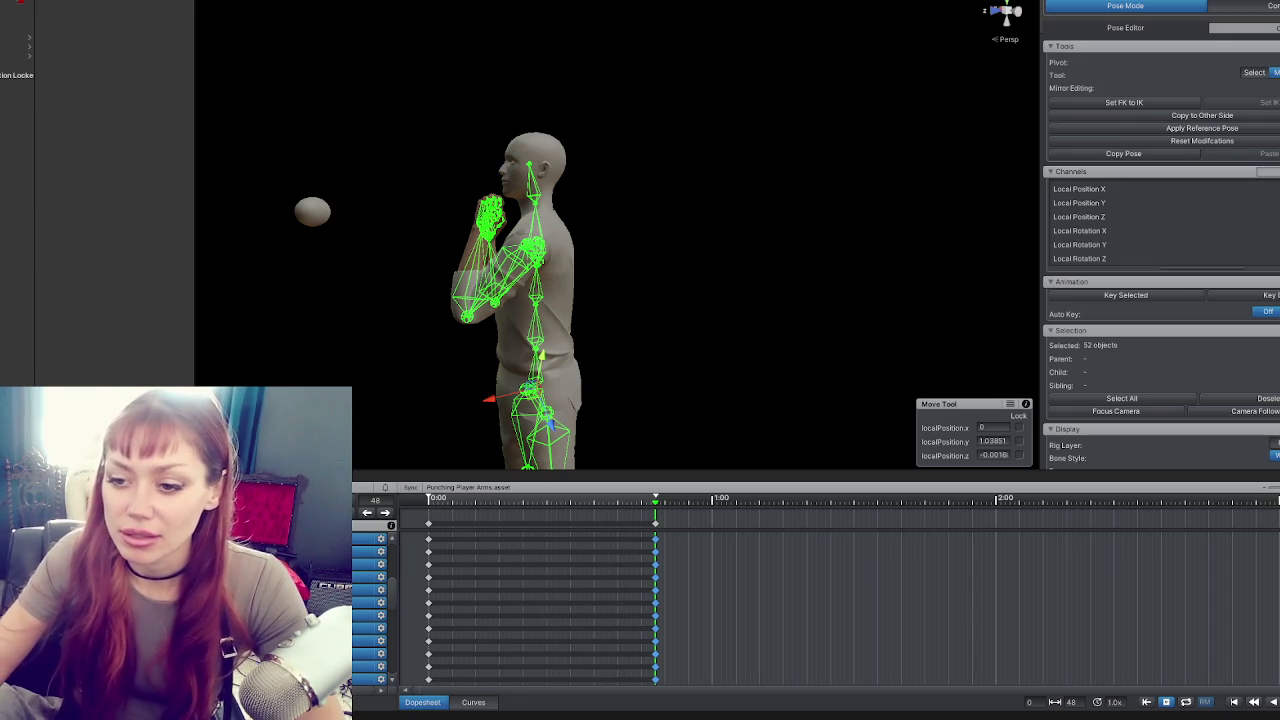
pyautogui.click(300, 262)
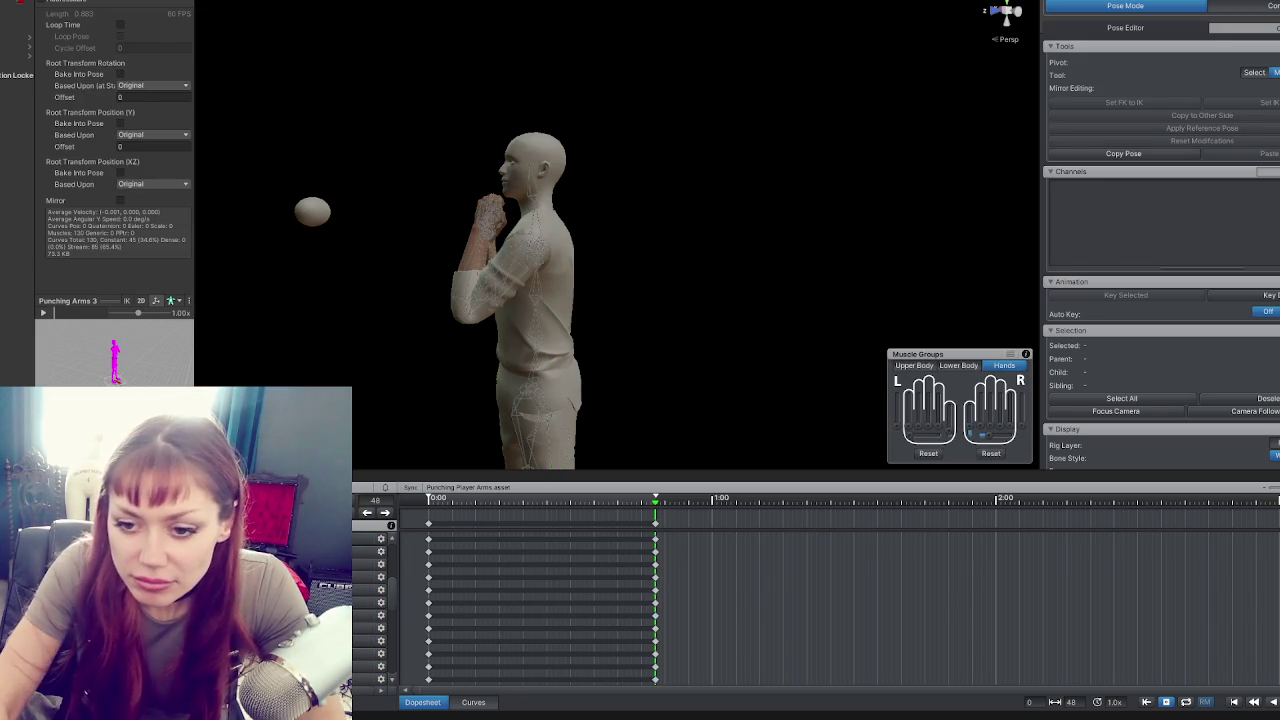
# Delete the old IdleFighting.anim asset and confirm the deletion.
pyautogui.moveTo(494, 502); pyautogui.dragTo(674, 500)
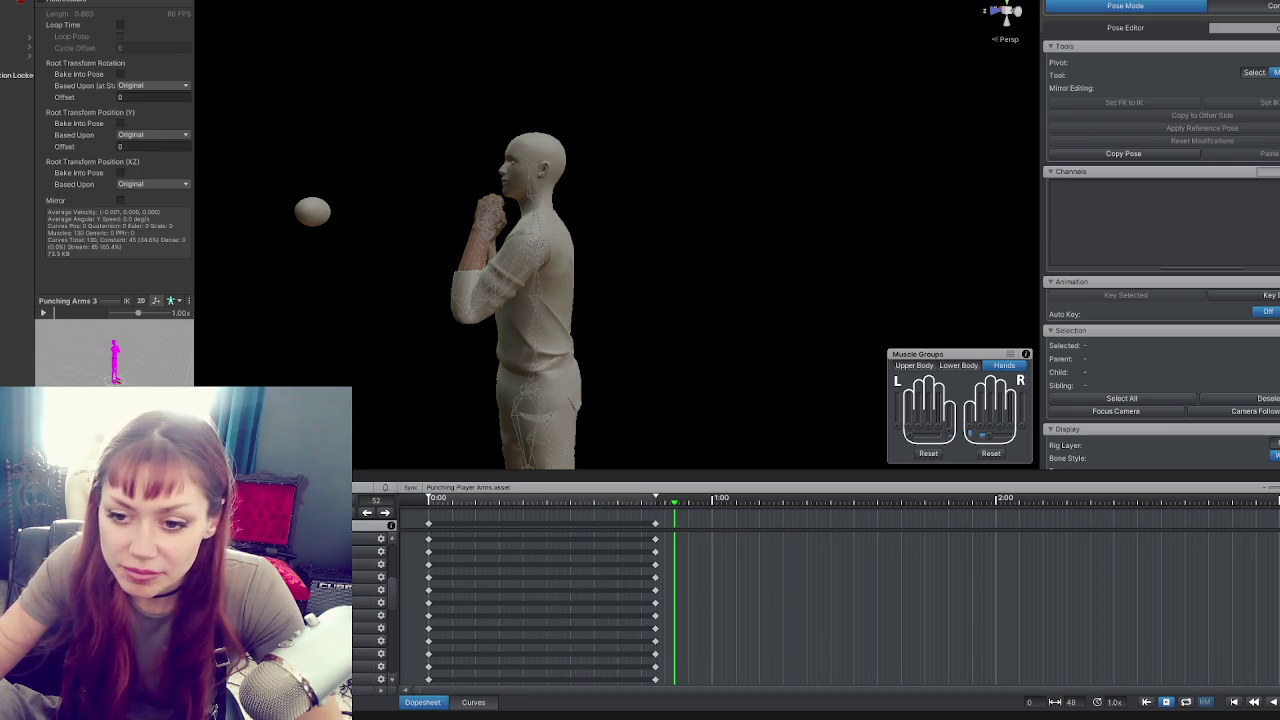
pyautogui.press('Delete')
pyautogui.press('Return')
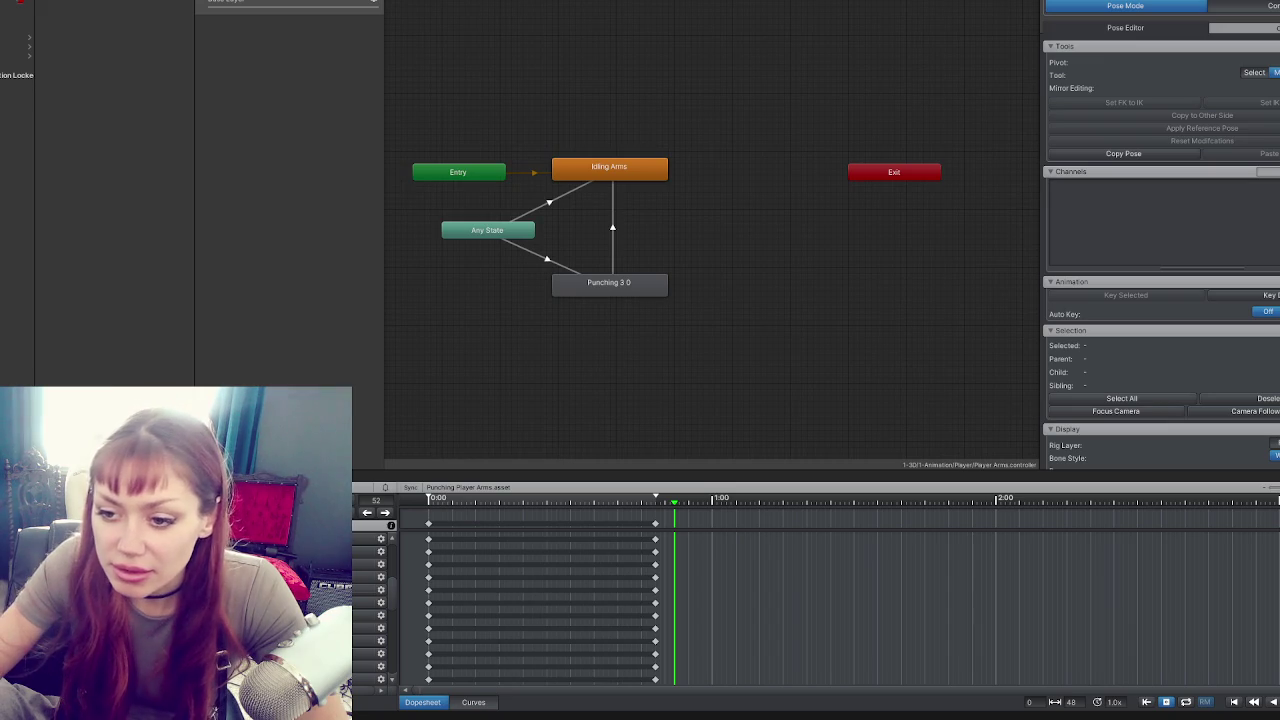
# Export the Punching Player Arms clip via File > Export > Current Clip and acknowledge completion.
pyautogui.click(330, 525)
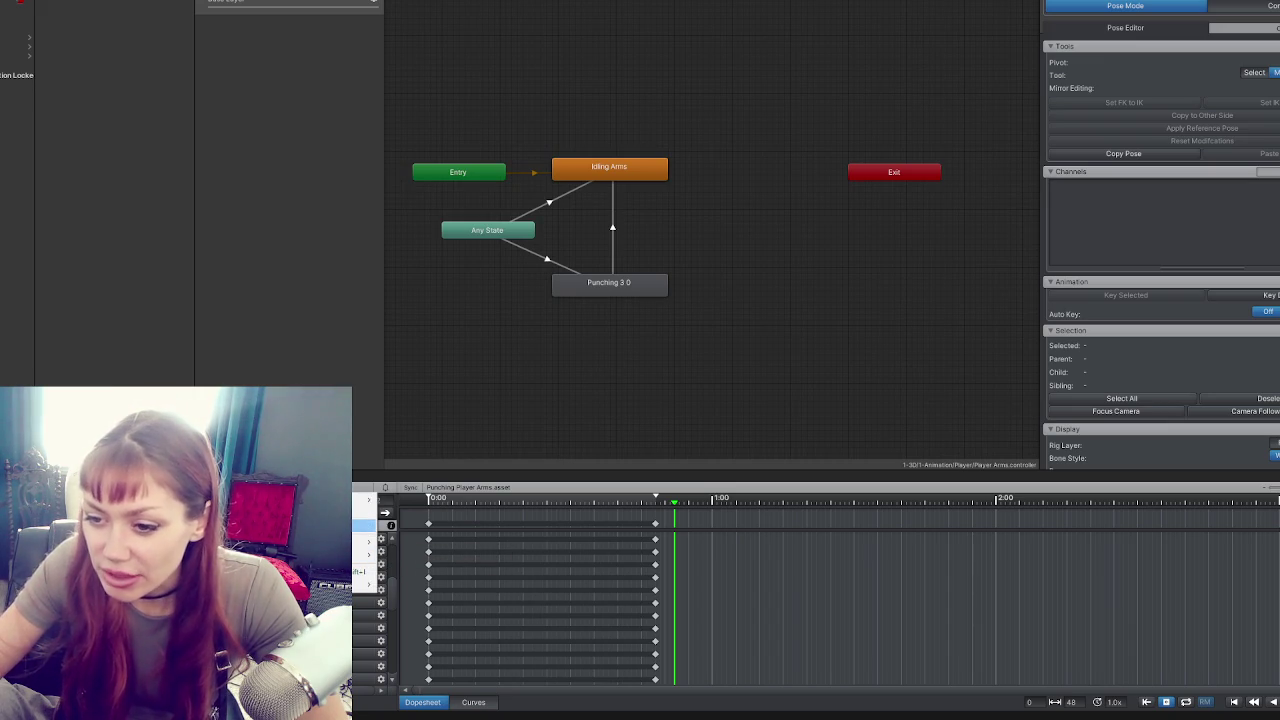
pyautogui.moveTo(366, 584)
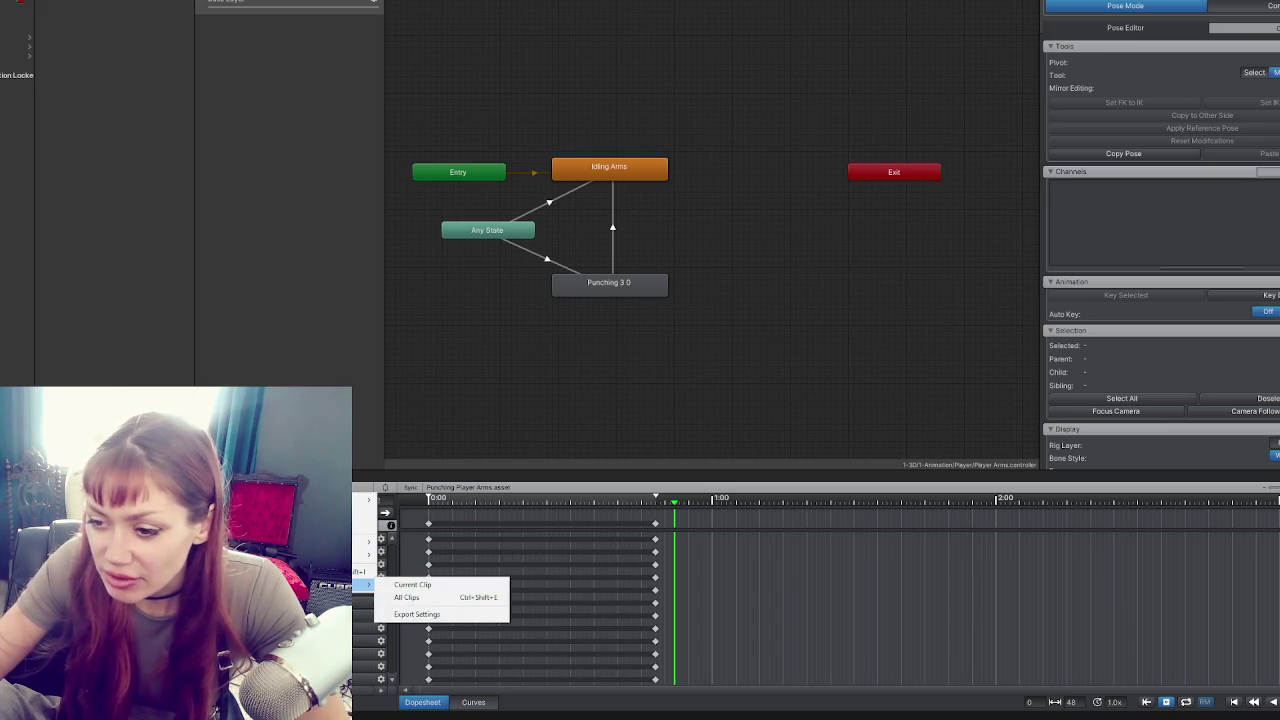
pyautogui.click(412, 584)
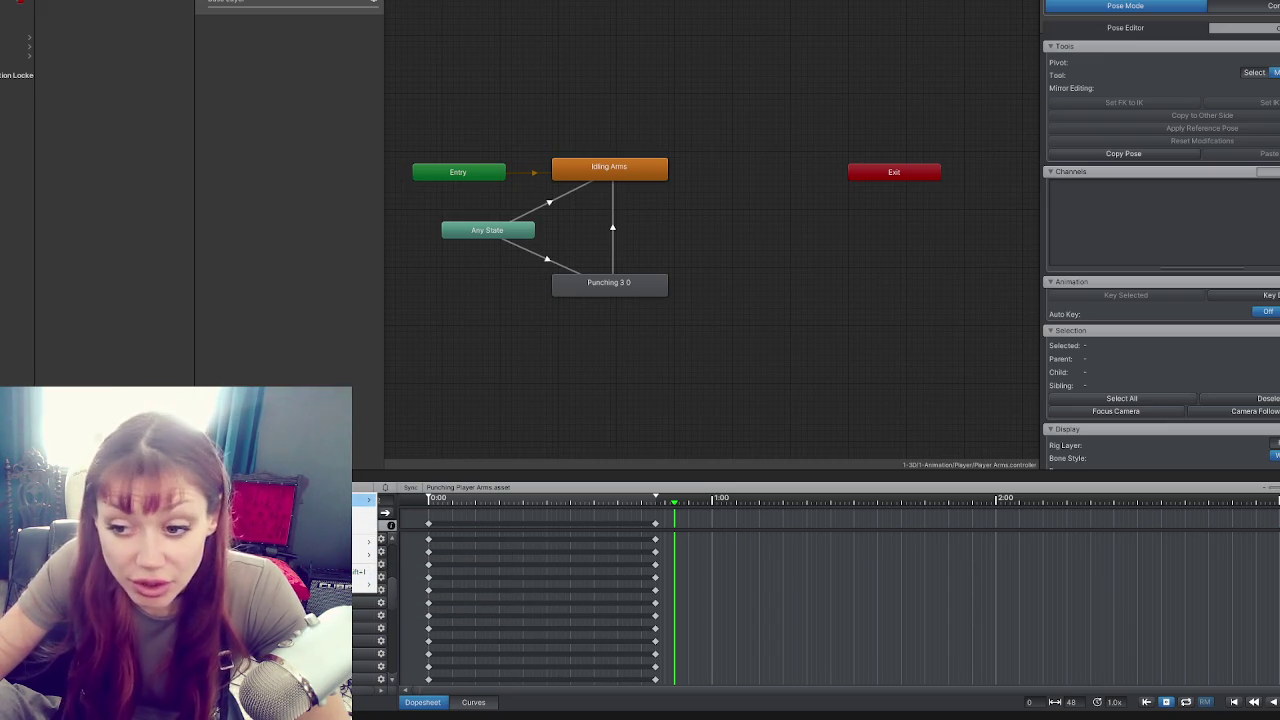
pyautogui.moveTo(366, 555)
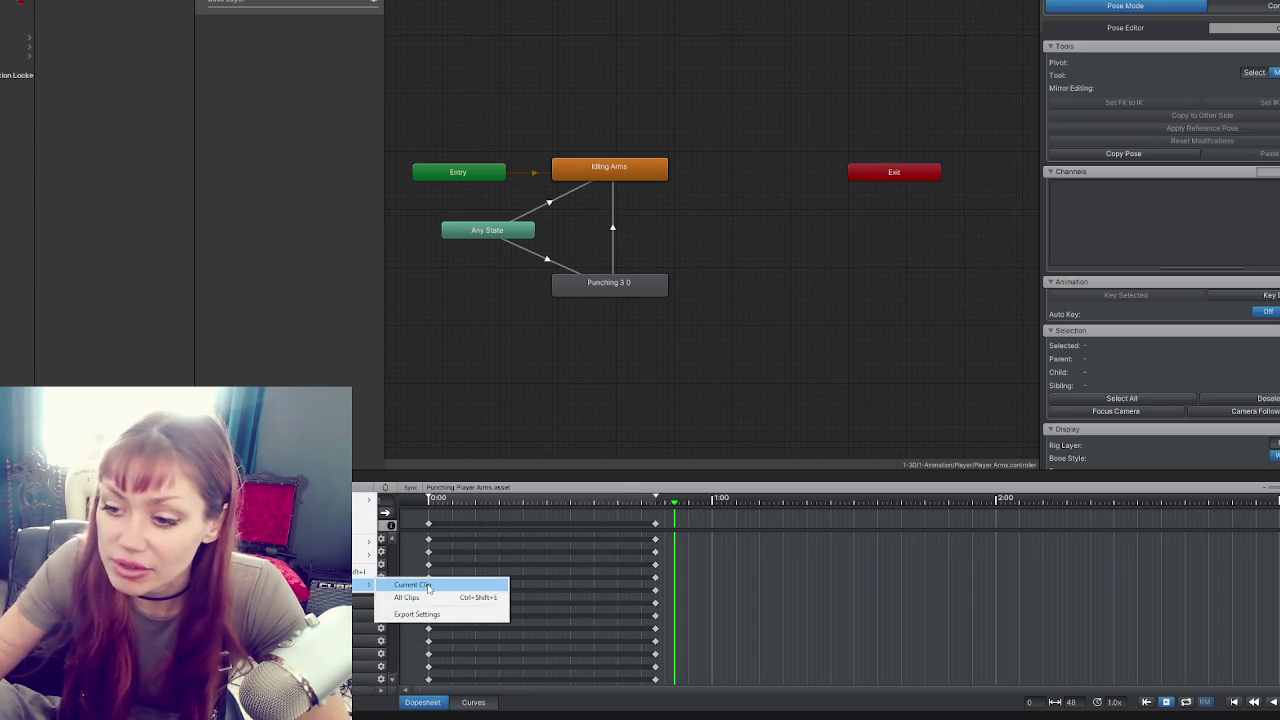
pyautogui.click(405, 580)
pyautogui.click(632, 398)
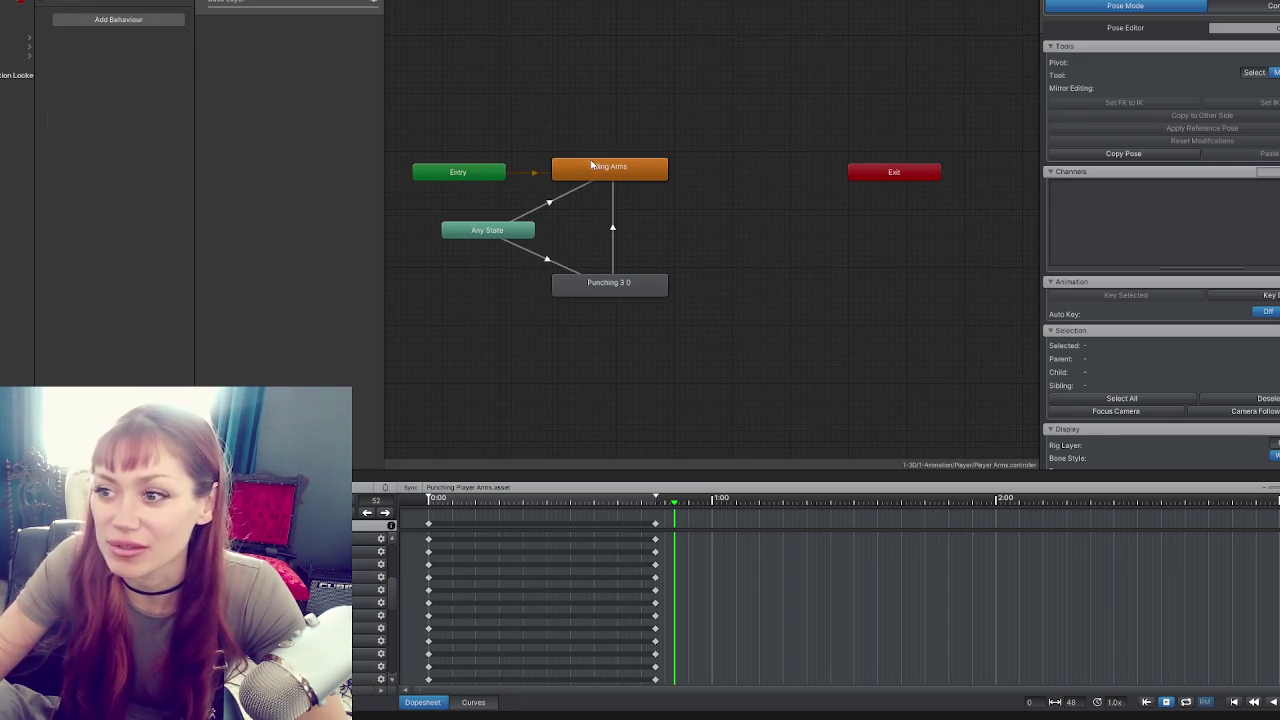
# Put Punching Arms 3 in the Idling Arms state's Motion field and start the game.
pyautogui.click(592, 166)
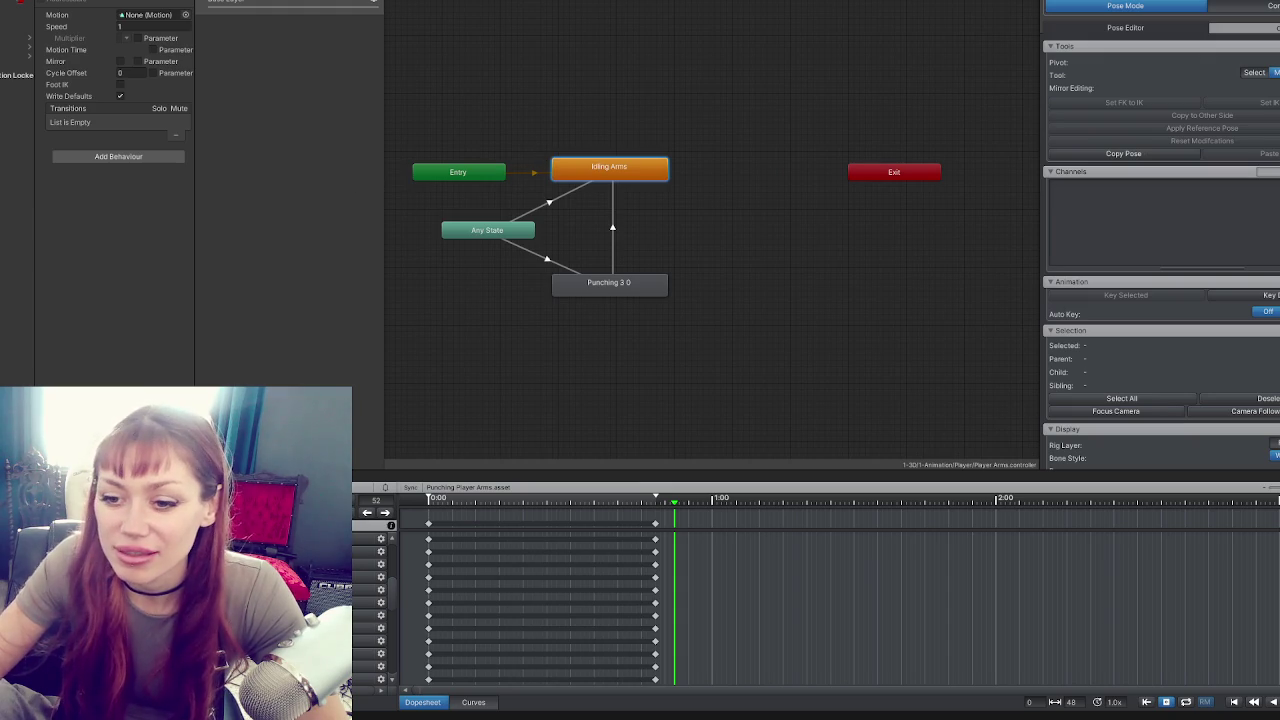
pyautogui.moveTo(165, 22); pyautogui.dragTo(165, 22)
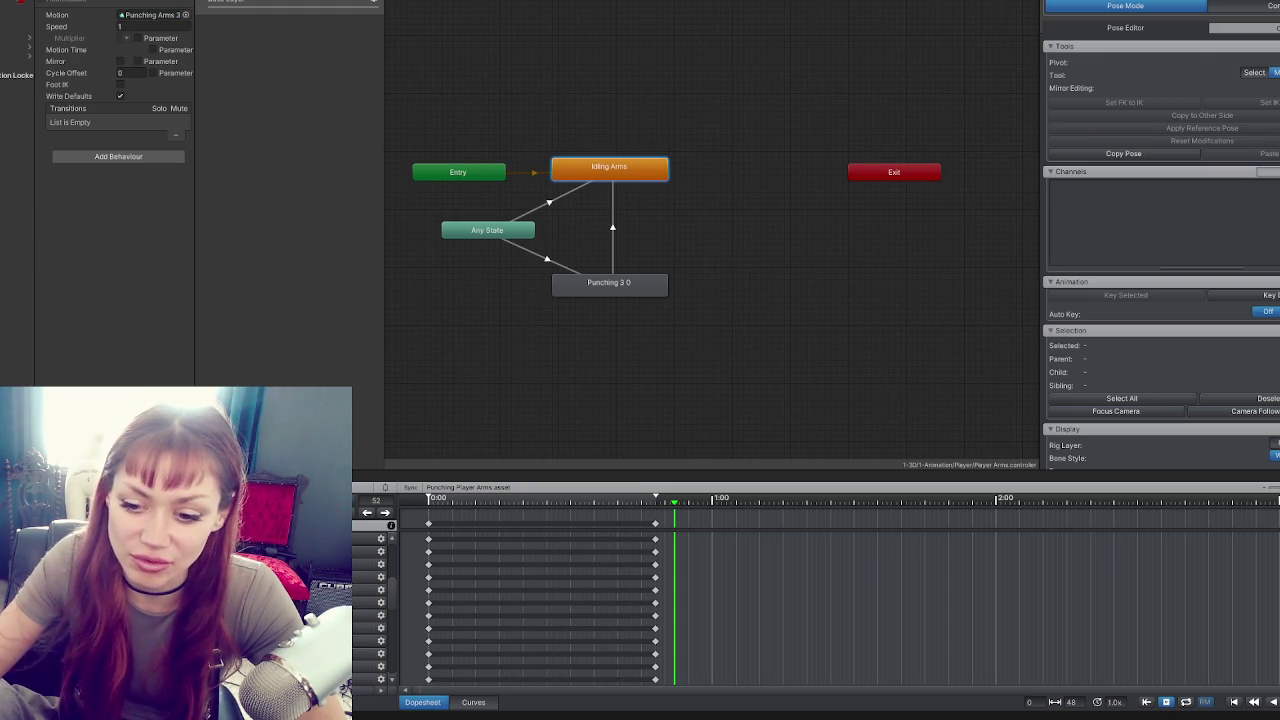
pyautogui.press('Escape')
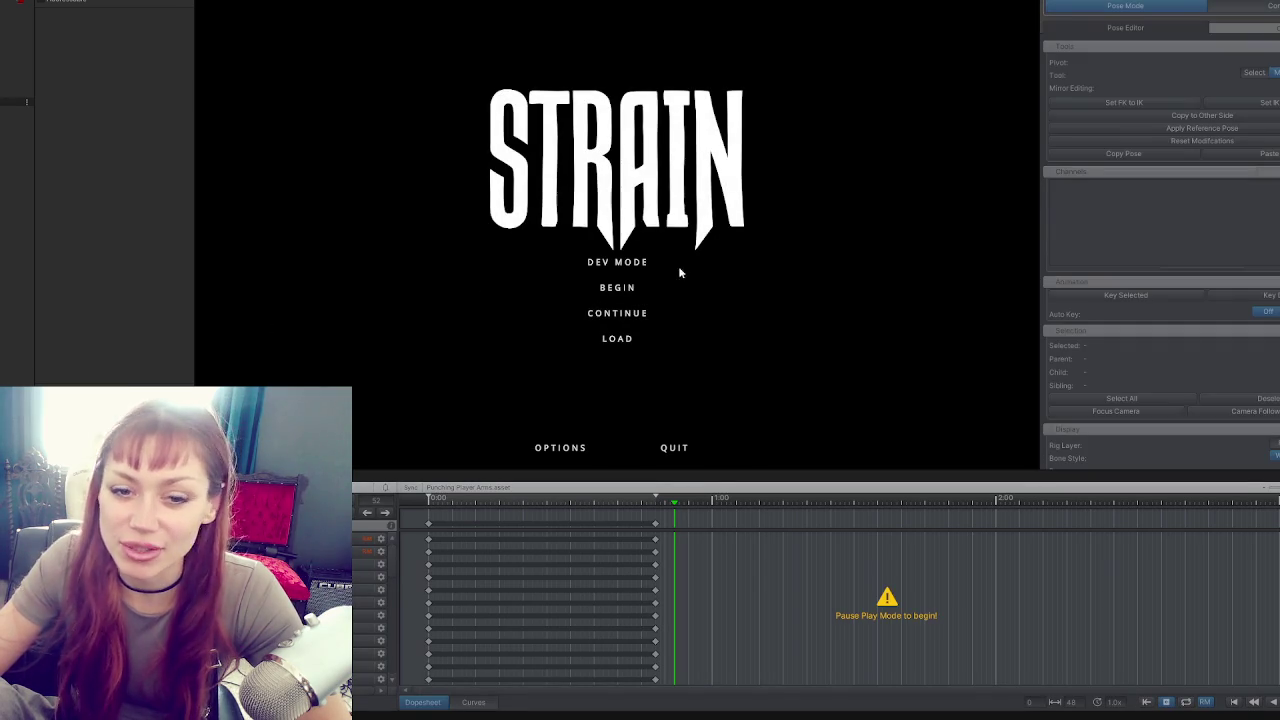
# Start the game in DEV MODE and eat the berries in the right hand.
pyautogui.click(628, 263)
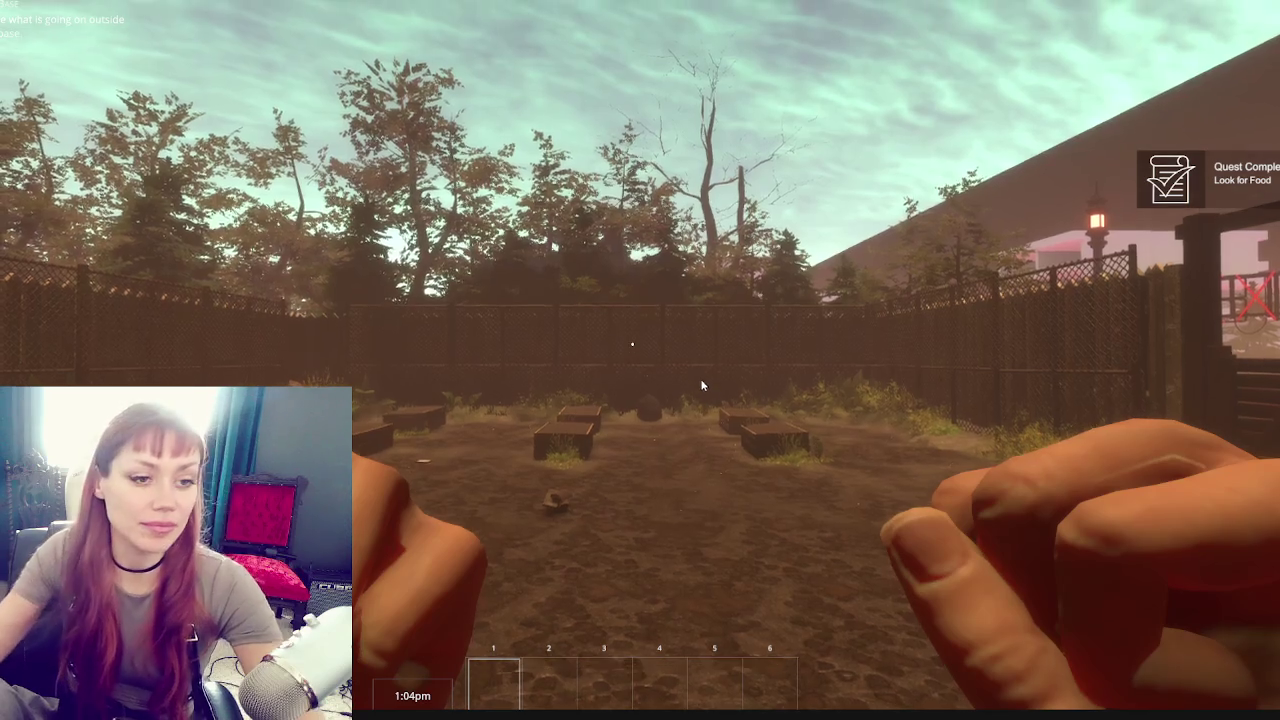
pyautogui.press('Escape')
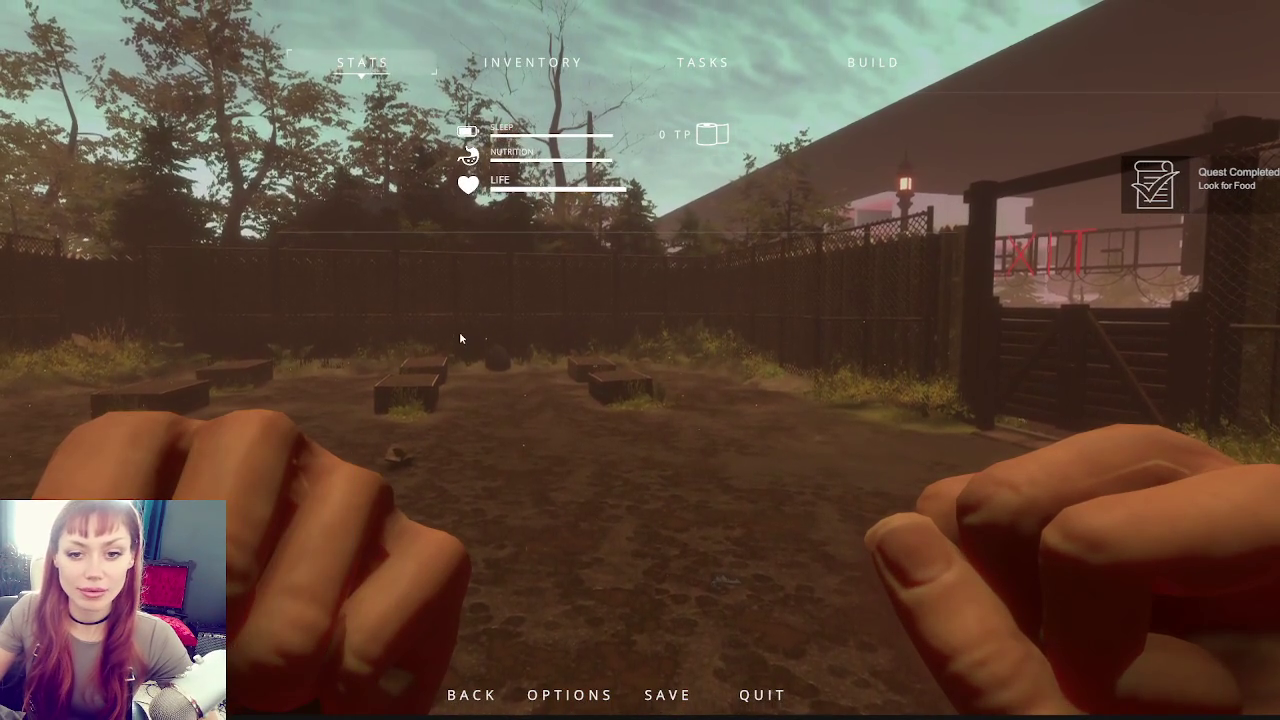
pyautogui.press('Escape')
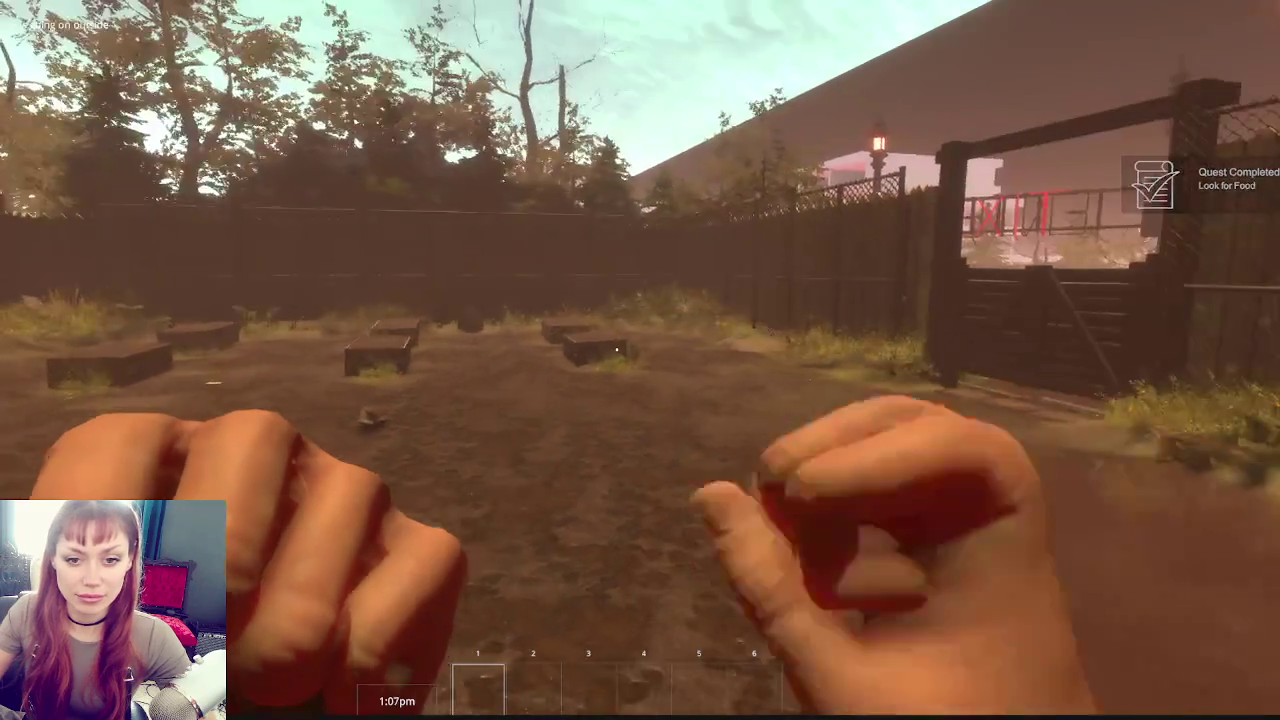
pyautogui.click(640, 360)
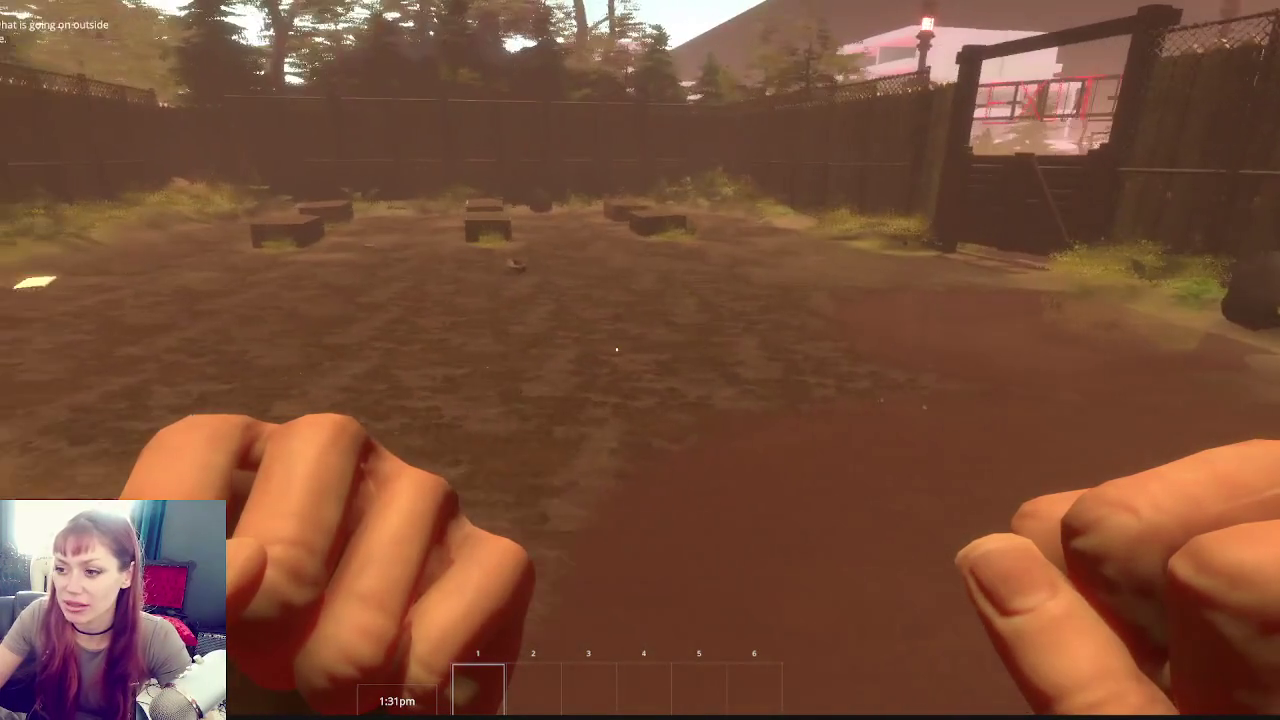
# Throw four punches to check the animation, then pause the game.
pyautogui.click(616, 350)
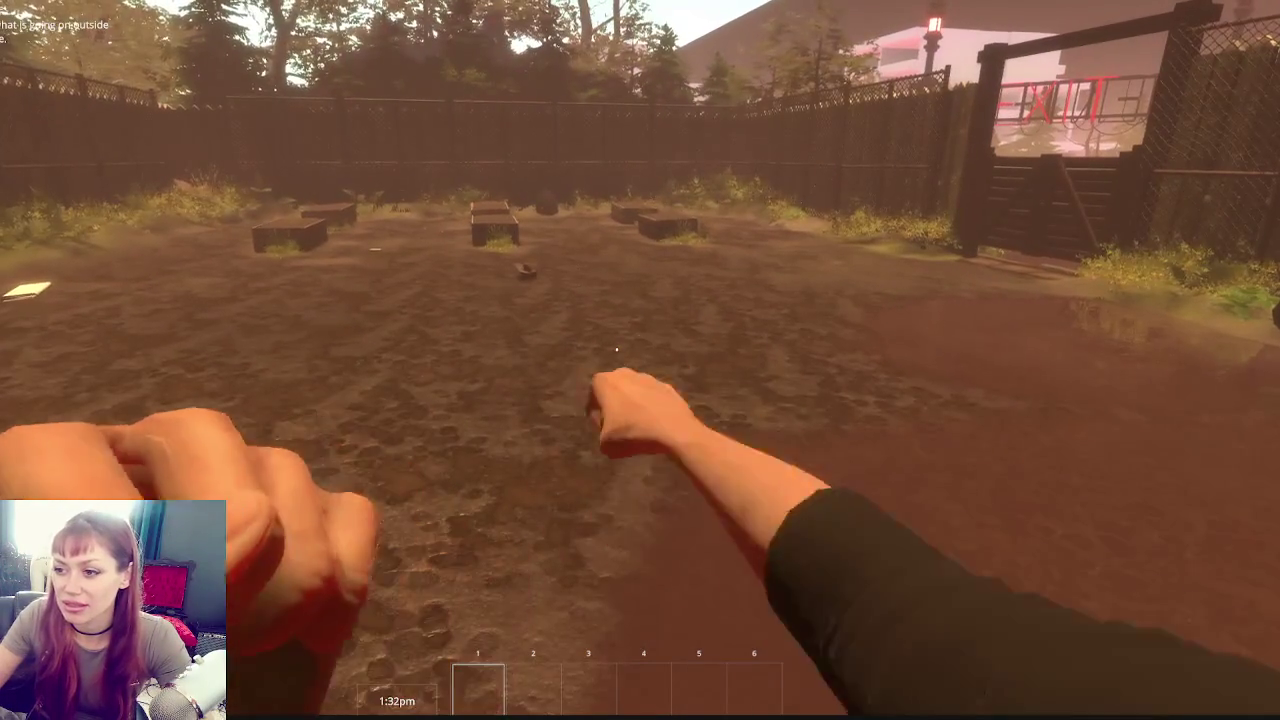
pyautogui.click(616, 350)
pyautogui.click(616, 350)
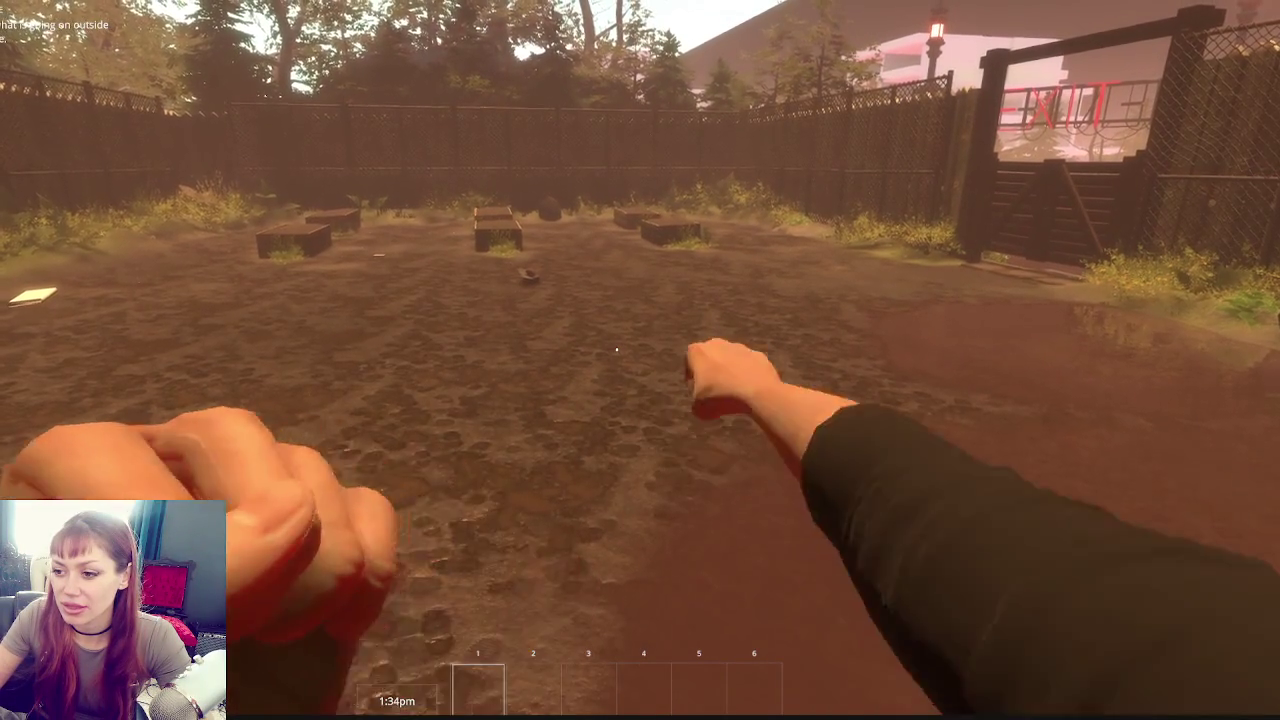
pyautogui.click(616, 350)
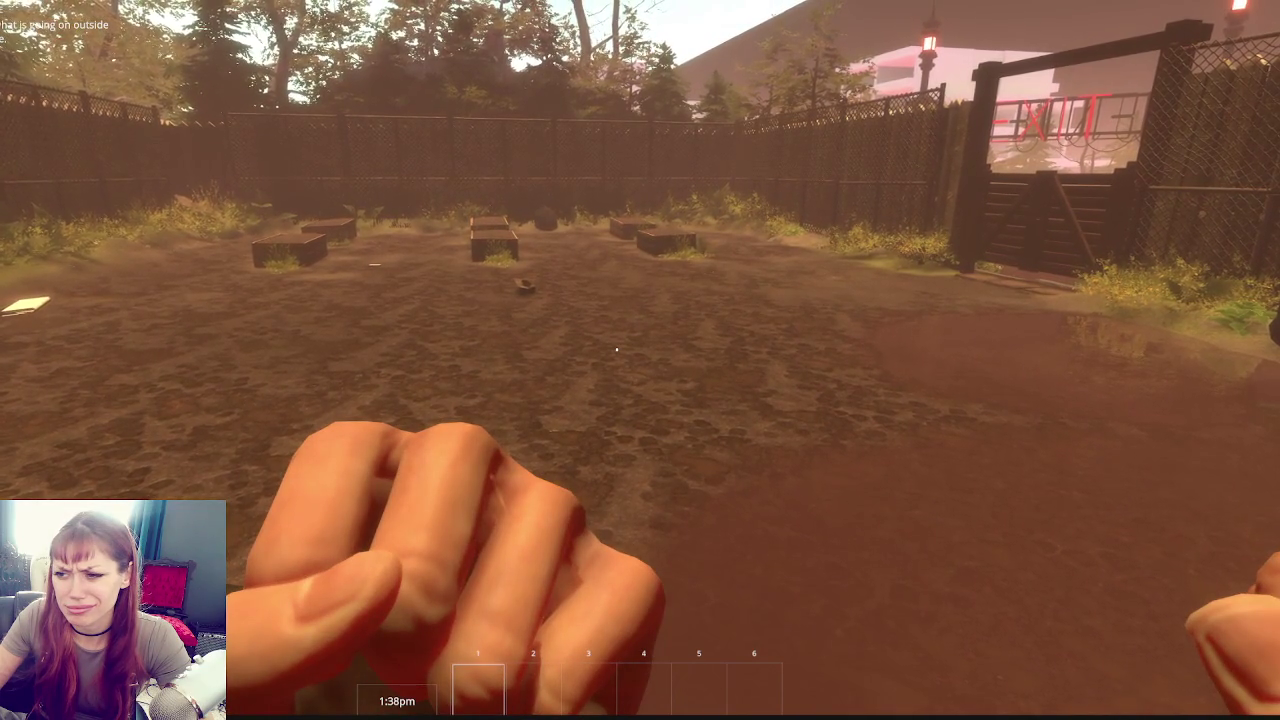
pyautogui.press('Escape')
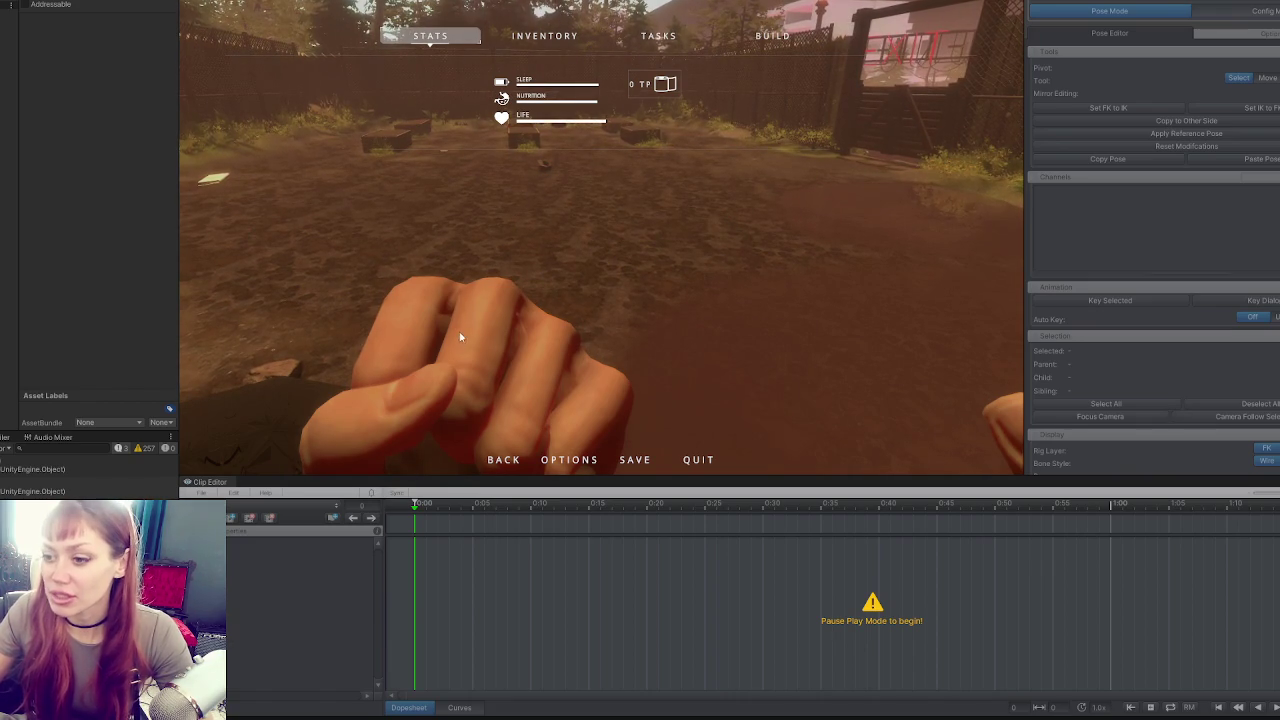
# Capture a screenshot of the game view, then pause and stop Play Mode.
pyautogui.press('Print')
pyautogui.moveTo(233, 194)
pyautogui.mouseDown()
pyautogui.moveTo(306, 266)
pyautogui.moveTo(692, 527)
pyautogui.mouseUp()
pyautogui.click(651, 541)
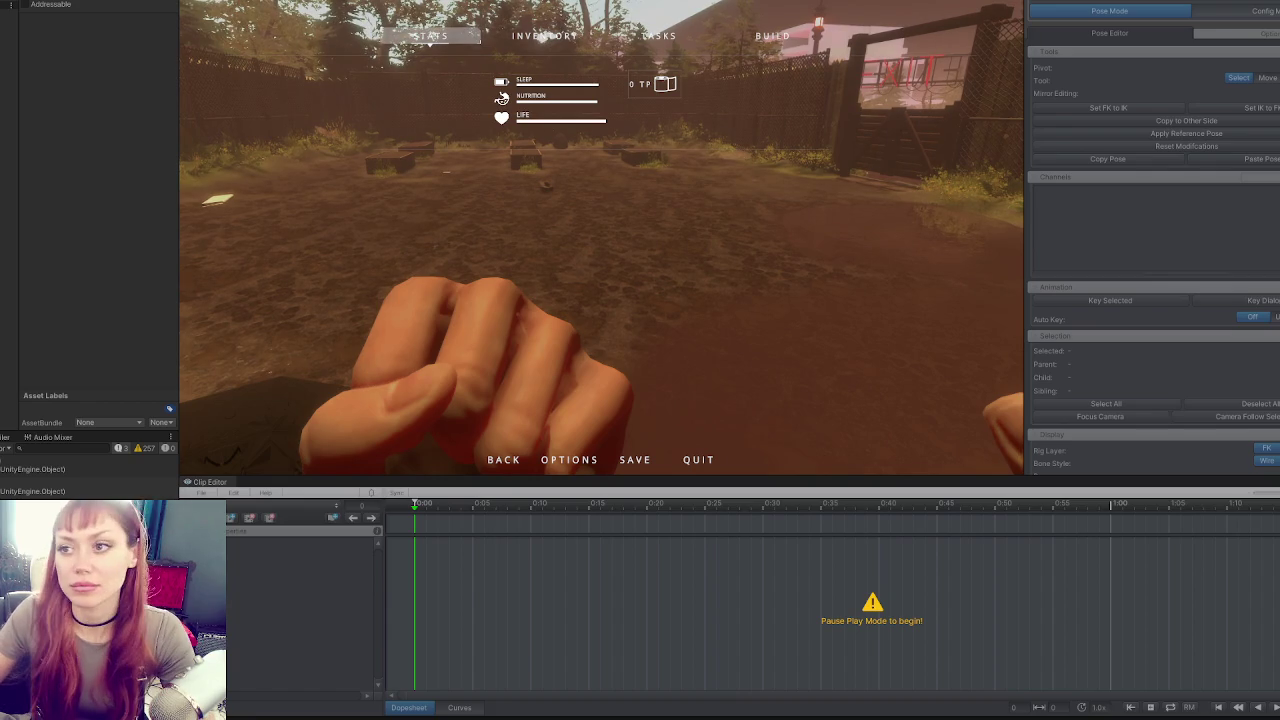
pyautogui.hotkey('ctrl', 'shift', 'p')
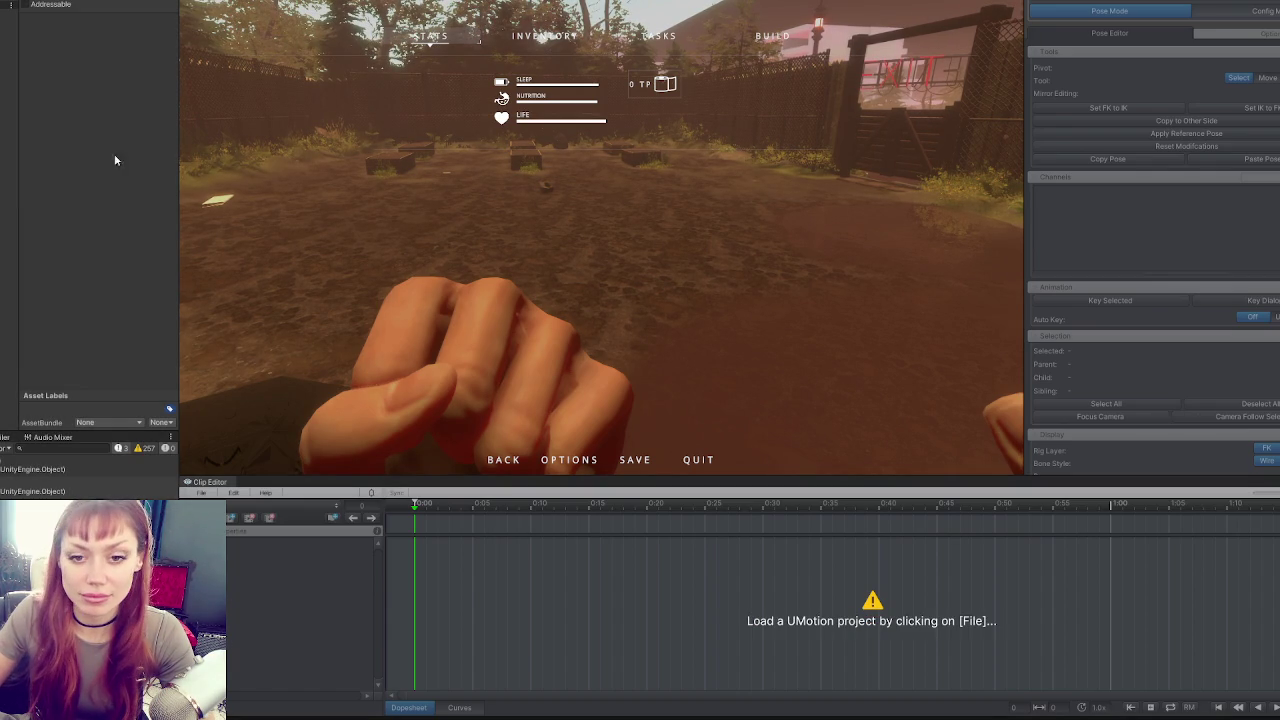
pyautogui.hotkey('ctrl', 'p')
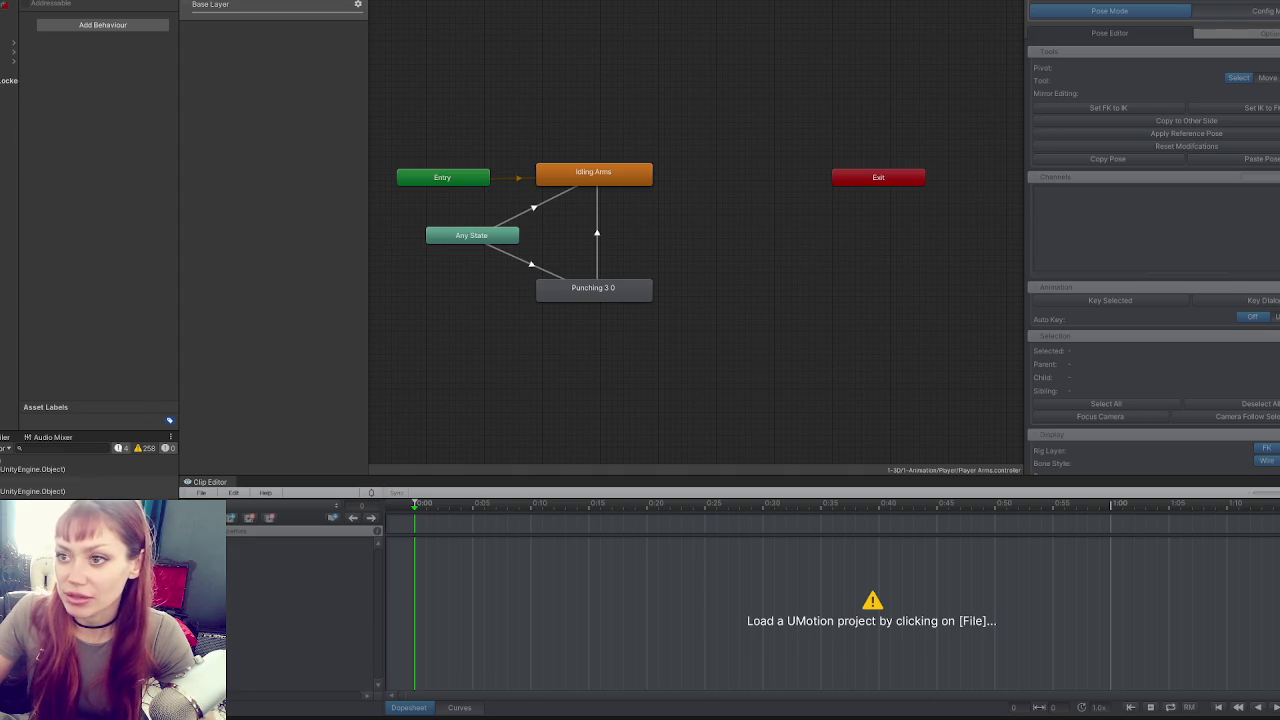
# Load the Punching Player Arms clip in the UMotion Clip Editor.
pyautogui.click(205, 493)
pyautogui.moveTo(270, 550)
pyautogui.click(420, 547)
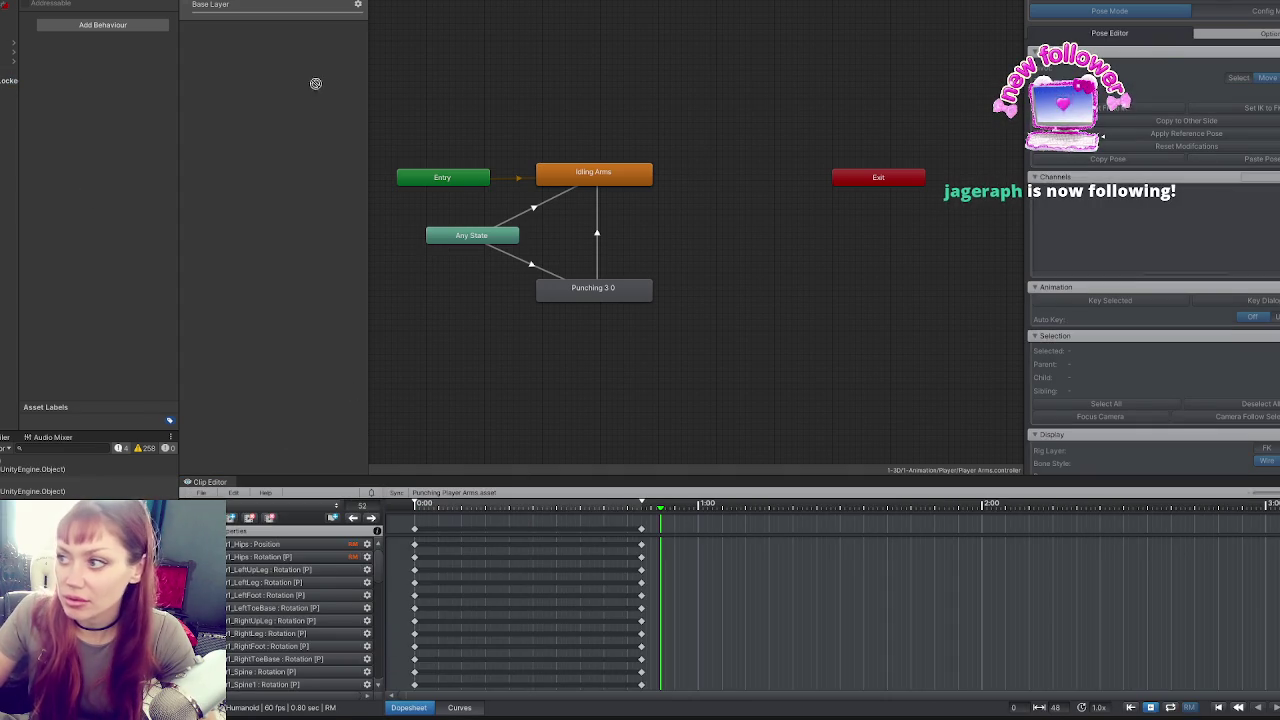
# Enable Pose Mode and rearrange the Any State and Punching 3 0 nodes in the Animator.
pyautogui.click(1189, 9)
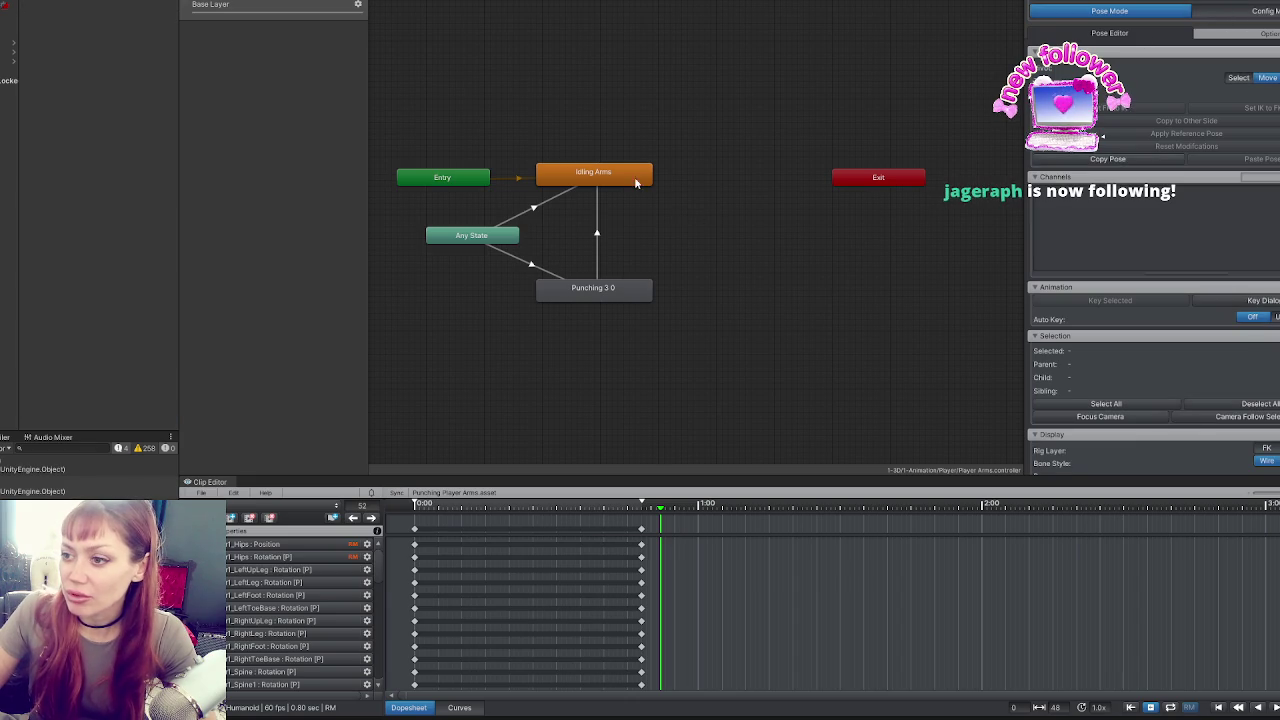
pyautogui.moveTo(635, 182); pyautogui.dragTo(646, 187)
pyautogui.moveTo(615, 294); pyautogui.dragTo(650, 294)
pyautogui.moveTo(502, 237); pyautogui.dragTo(507, 249)
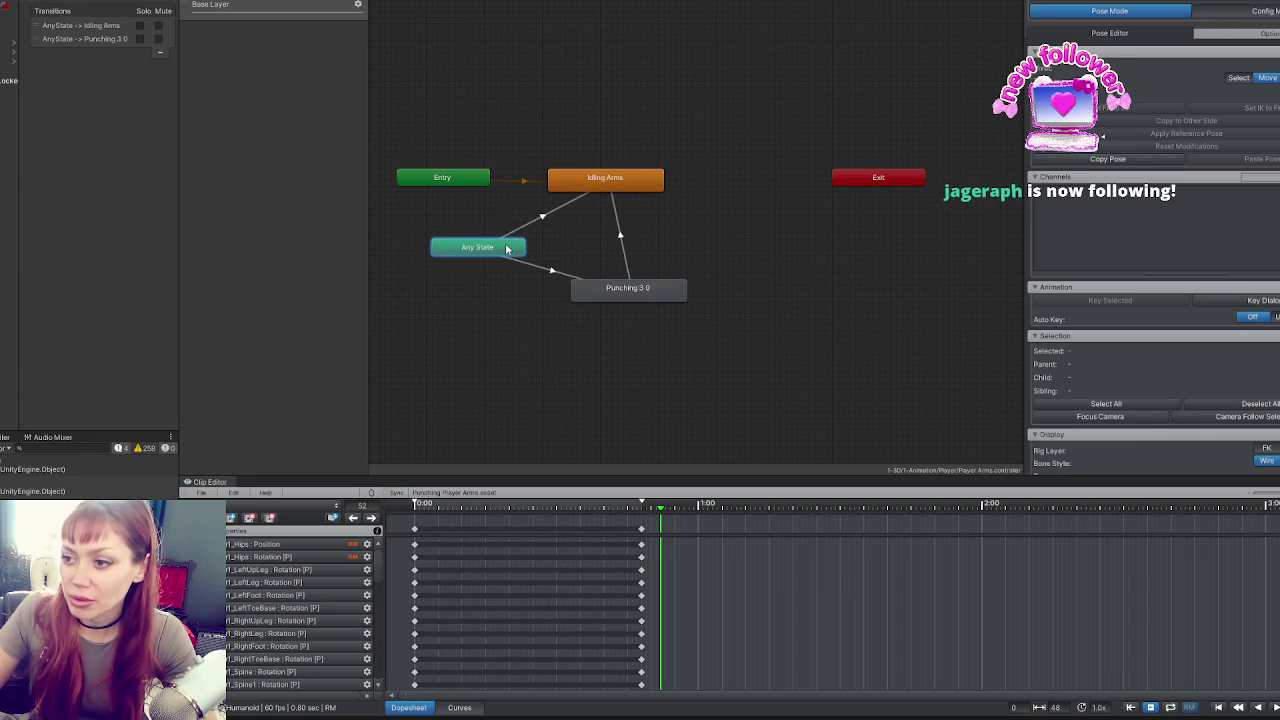
pyautogui.moveTo(601, 293); pyautogui.dragTo(613, 287)
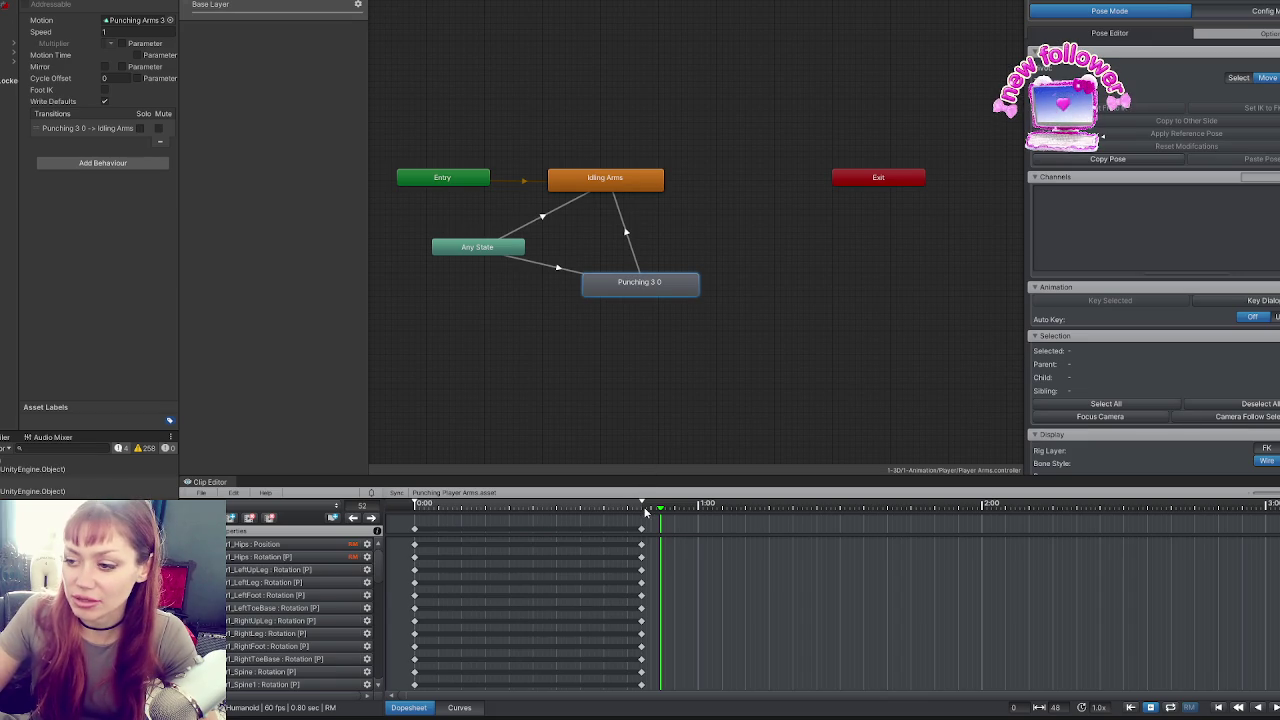
# Switch to the 3D view and look down on the character.
pyautogui.click(573, 373)
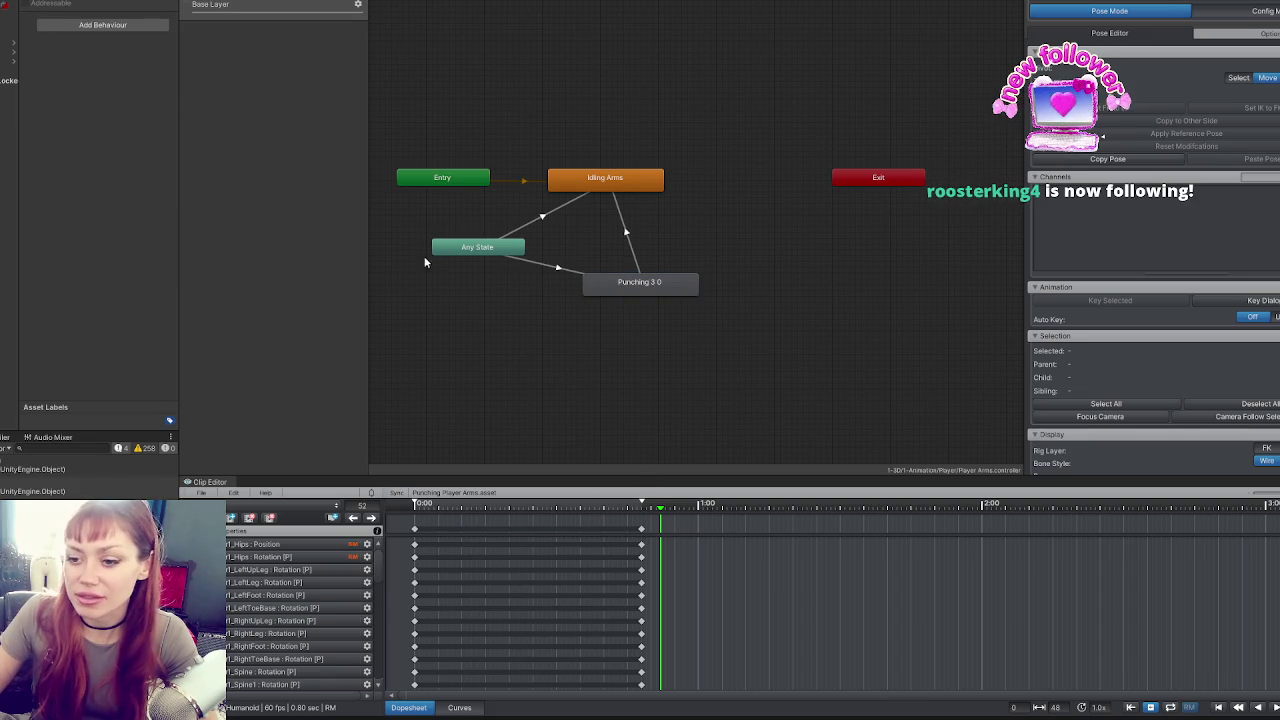
pyautogui.moveTo(384, 477)
pyautogui.mouseDown()
pyautogui.moveTo(395, 531)
pyautogui.moveTo(397, 476)
pyautogui.mouseUp()
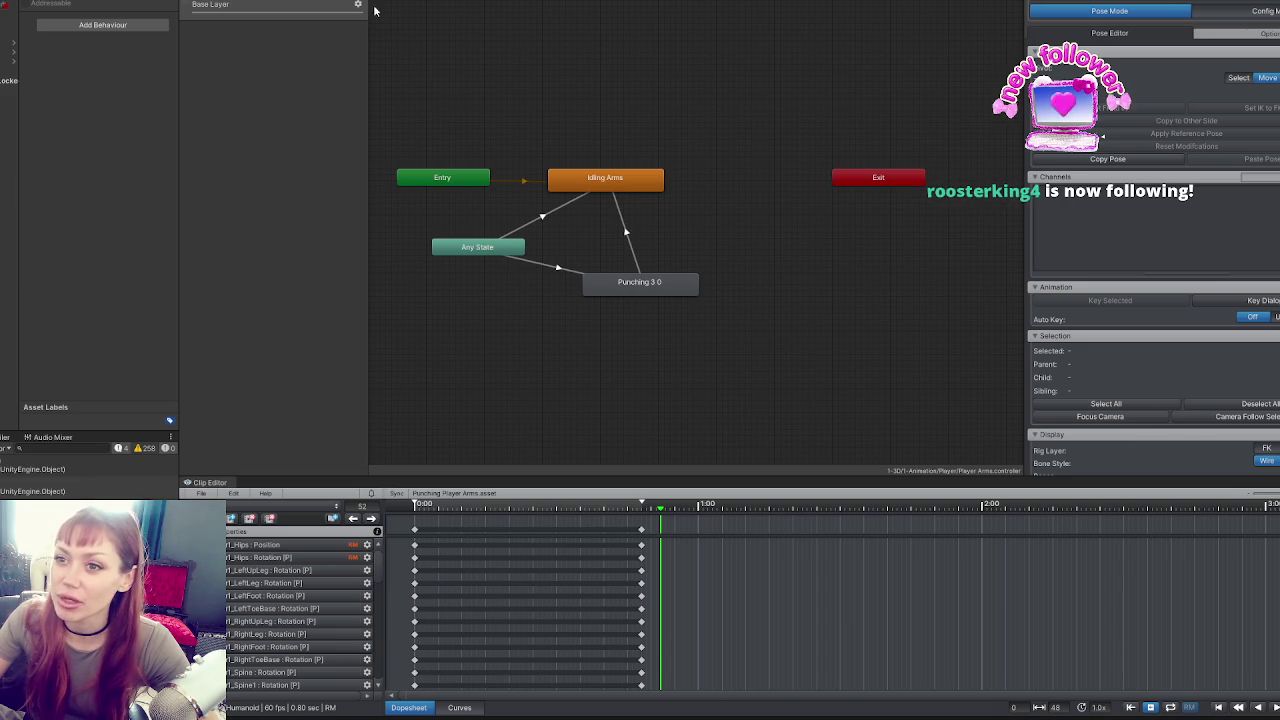
pyautogui.hotkey('ctrl', '1')
pyautogui.moveTo(600, 220)
pyautogui.mouseDown()
pyautogui.moveTo(574, 274)
pyautogui.moveTo(490, 325)
pyautogui.moveTo(533, 255)
pyautogui.moveTo(674, 277)
pyautogui.moveTo(643, 263)
pyautogui.mouseUp()
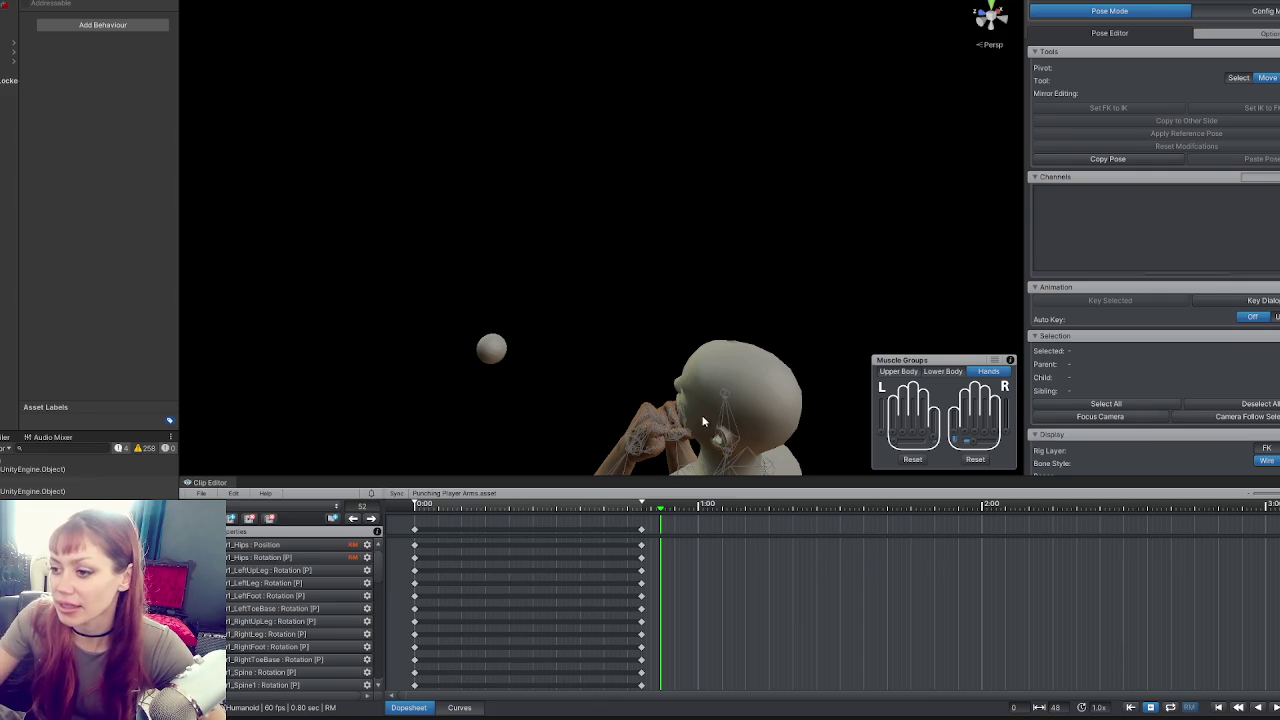
# Rotate the left hand bone into the guard pose and fine-tune it.
pyautogui.moveTo(700, 360)
pyautogui.mouseDown()
pyautogui.moveTo(720, 254)
pyautogui.moveTo(663, 263)
pyautogui.moveTo(703, 266)
pyautogui.moveTo(674, 271)
pyautogui.mouseUp()
pyautogui.click(605, 325)
pyautogui.moveTo(578, 383)
pyautogui.mouseDown()
pyautogui.moveTo(781, 313)
pyautogui.moveTo(760, 243)
pyautogui.moveTo(650, 330)
pyautogui.moveTo(573, 443)
pyautogui.moveTo(550, 264)
pyautogui.moveTo(583, 246)
pyautogui.moveTo(663, 266)
pyautogui.moveTo(631, 253)
pyautogui.moveTo(672, 294)
pyautogui.moveTo(735, 245)
pyautogui.moveTo(834, 211)
pyautogui.moveTo(770, 170)
pyautogui.moveTo(700, 240)
pyautogui.moveTo(686, 292)
pyautogui.moveTo(665, 260)
pyautogui.moveTo(669, 306)
pyautogui.moveTo(710, 157)
pyautogui.mouseUp()
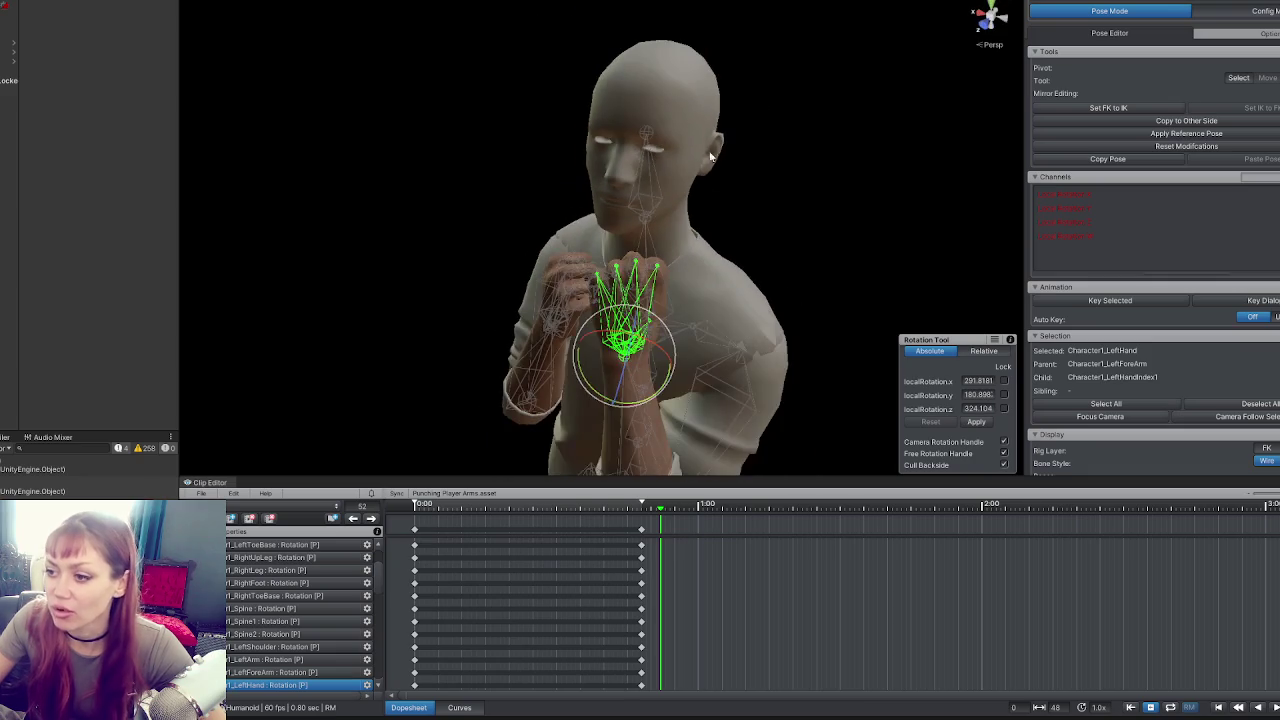
pyautogui.moveTo(689, 320)
pyautogui.mouseDown()
pyautogui.moveTo(640, 330)
pyautogui.moveTo(597, 318)
pyautogui.moveTo(675, 322)
pyautogui.moveTo(682, 340)
pyautogui.moveTo(660, 330)
pyautogui.moveTo(720, 249)
pyautogui.moveTo(526, 263)
pyautogui.moveTo(436, 233)
pyautogui.moveTo(394, 257)
pyautogui.moveTo(420, 290)
pyautogui.mouseUp()
pyautogui.moveTo(552, 346); pyautogui.dragTo(540, 356)
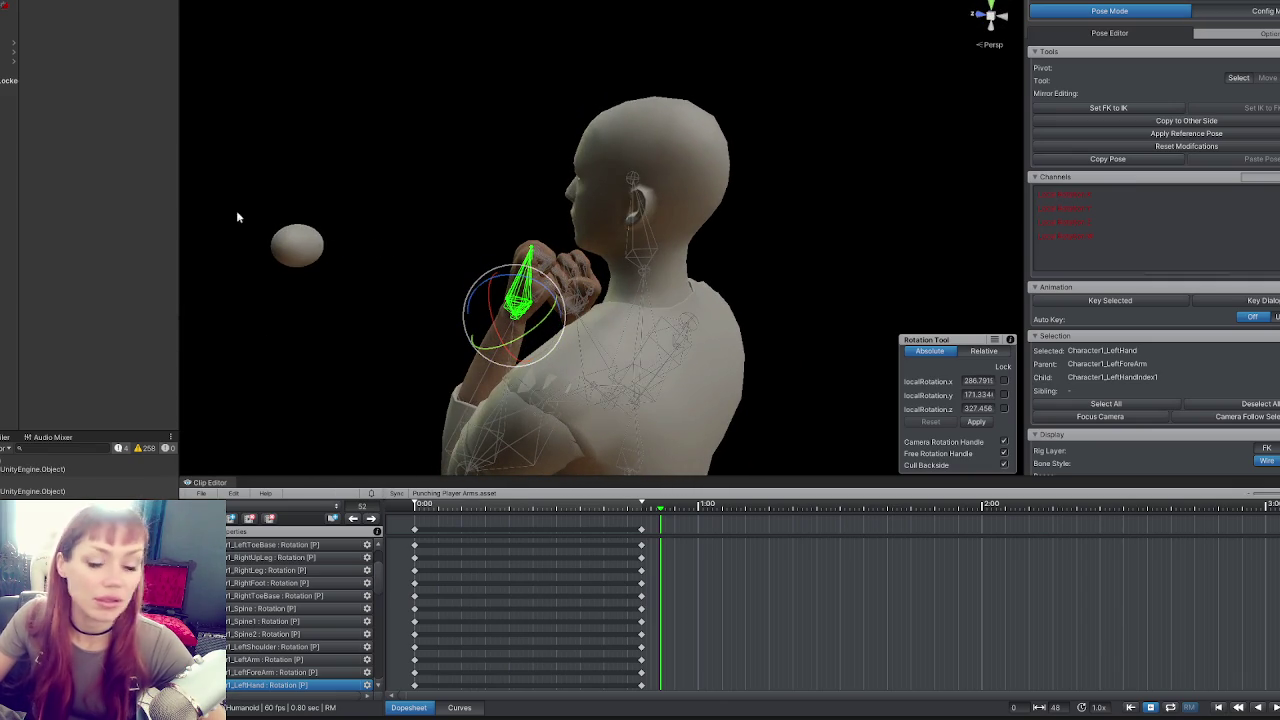
# Rotate the left forearm to a new angle, local Z about 278°.
pyautogui.moveTo(667, 201); pyautogui.dragTo(517, 194)
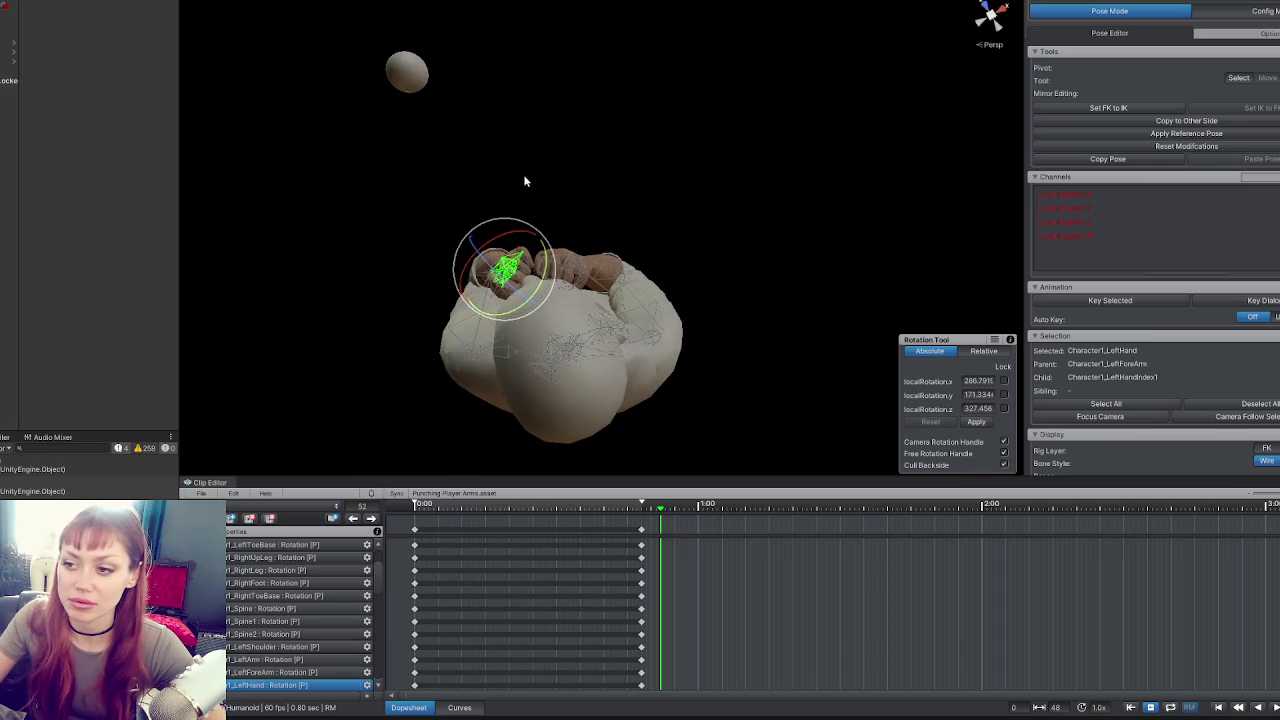
pyautogui.click(500, 266)
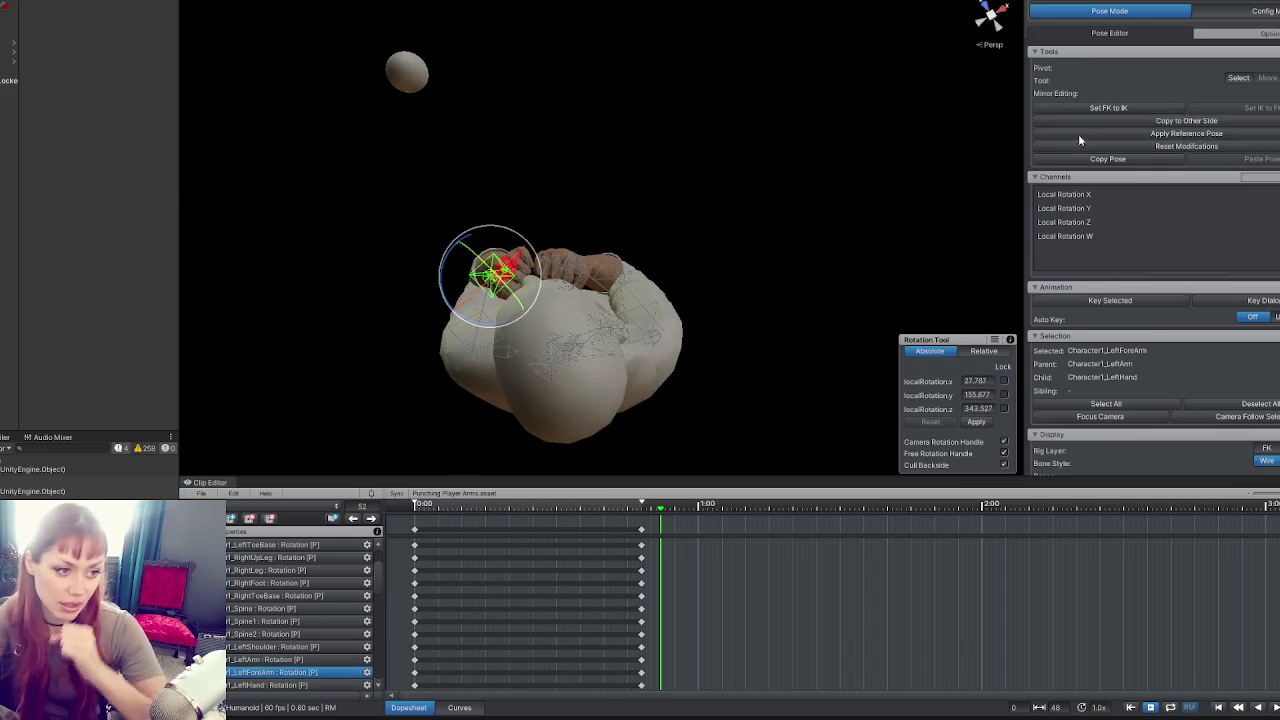
pyautogui.moveTo(470, 215)
pyautogui.mouseDown()
pyautogui.moveTo(579, 166)
pyautogui.moveTo(537, 268)
pyautogui.moveTo(193, 265)
pyautogui.mouseUp()
pyautogui.moveTo(700, 200)
pyautogui.mouseDown()
pyautogui.moveTo(704, 171)
pyautogui.moveTo(660, 142)
pyautogui.moveTo(679, 138)
pyautogui.moveTo(658, 176)
pyautogui.moveTo(634, 175)
pyautogui.moveTo(651, 131)
pyautogui.moveTo(697, 345)
pyautogui.moveTo(676, 338)
pyautogui.mouseUp()
pyautogui.click(554, 258)
# Rotate the left forearm further into the guard, checking the pose from several angles.
pyautogui.moveTo(554, 258)
pyautogui.mouseDown()
pyautogui.moveTo(740, 350)
pyautogui.moveTo(886, 283)
pyautogui.moveTo(501, 387)
pyautogui.mouseUp()
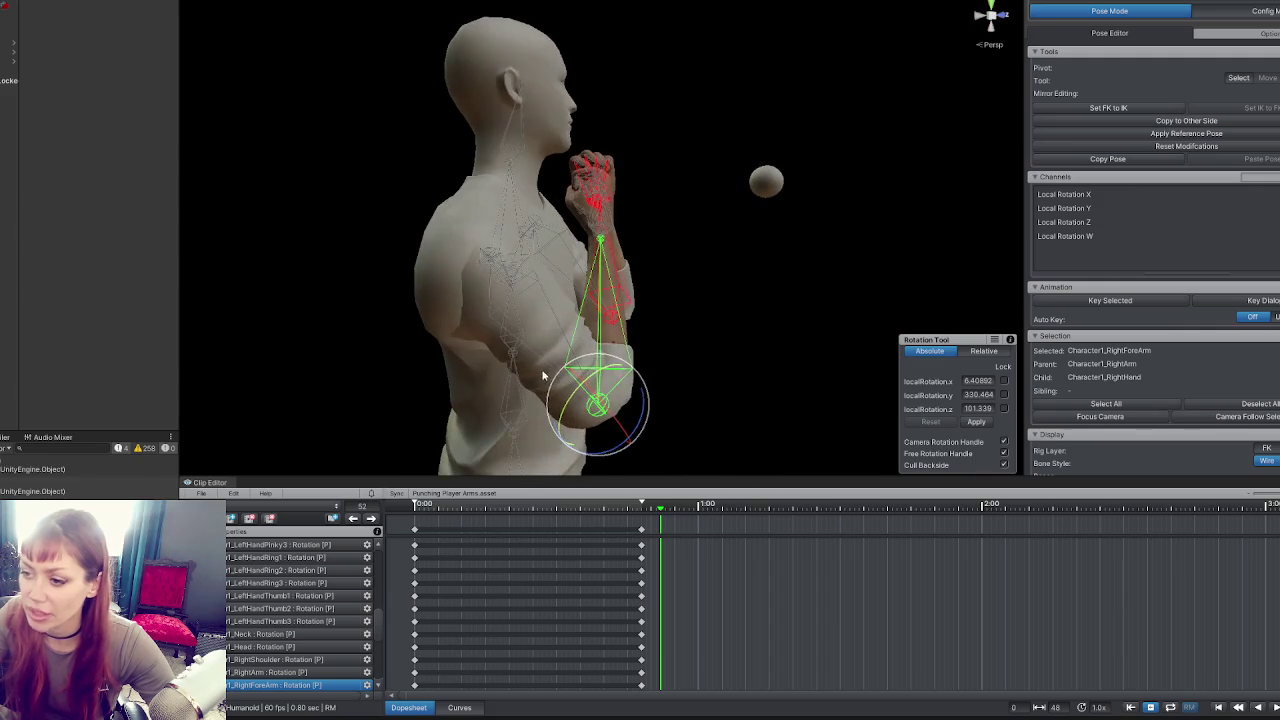
pyautogui.moveTo(776, 268)
pyautogui.mouseDown()
pyautogui.moveTo(521, 327)
pyautogui.moveTo(663, 274)
pyautogui.moveTo(494, 266)
pyautogui.moveTo(651, 149)
pyautogui.moveTo(541, 137)
pyautogui.mouseUp()
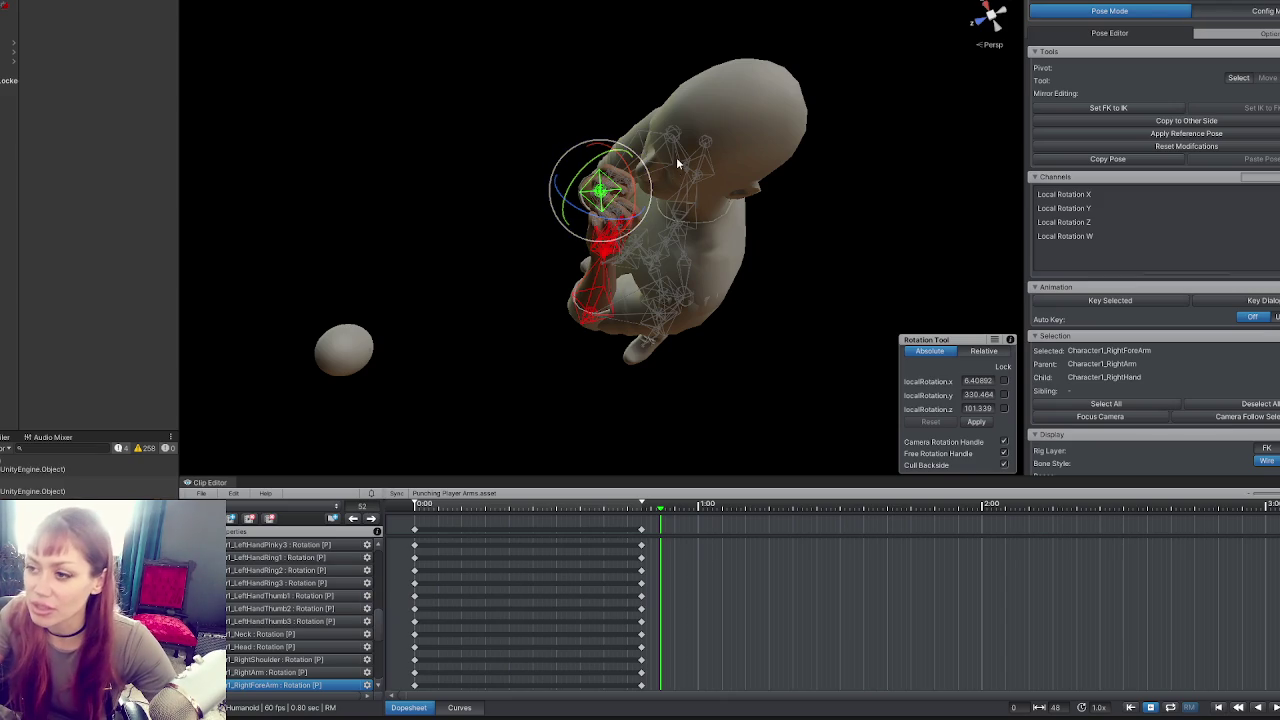
pyautogui.moveTo(660, 158)
pyautogui.mouseDown()
pyautogui.moveTo(721, 150)
pyautogui.moveTo(811, 77)
pyautogui.moveTo(880, 89)
pyautogui.mouseUp()
pyautogui.scroll(2, 585, 285)
pyautogui.click(510, 290)
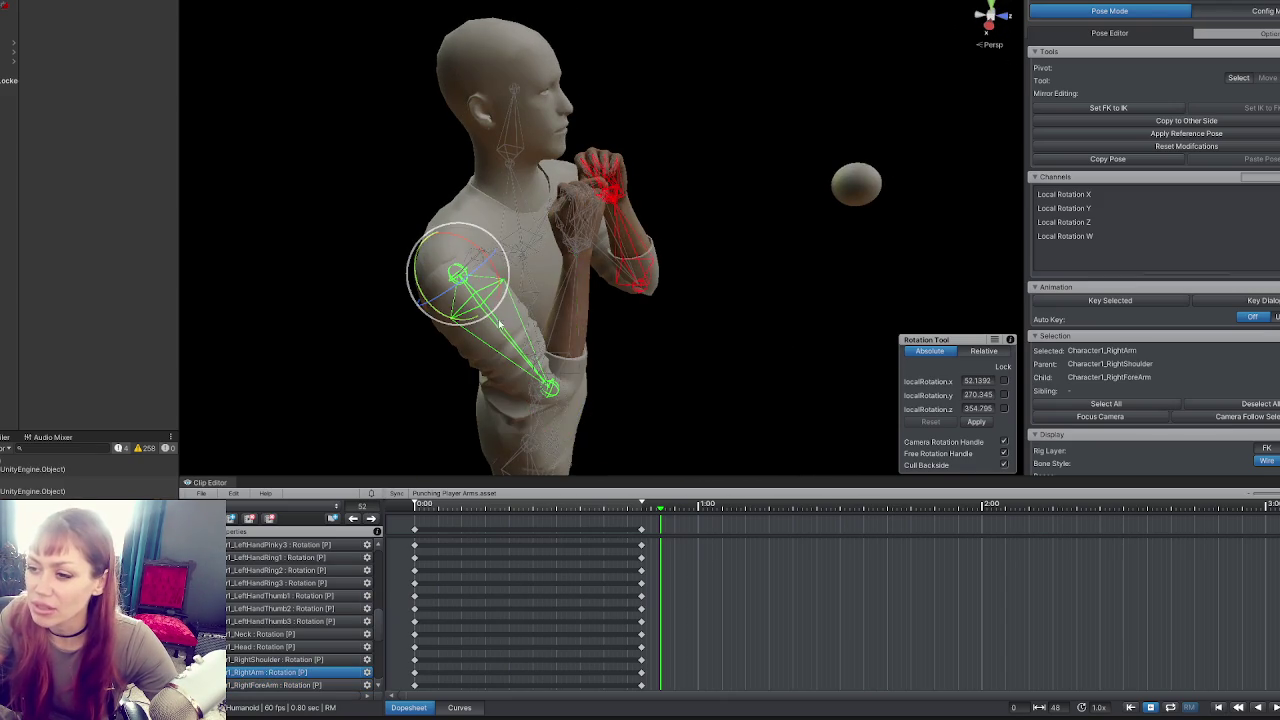
pyautogui.moveTo(633, 260); pyautogui.dragTo(487, 251)
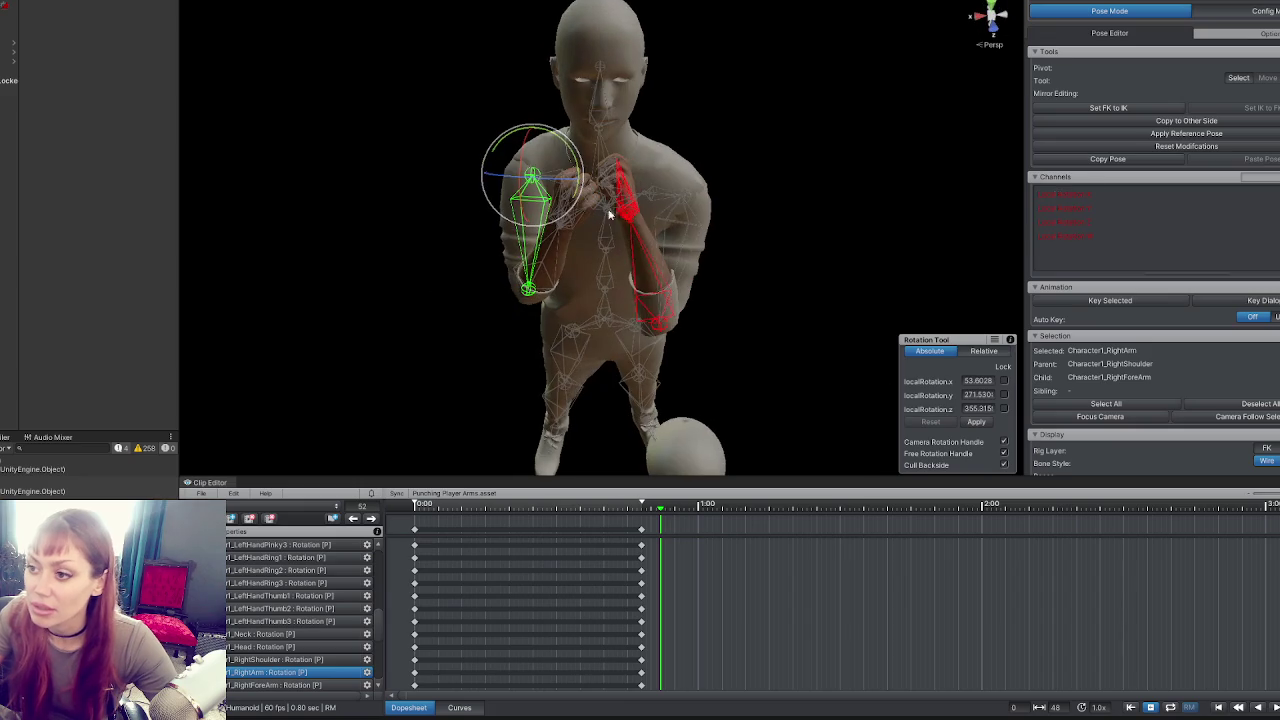
pyautogui.click(640, 259)
pyautogui.moveTo(640, 259); pyautogui.dragTo(745, 125)
pyautogui.moveTo(686, 329); pyautogui.dragTo(636, 348)
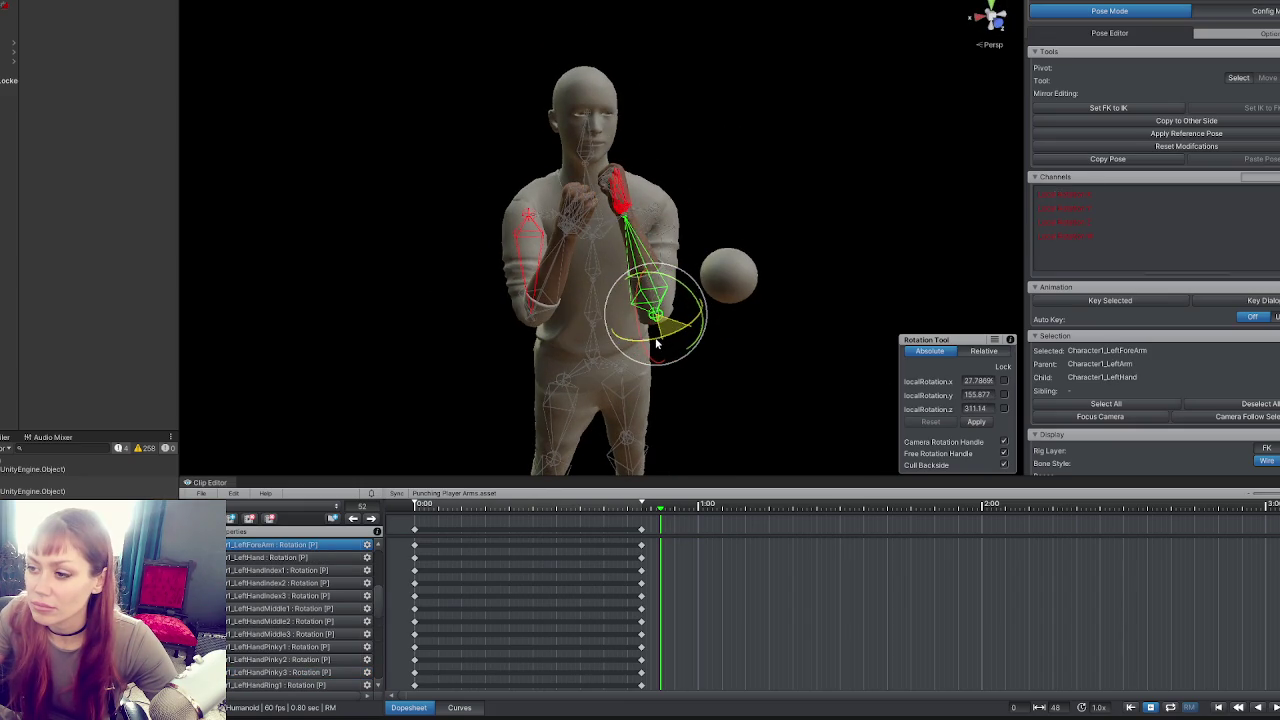
# Rotate the right forearm up into the guard.
pyautogui.click(652, 345)
pyautogui.click(533, 285)
pyautogui.moveTo(562, 322)
pyautogui.mouseDown()
pyautogui.moveTo(600, 451)
pyautogui.moveTo(424, 202)
pyautogui.moveTo(348, 198)
pyautogui.mouseUp()
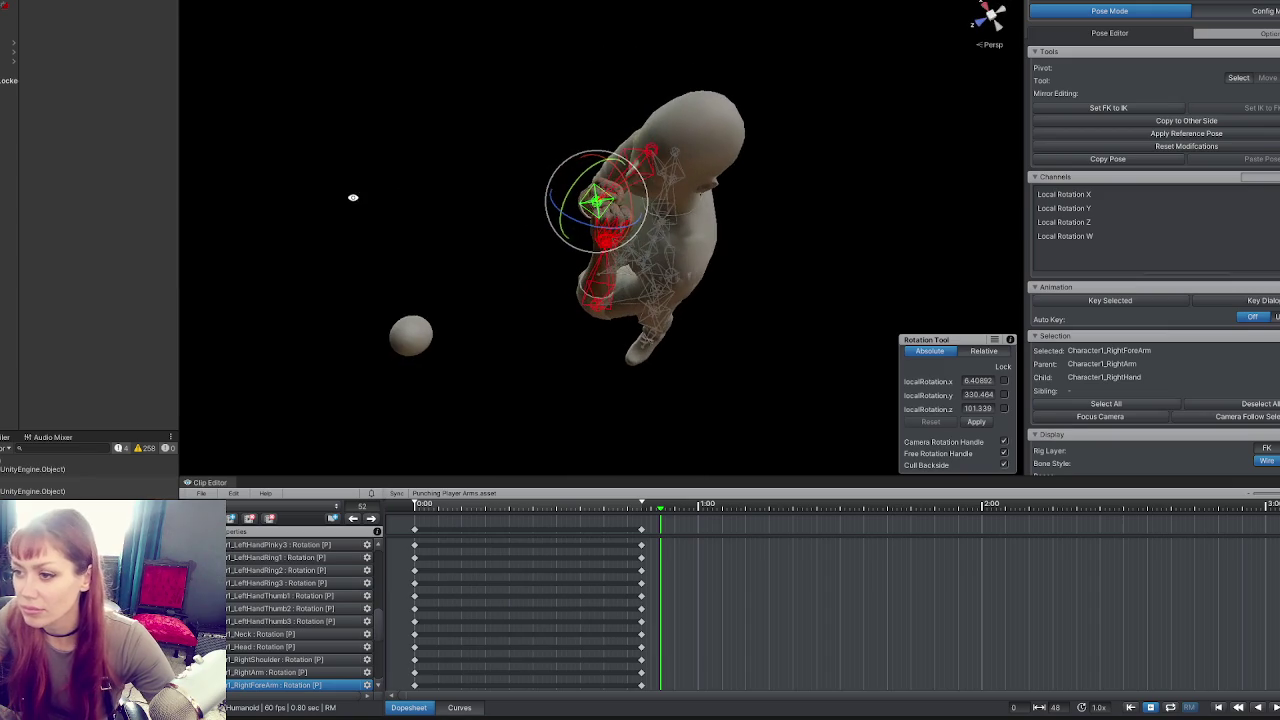
pyautogui.moveTo(618, 241); pyautogui.dragTo(608, 254)
pyautogui.moveTo(471, 277)
pyautogui.mouseDown()
pyautogui.moveTo(579, 278)
pyautogui.moveTo(562, 262)
pyautogui.mouseUp()
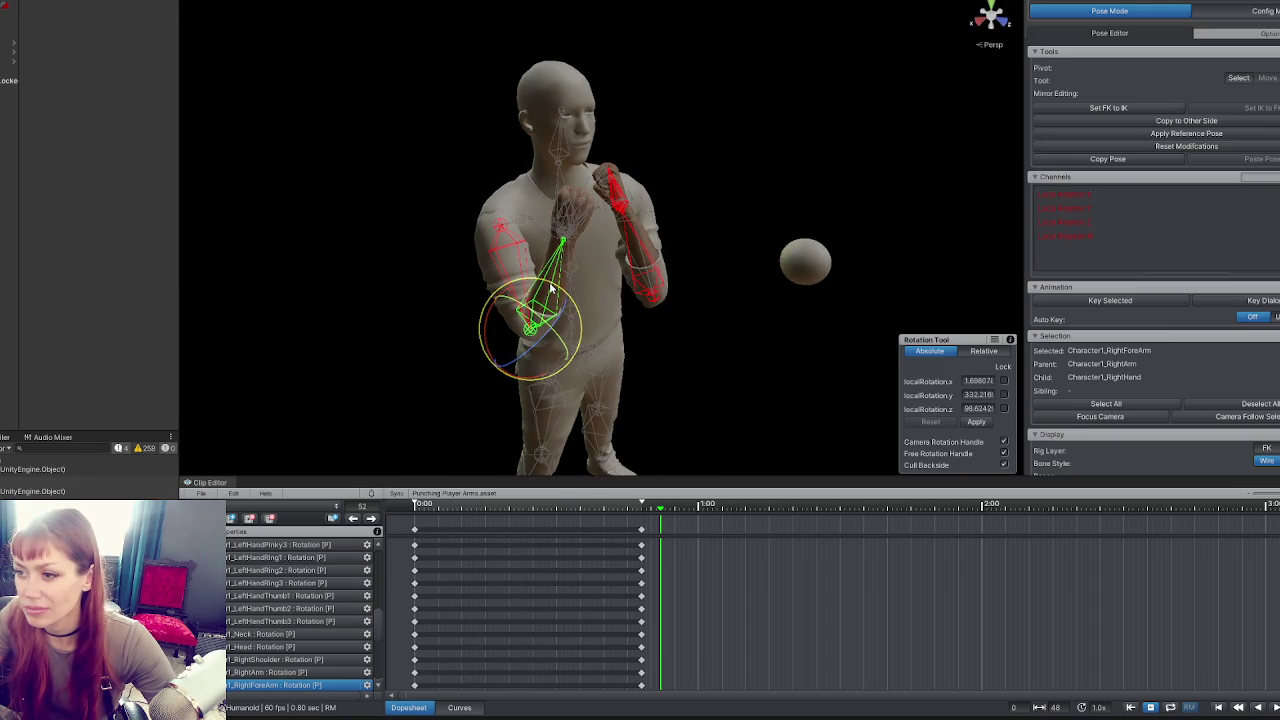
pyautogui.click(687, 269)
pyautogui.moveTo(687, 269)
pyautogui.mouseDown()
pyautogui.moveTo(686, 220)
pyautogui.moveTo(655, 220)
pyautogui.mouseUp()
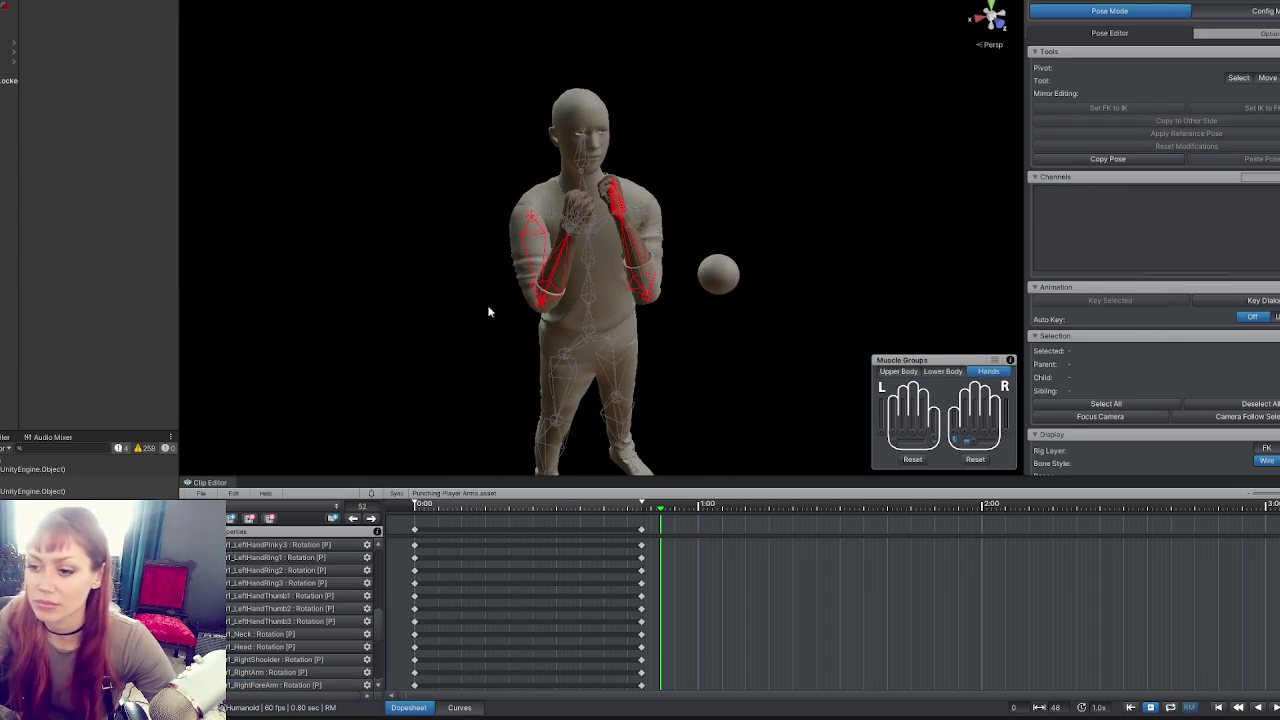
# Key all bones and move the old end keys onto the last frame, 52.
pyautogui.hotkey('ctrl', 'a')
pyautogui.press('k')
pyautogui.click(641, 529)
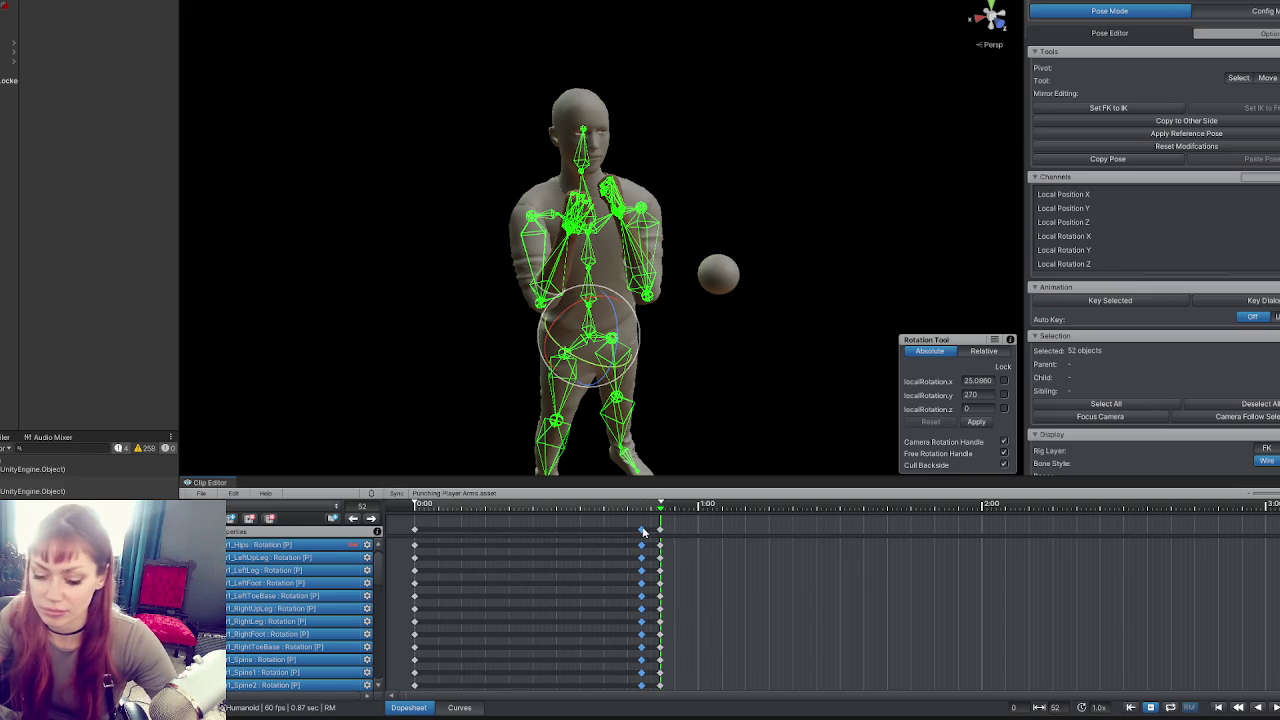
pyautogui.moveTo(642, 529); pyautogui.dragTo(660, 529)
pyautogui.click(401, 503)
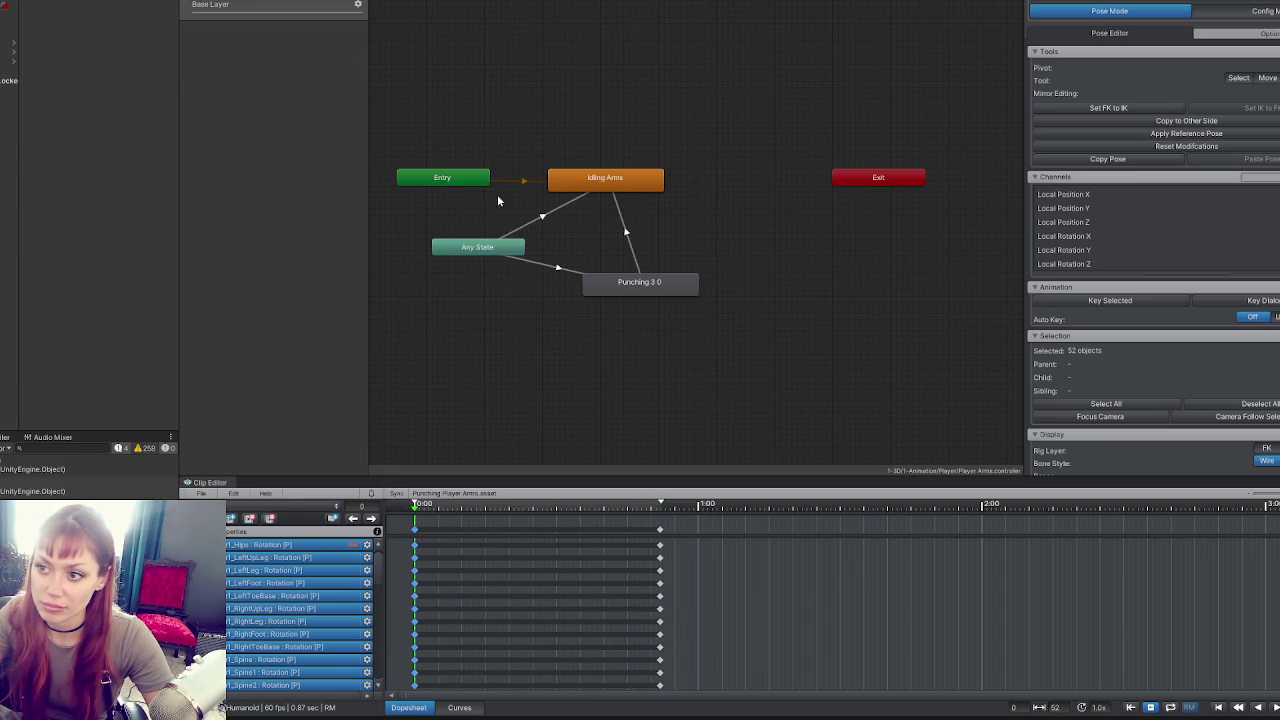
pyautogui.click(609, 192)
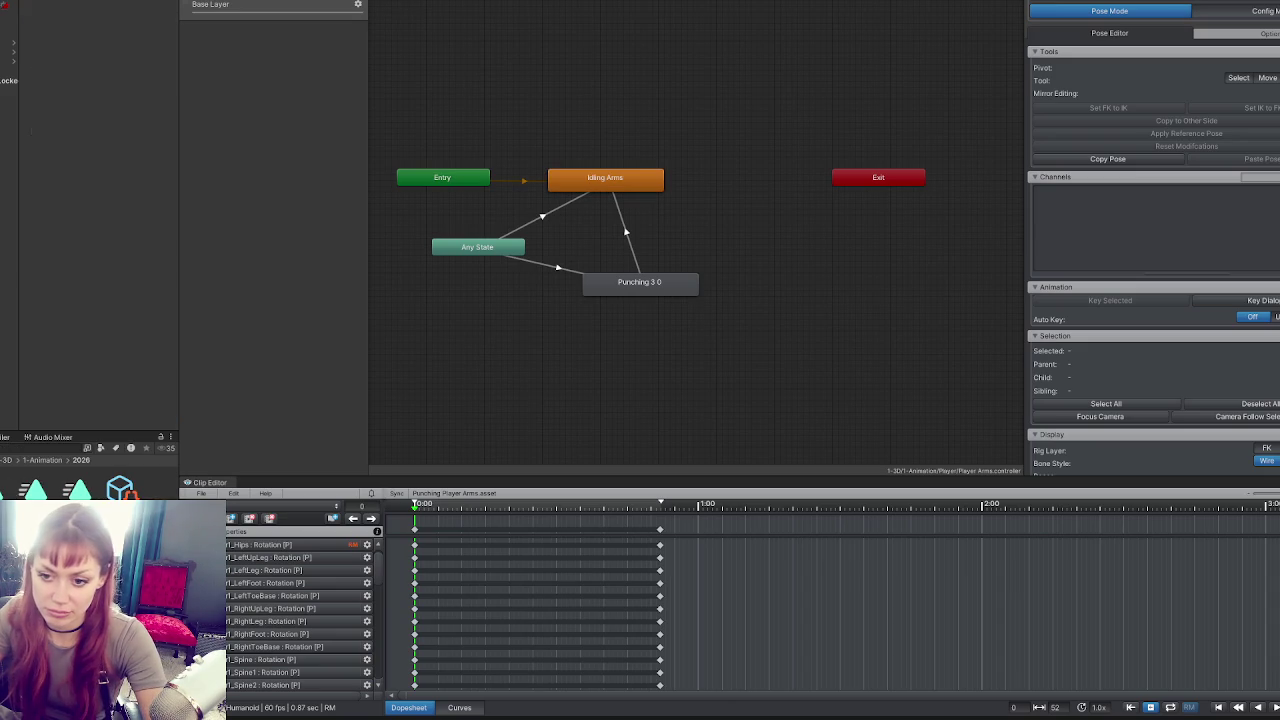
# Select the Idling Arms state and export the current idle clip via File > Export > Current Clip.
pyautogui.rightClick(76, 152)
pyautogui.click(150, 177)
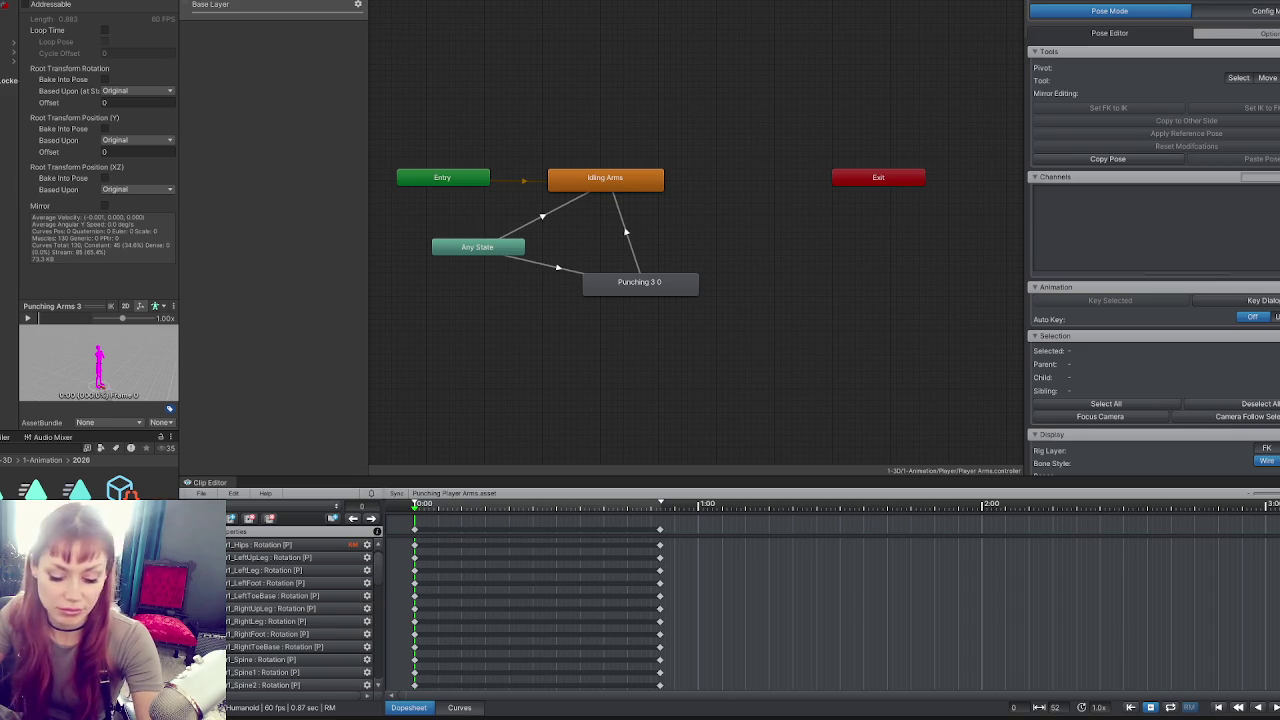
pyautogui.click(543, 535)
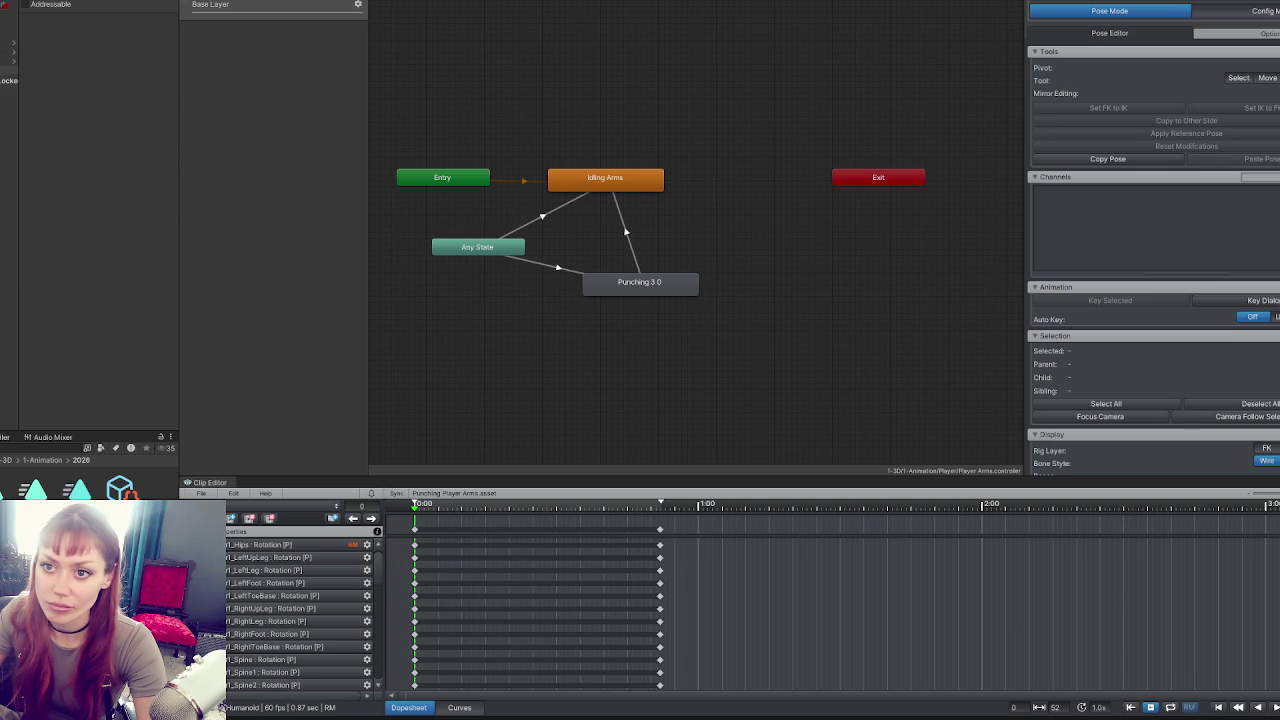
pyautogui.click(275, 15)
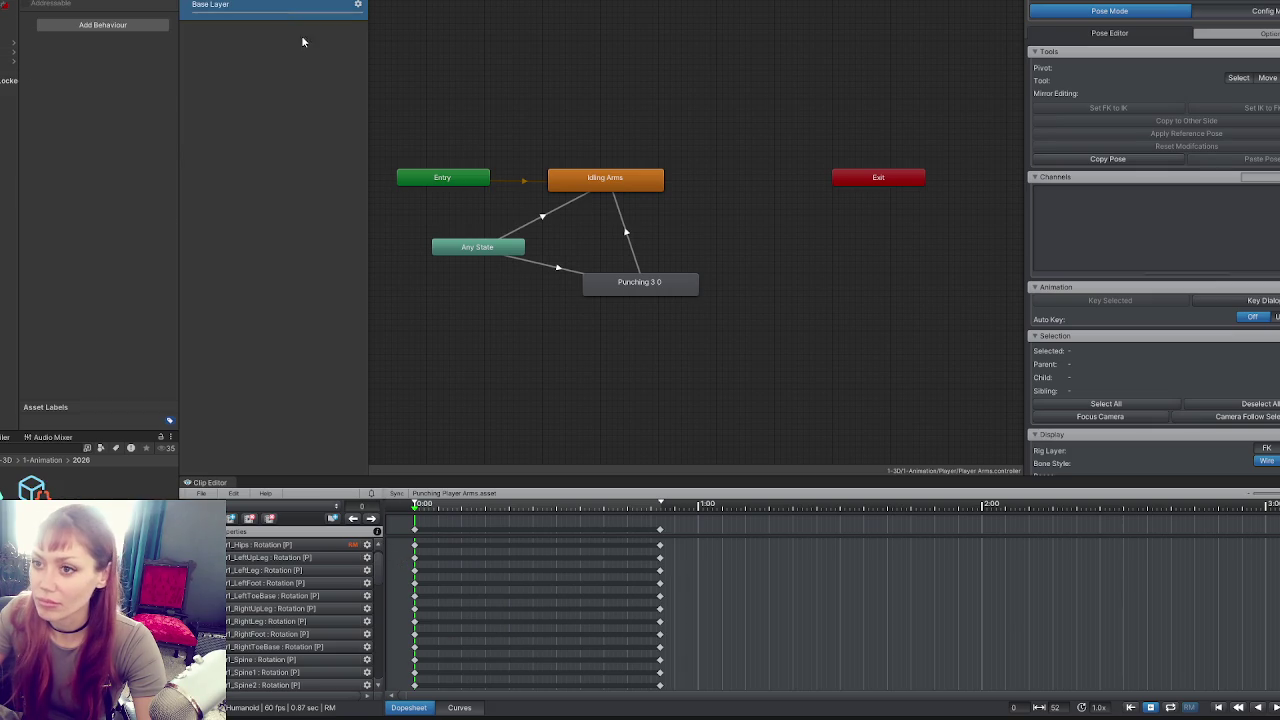
pyautogui.click(632, 182)
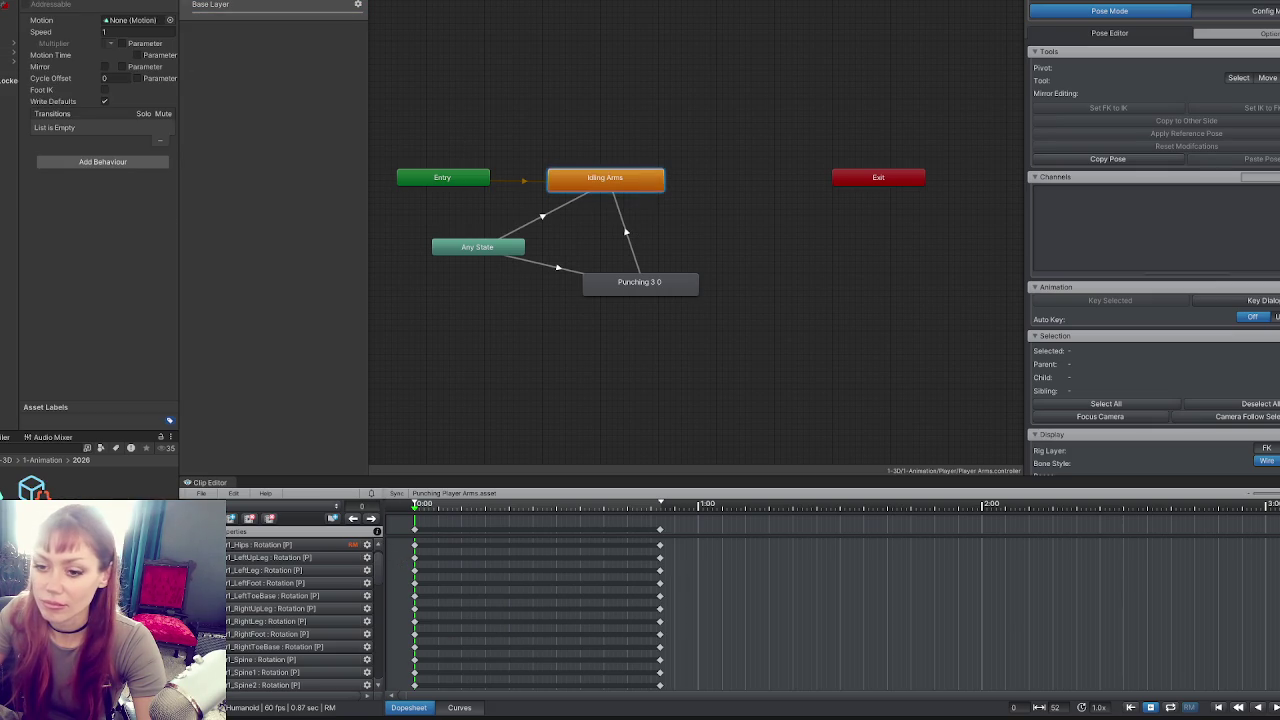
pyautogui.click(201, 493)
pyautogui.moveTo(300, 590)
pyautogui.click(390, 594)
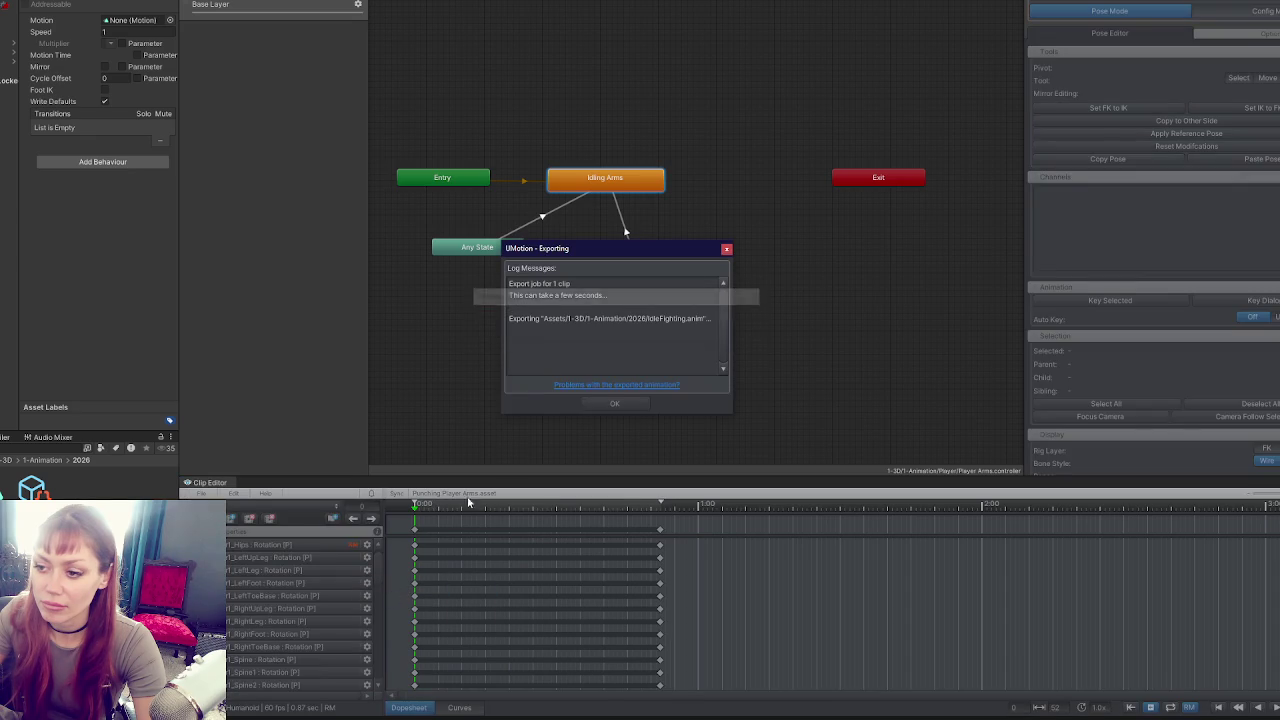
pyautogui.click(615, 405)
# Load the Punching Arms 3 clip and export it as the current clip.
pyautogui.click(651, 282)
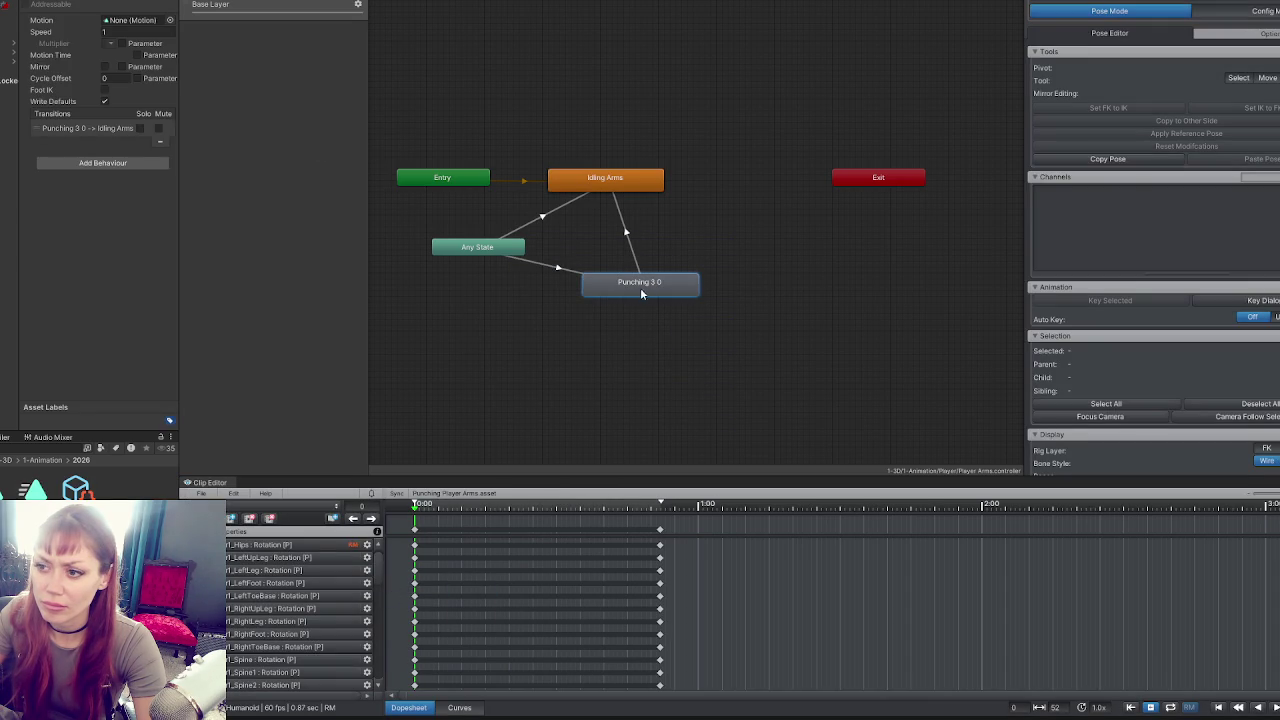
pyautogui.click(201, 494)
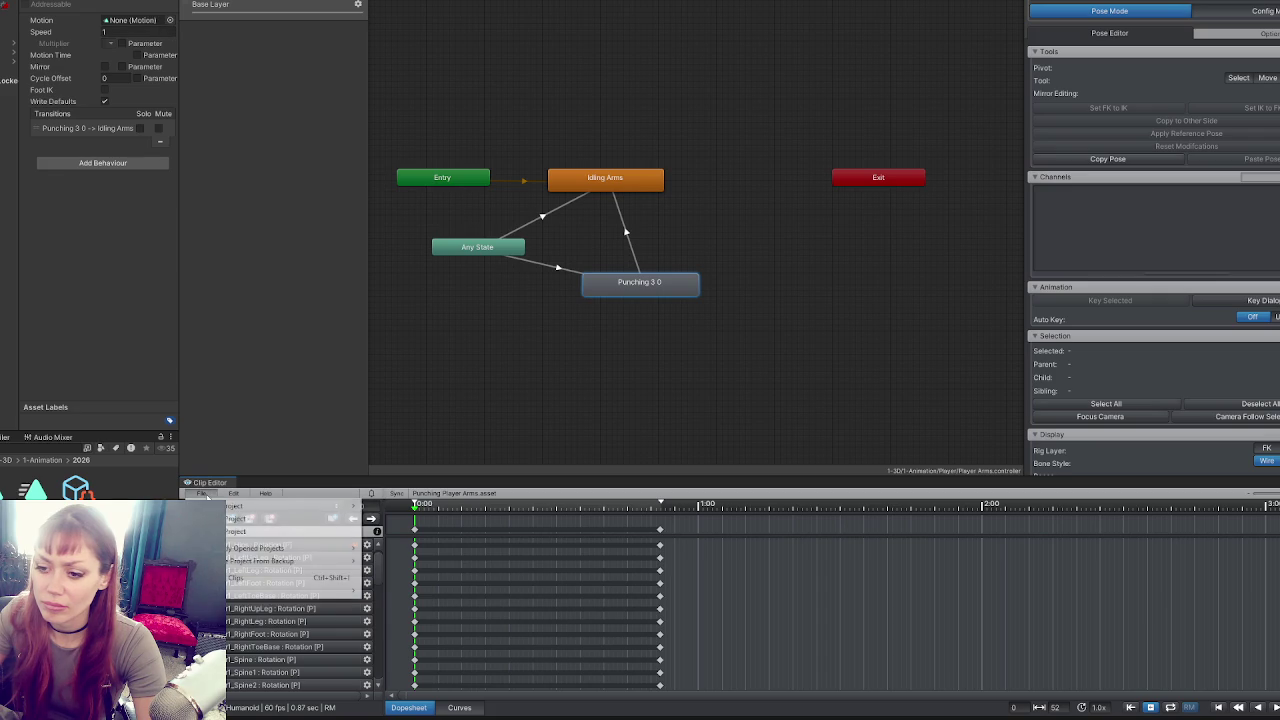
pyautogui.click(257, 531)
pyautogui.click(244, 508)
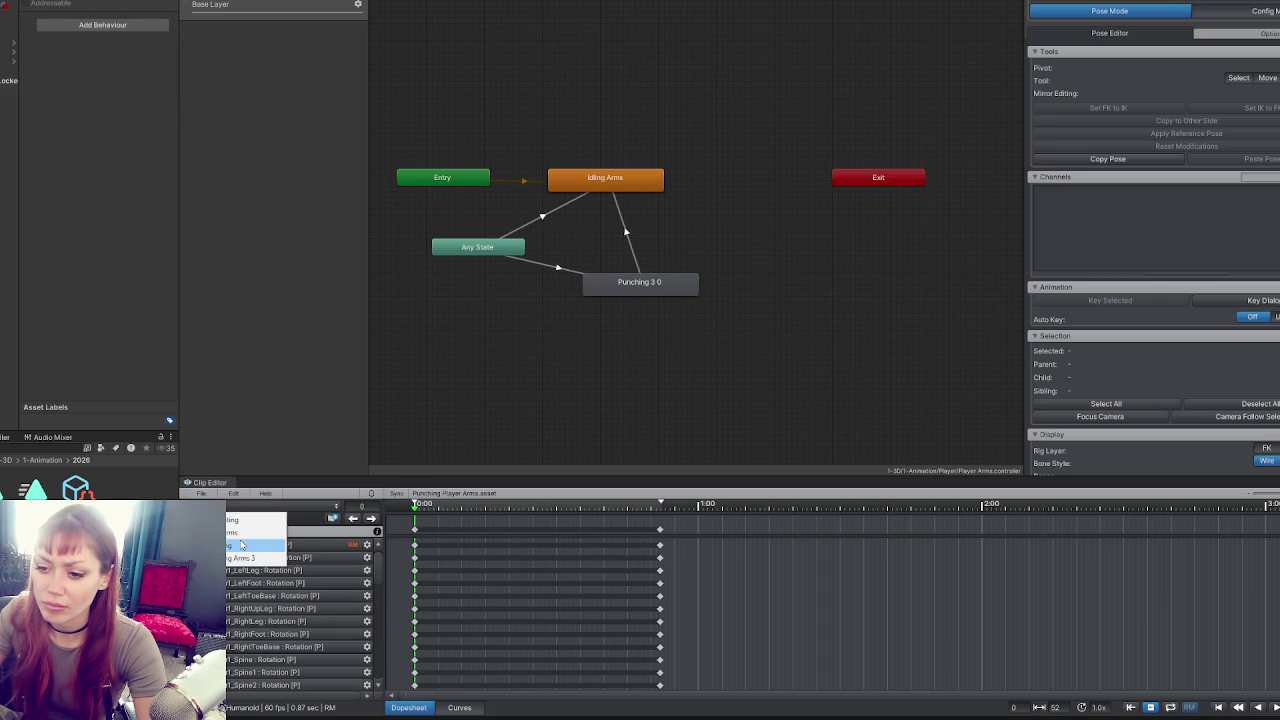
pyautogui.click(241, 557)
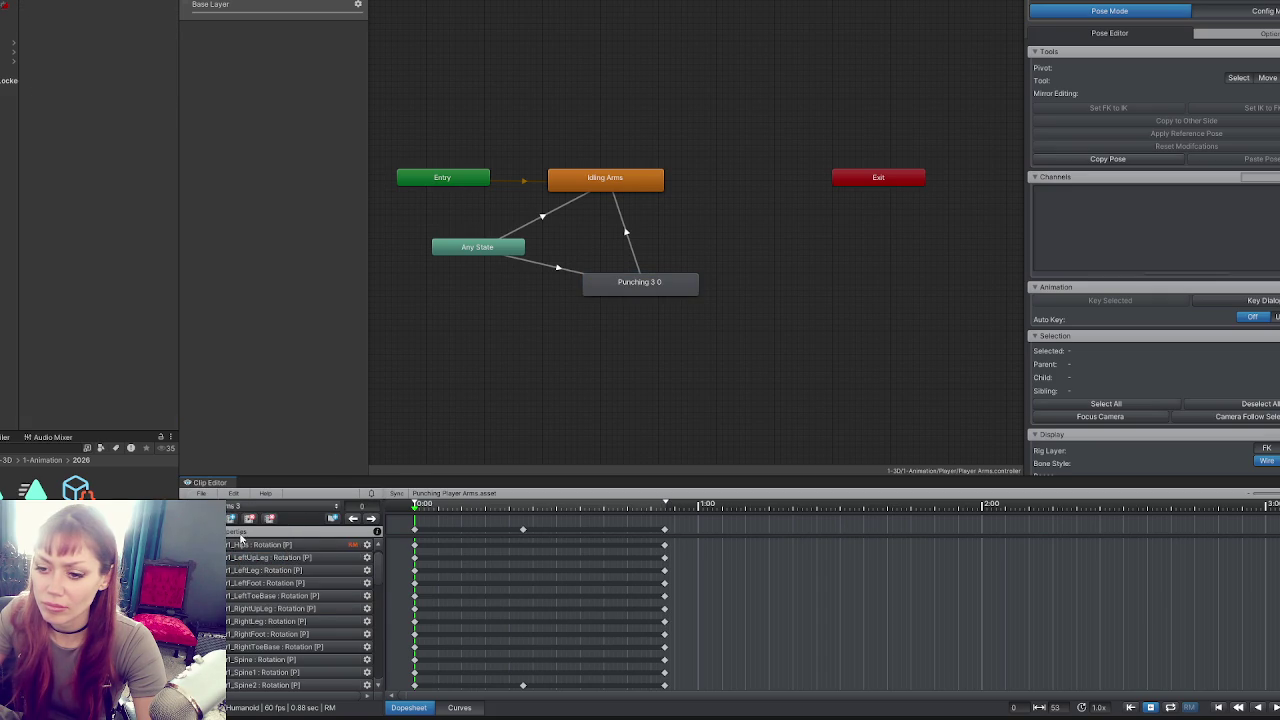
pyautogui.click(201, 494)
pyautogui.moveTo(248, 594)
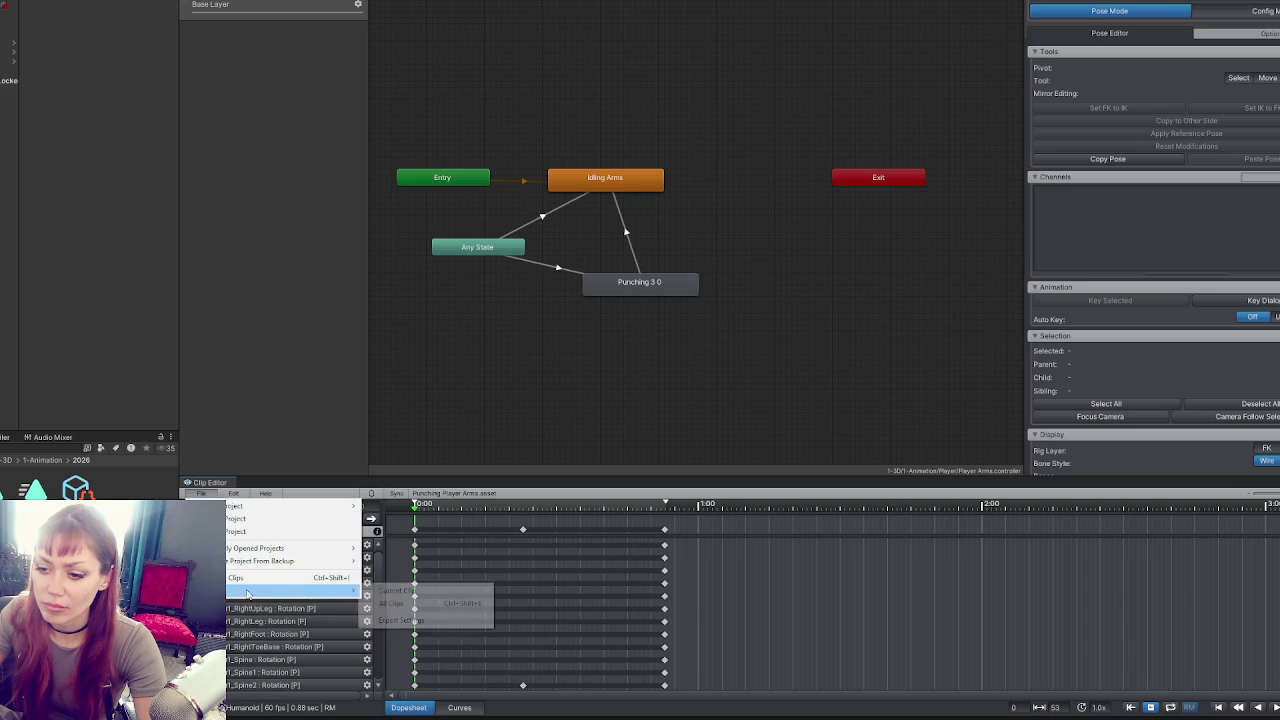
pyautogui.click(397, 591)
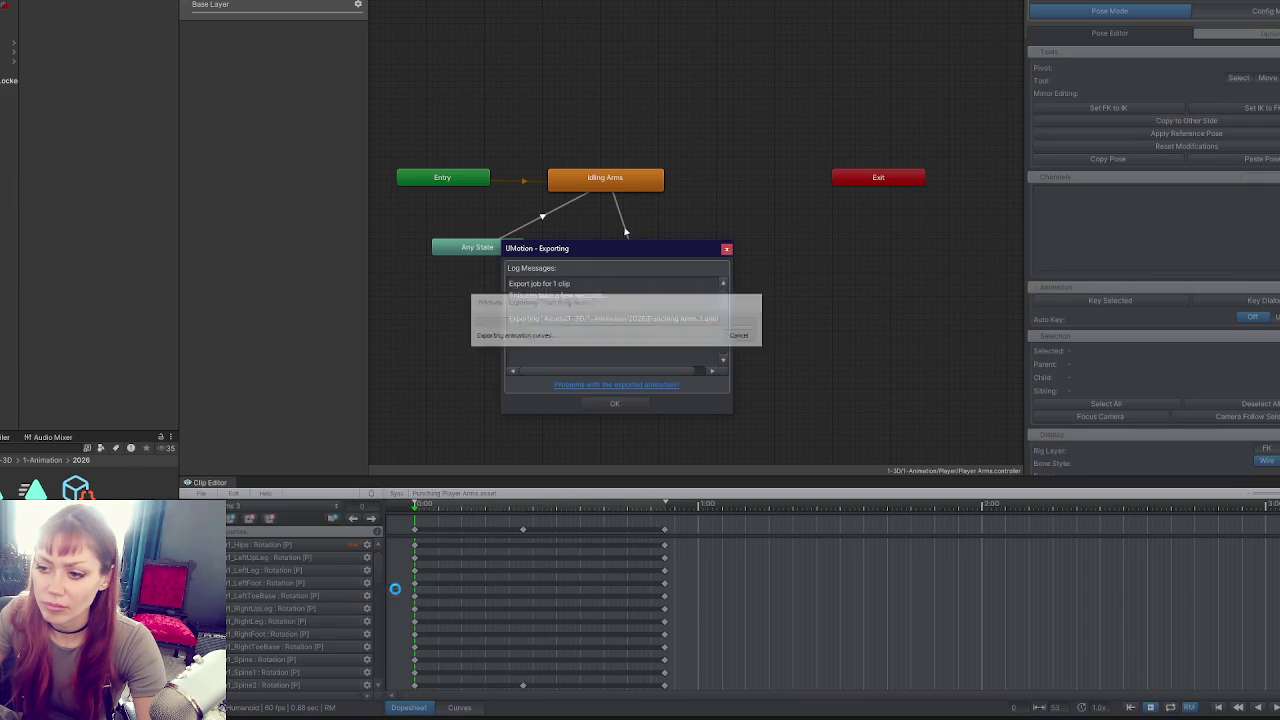
# Assign IdleFighting.anim as the Idling Arms state's Motion.
pyautogui.click(651, 284)
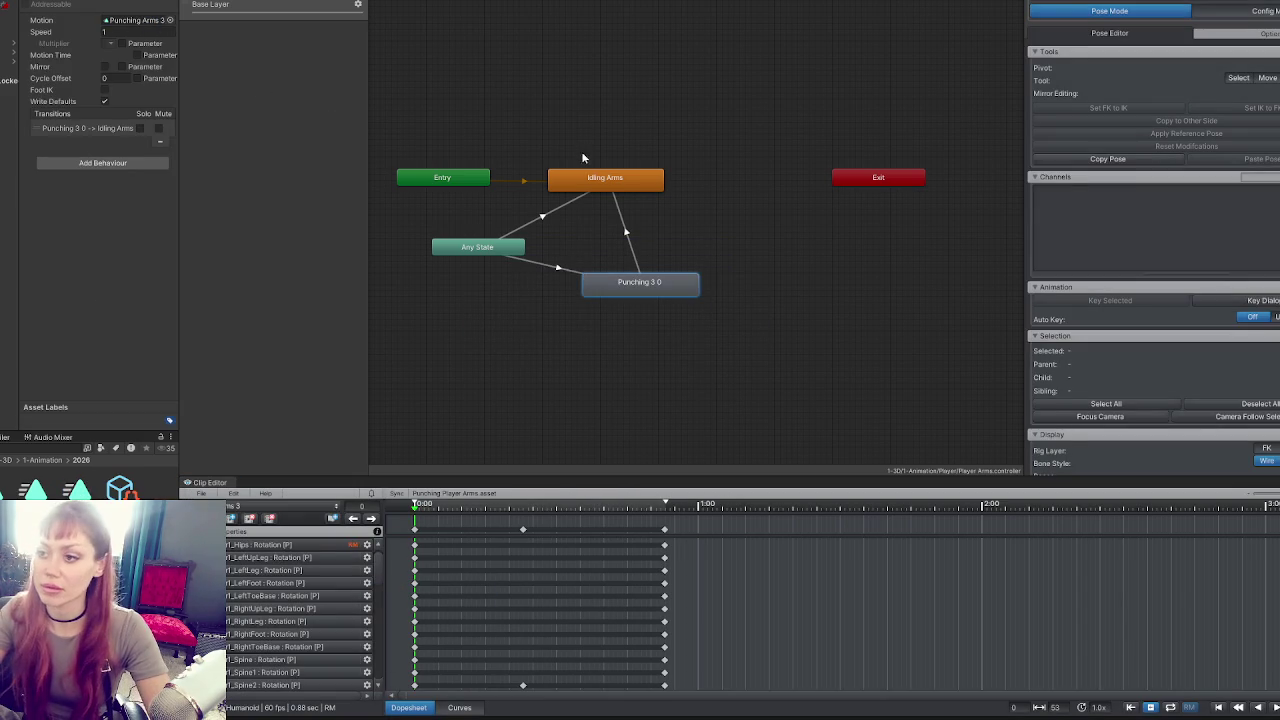
pyautogui.click(600, 180)
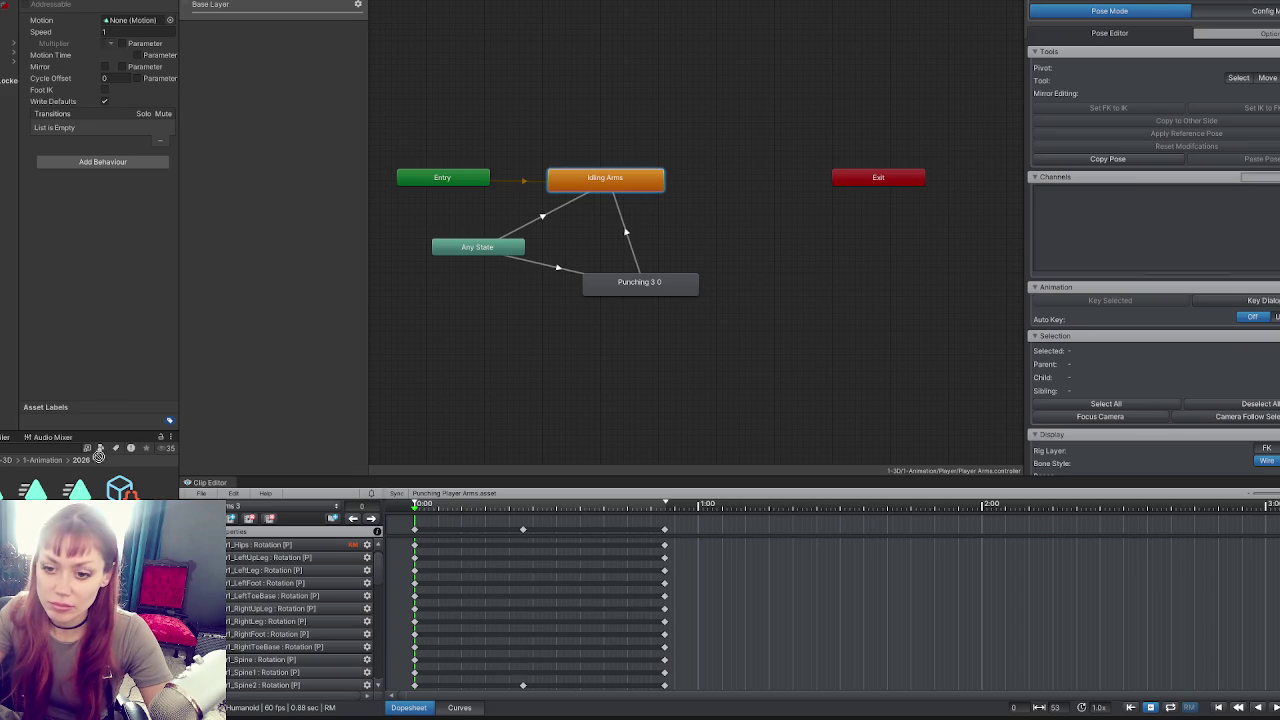
pyautogui.moveTo(35, 490); pyautogui.dragTo(135, 20)
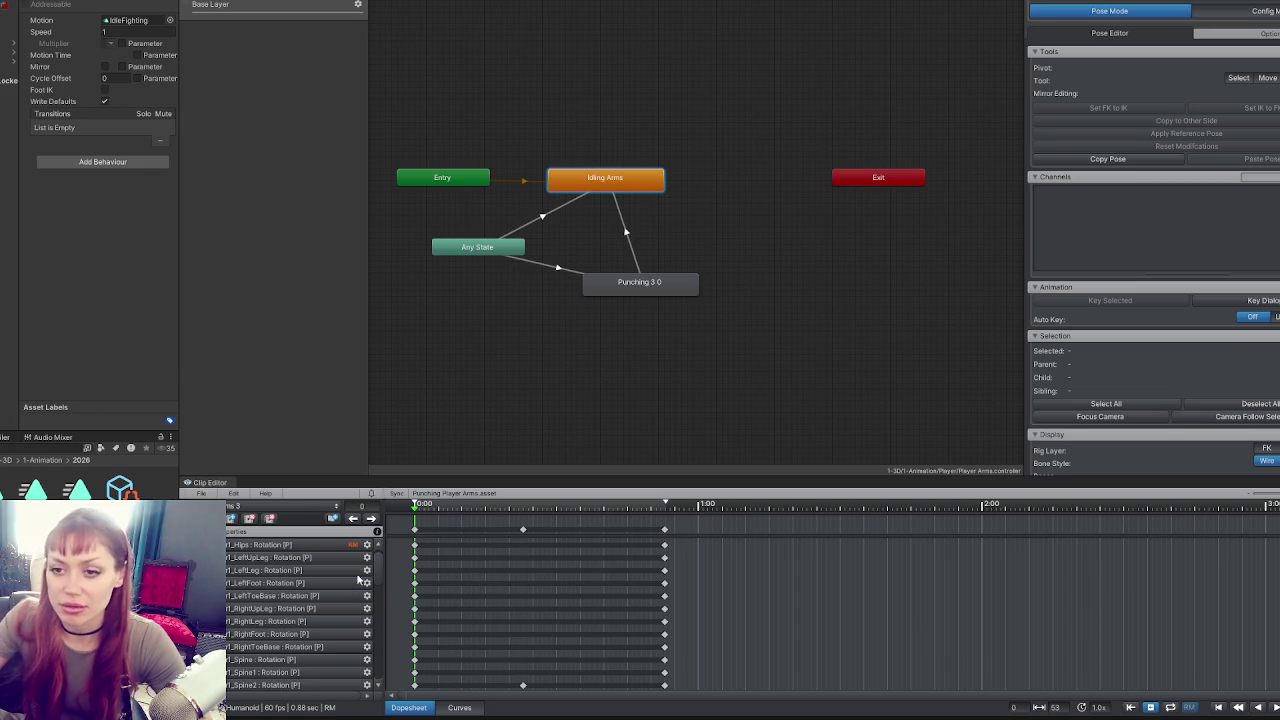
pyautogui.click(567, 219)
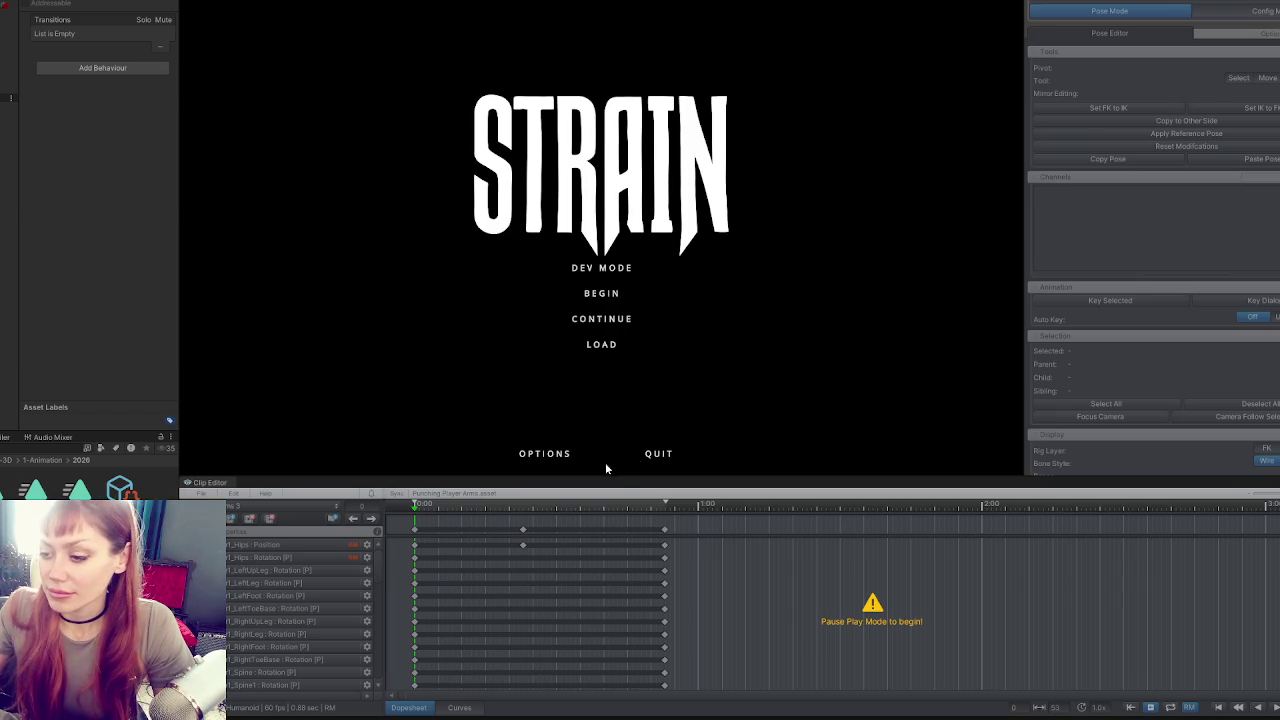
# Begin a game, throw a punch to check the fists-up idle, then exit Play mode with Ctrl+P.
pyautogui.click(587, 287)
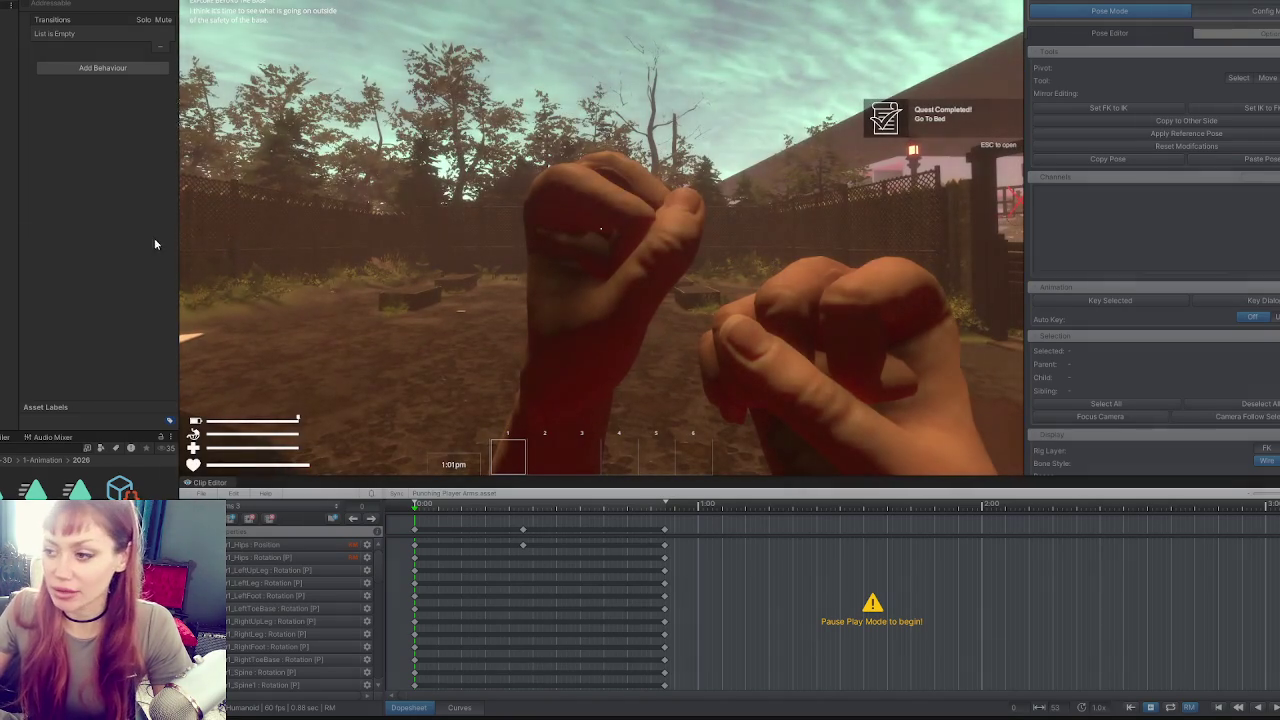
pyautogui.click(800, 287)
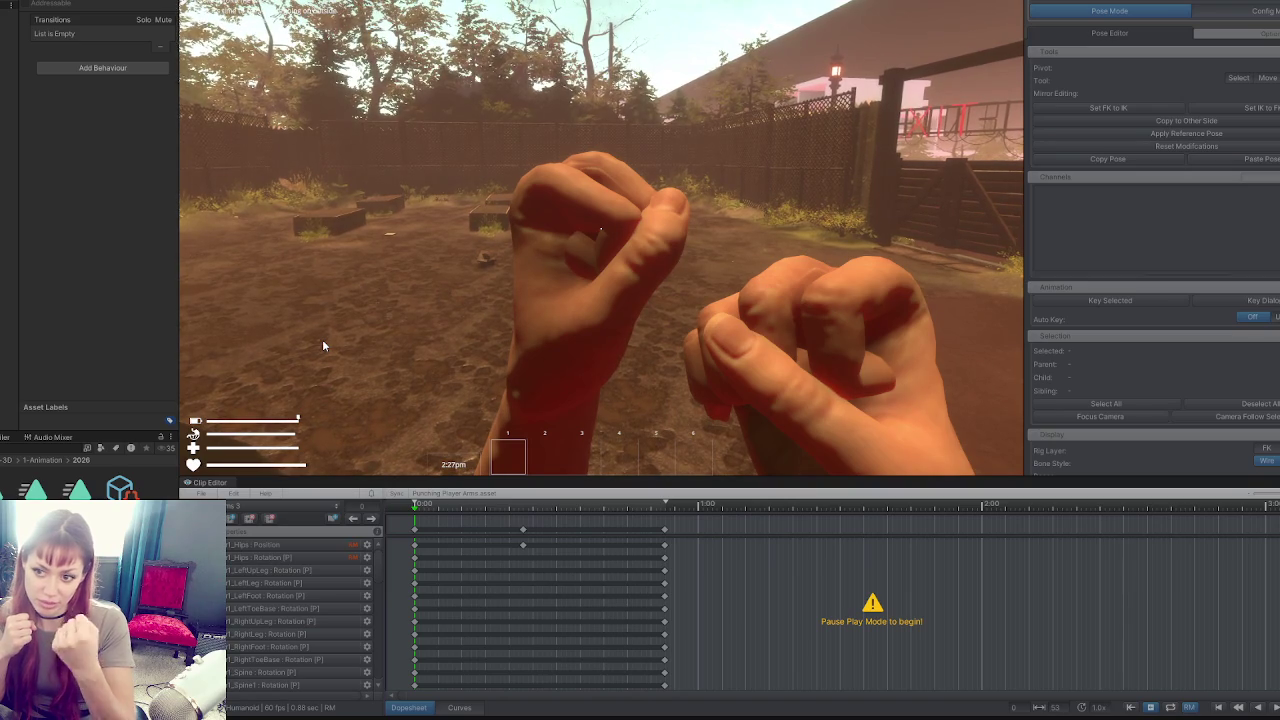
pyautogui.press('Print')
pyautogui.moveTo(159, 2)
pyautogui.mouseDown()
pyautogui.moveTo(980, 486)
pyautogui.moveTo(1070, 515)
pyautogui.mouseUp()
pyautogui.hotkey('ctrl', 'c')
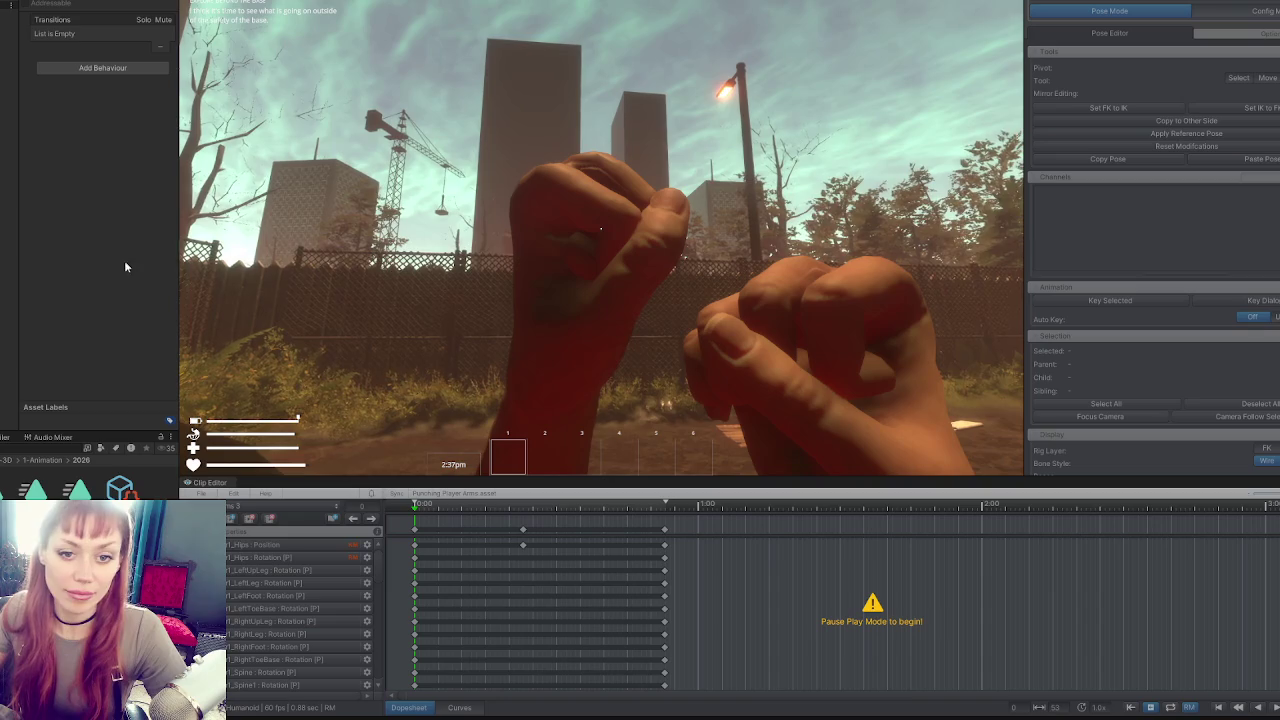
pyautogui.hotkey('ctrl', 'p')
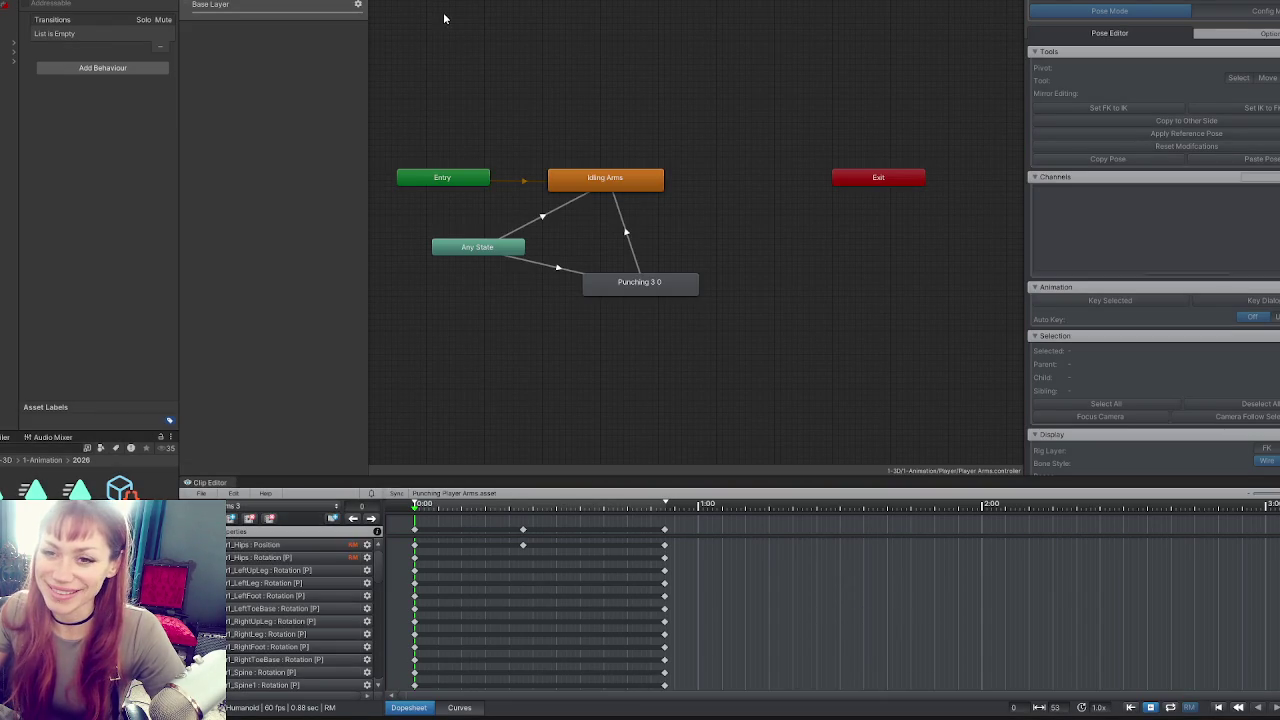
# Select the Punching 3.0 state, then deselect it to resume posing at frame 0.
pyautogui.click(657, 285)
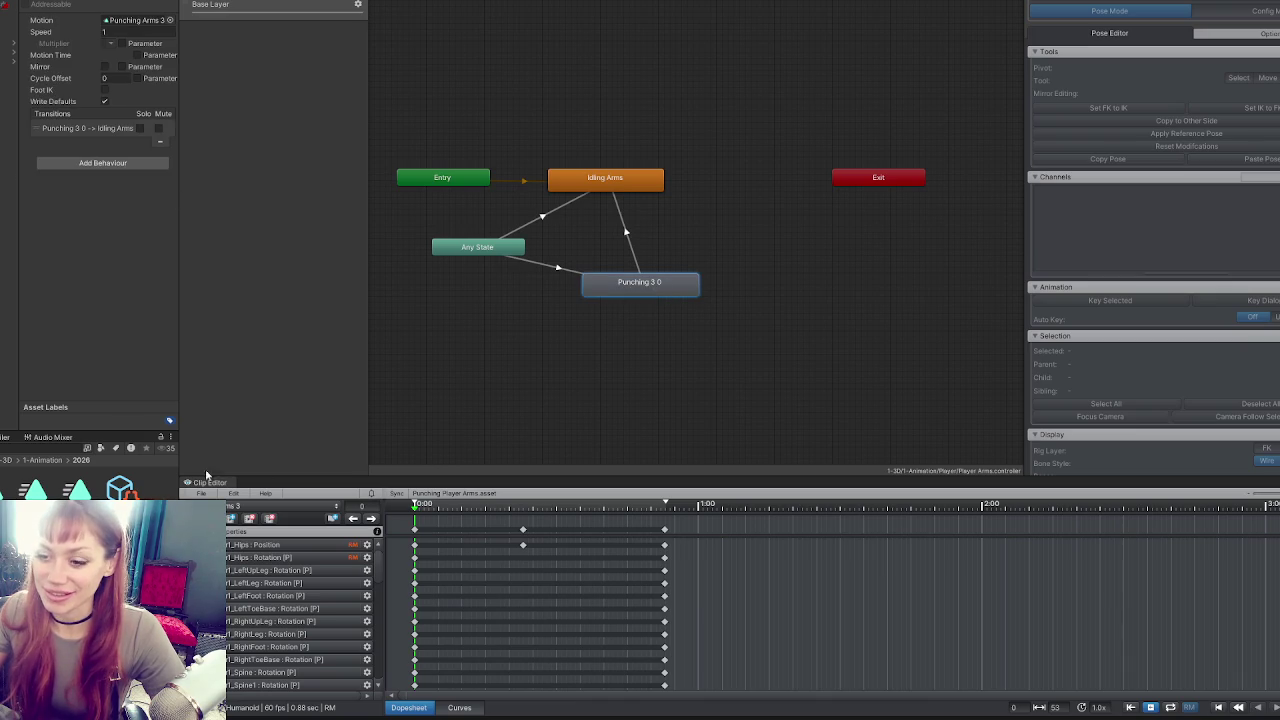
pyautogui.click(200, 494)
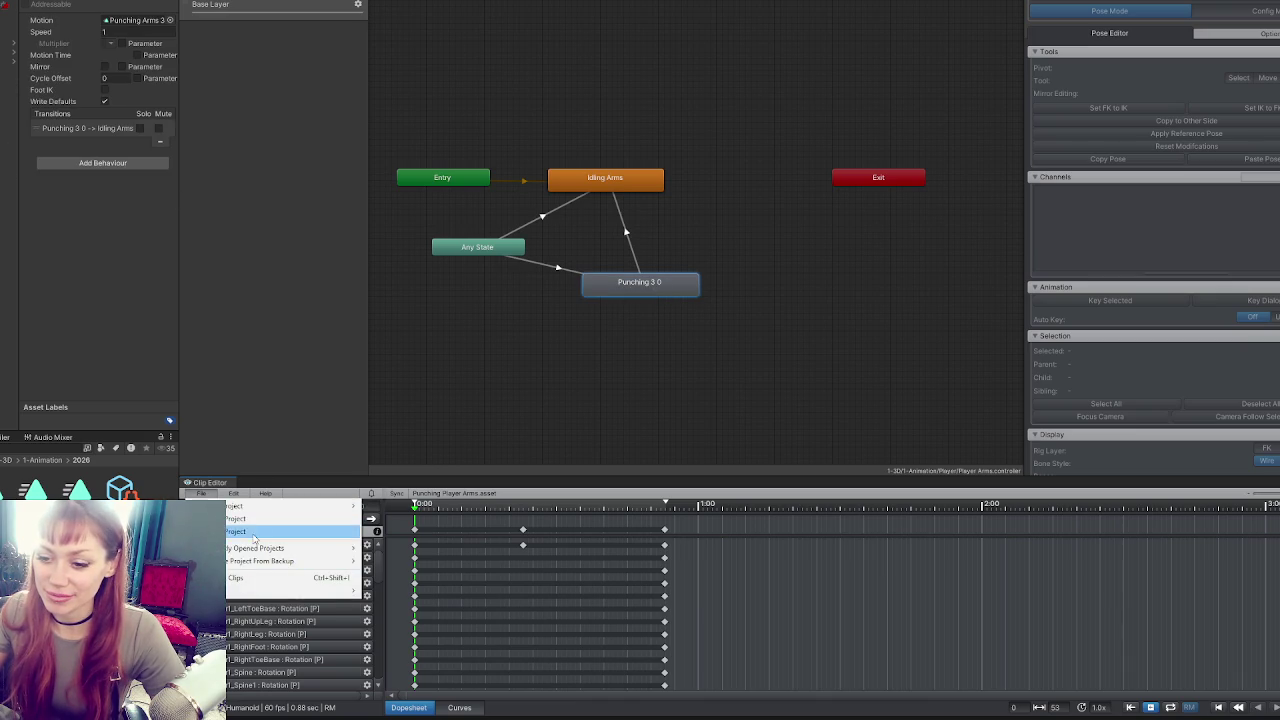
pyautogui.click(200, 494)
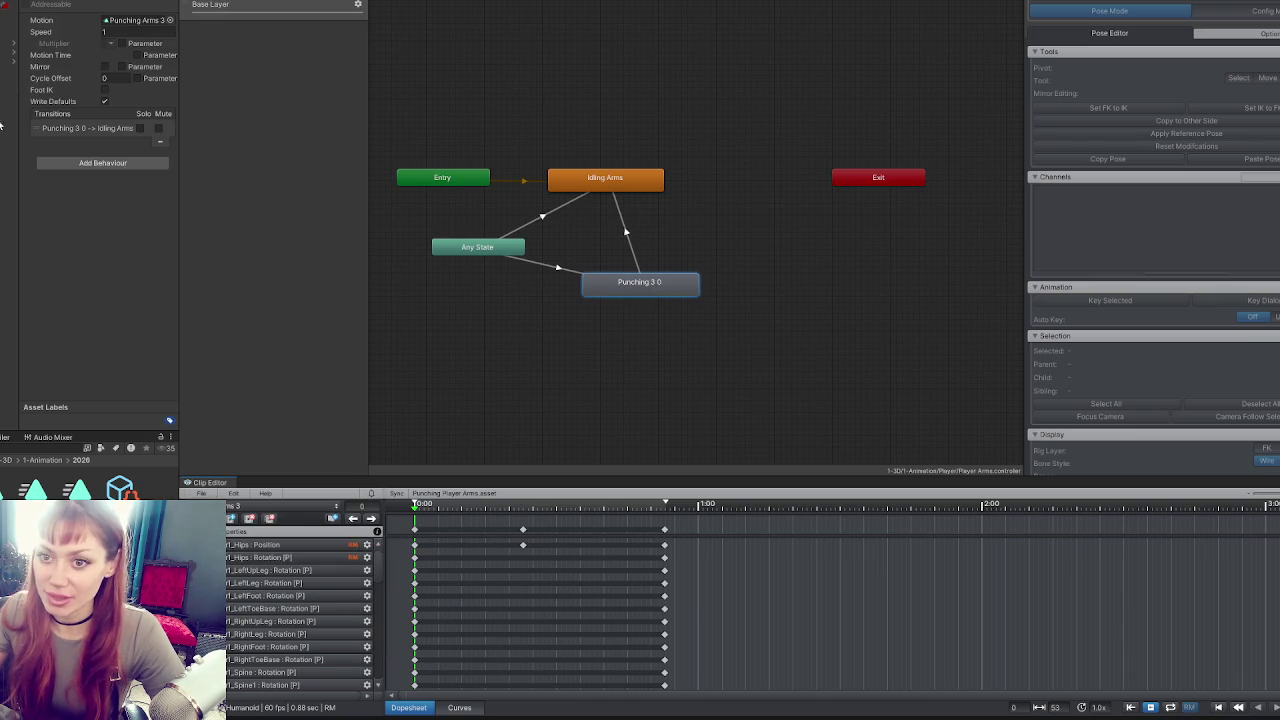
pyautogui.click(1052, 8)
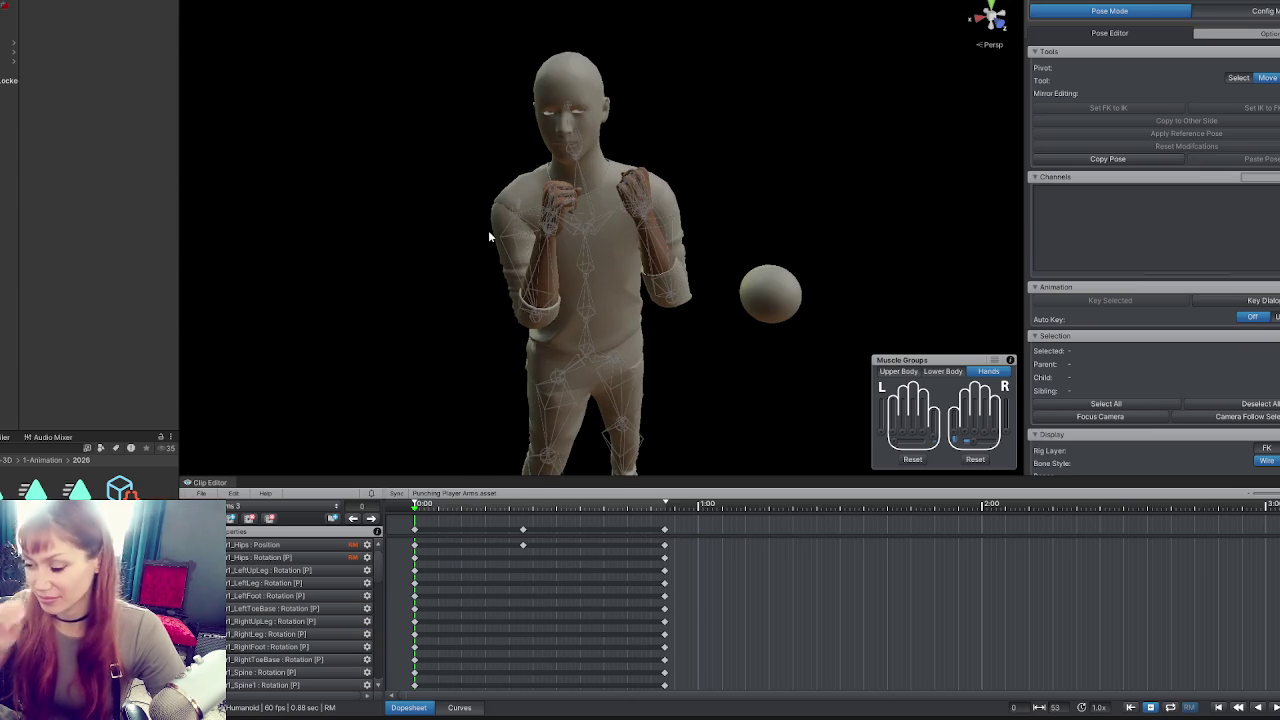
pyautogui.scroll(3, 488, 237)
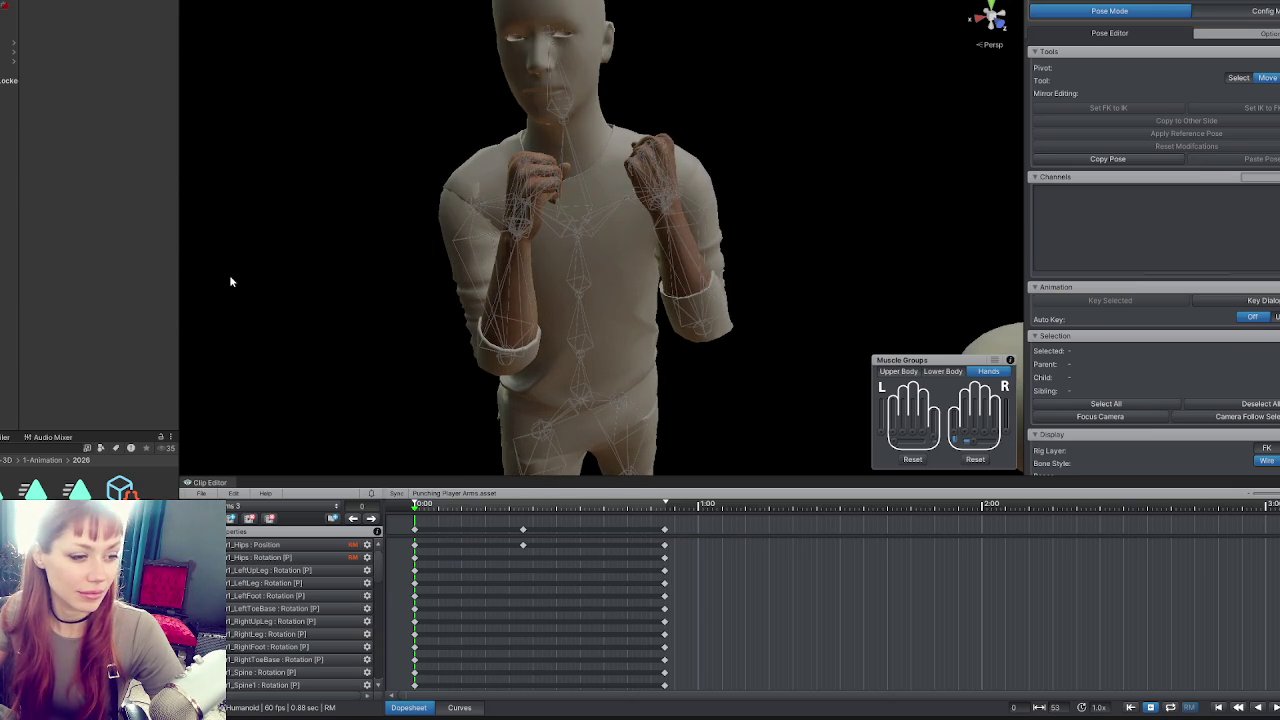
# Rotate the right upper arm upward into the guard pose.
pyautogui.click(478, 233)
pyautogui.moveTo(488, 240)
pyautogui.mouseDown()
pyautogui.moveTo(506, 175)
pyautogui.moveTo(525, 158)
pyautogui.mouseUp()
pyautogui.moveTo(737, 251)
pyautogui.mouseDown()
pyautogui.moveTo(682, 293)
pyautogui.moveTo(714, 242)
pyautogui.moveTo(394, 220)
pyautogui.mouseUp()
# Re-rotate the left upper arm and forearm inward into the guard position.
pyautogui.click(593, 337)
pyautogui.moveTo(593, 337); pyautogui.dragTo(604, 383)
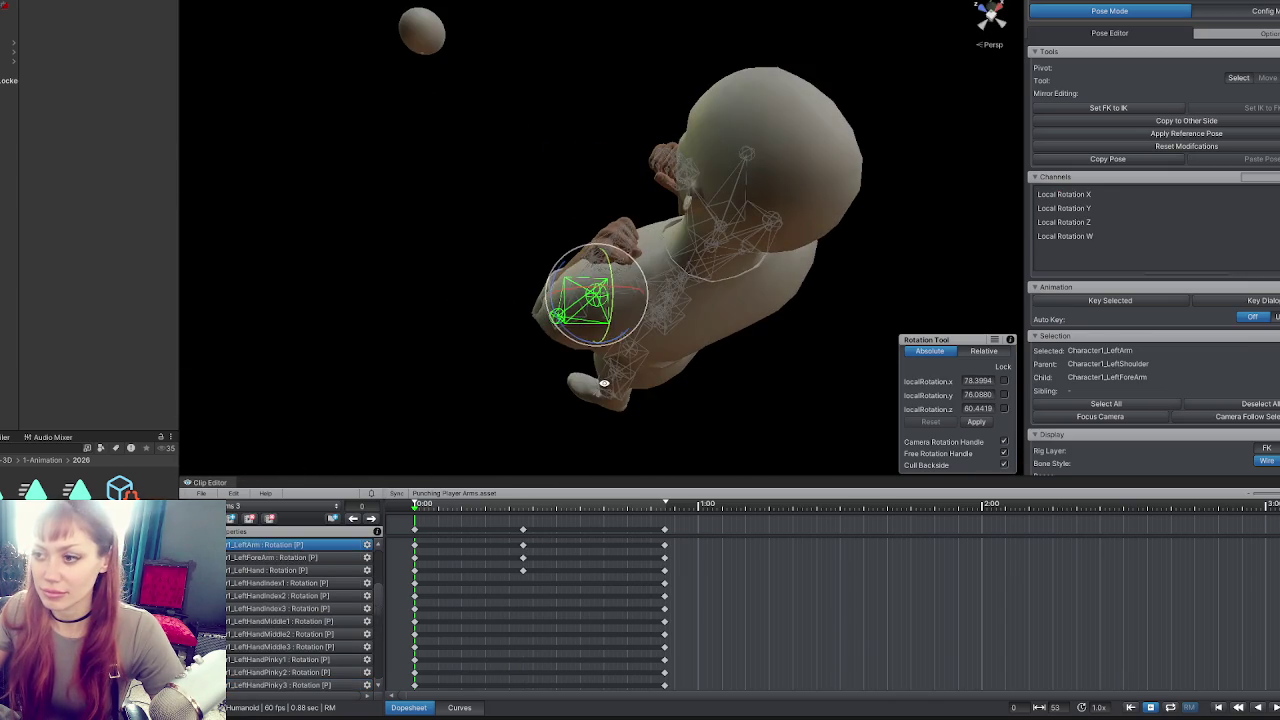
pyautogui.moveTo(620, 311)
pyautogui.mouseDown()
pyautogui.moveTo(582, 308)
pyautogui.moveTo(577, 294)
pyautogui.moveTo(616, 326)
pyautogui.mouseUp()
pyautogui.click(607, 315)
pyautogui.click(607, 315)
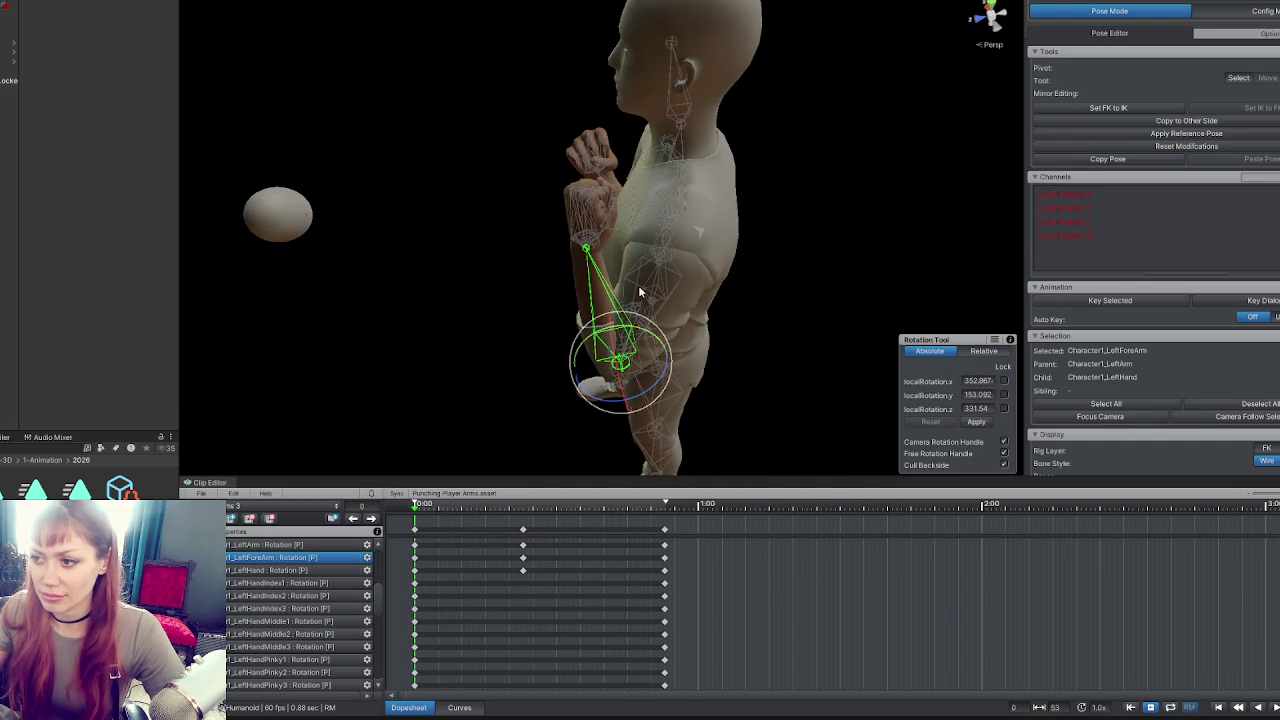
pyautogui.click(660, 255)
pyautogui.moveTo(705, 226); pyautogui.dragTo(800, 195)
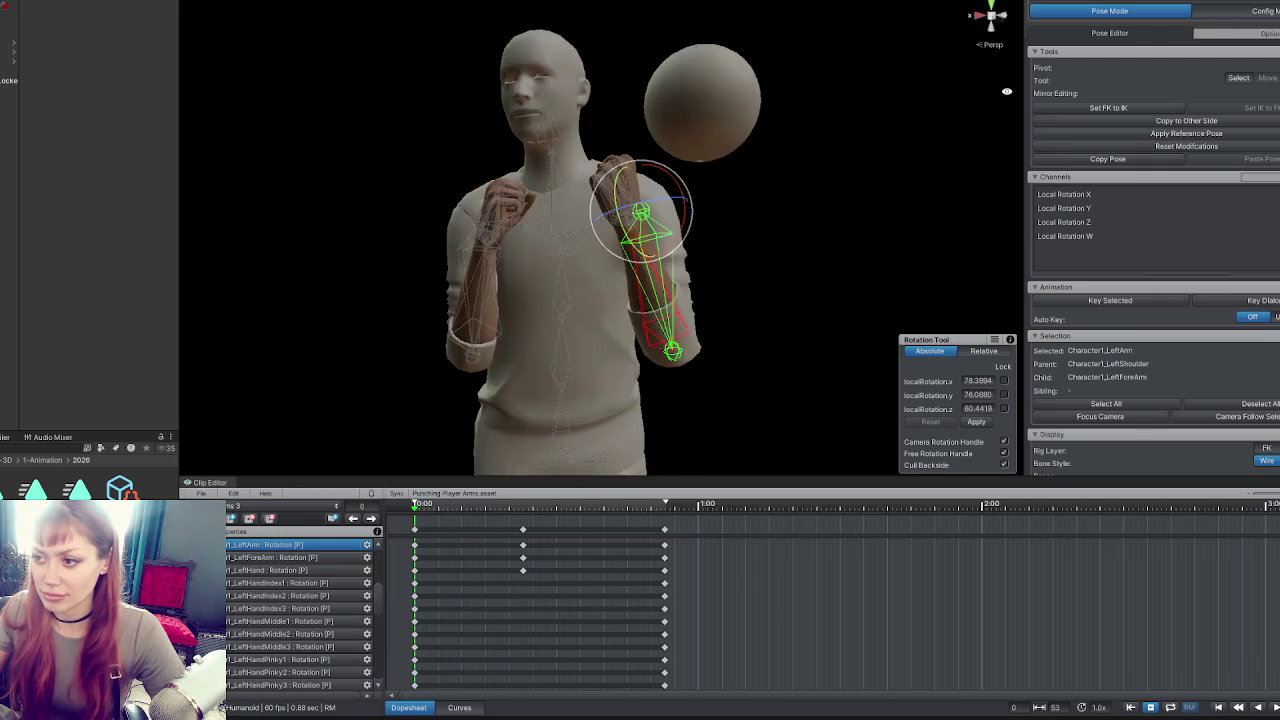
pyautogui.moveTo(662, 203); pyautogui.dragTo(737, 220)
pyautogui.moveTo(650, 210)
pyautogui.mouseDown()
pyautogui.moveTo(660, 230)
pyautogui.moveTo(430, 257)
pyautogui.moveTo(630, 275)
pyautogui.moveTo(652, 258)
pyautogui.moveTo(886, 234)
pyautogui.moveTo(518, 270)
pyautogui.moveTo(505, 296)
pyautogui.mouseUp()
# Check the forearms and right upper arm from several side and high angles.
pyautogui.click(476, 286)
pyautogui.scroll(-2, 637, 254)
pyautogui.moveTo(637, 254)
pyautogui.mouseDown()
pyautogui.moveTo(600, 255)
pyautogui.moveTo(662, 258)
pyautogui.mouseUp()
pyautogui.click(644, 268)
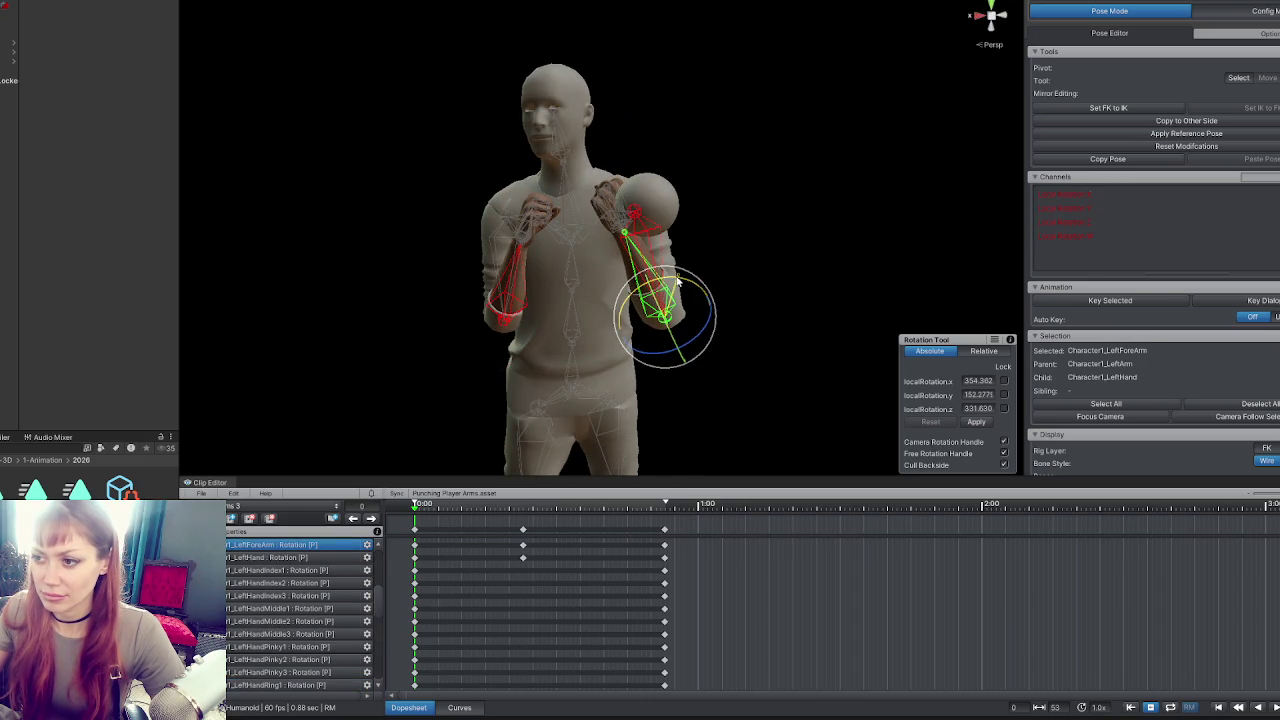
pyautogui.moveTo(720, 289); pyautogui.dragTo(666, 236)
pyautogui.click(666, 236)
pyautogui.click(635, 300)
pyautogui.moveTo(635, 300)
pyautogui.mouseDown()
pyautogui.moveTo(489, 360)
pyautogui.moveTo(397, 346)
pyautogui.mouseUp()
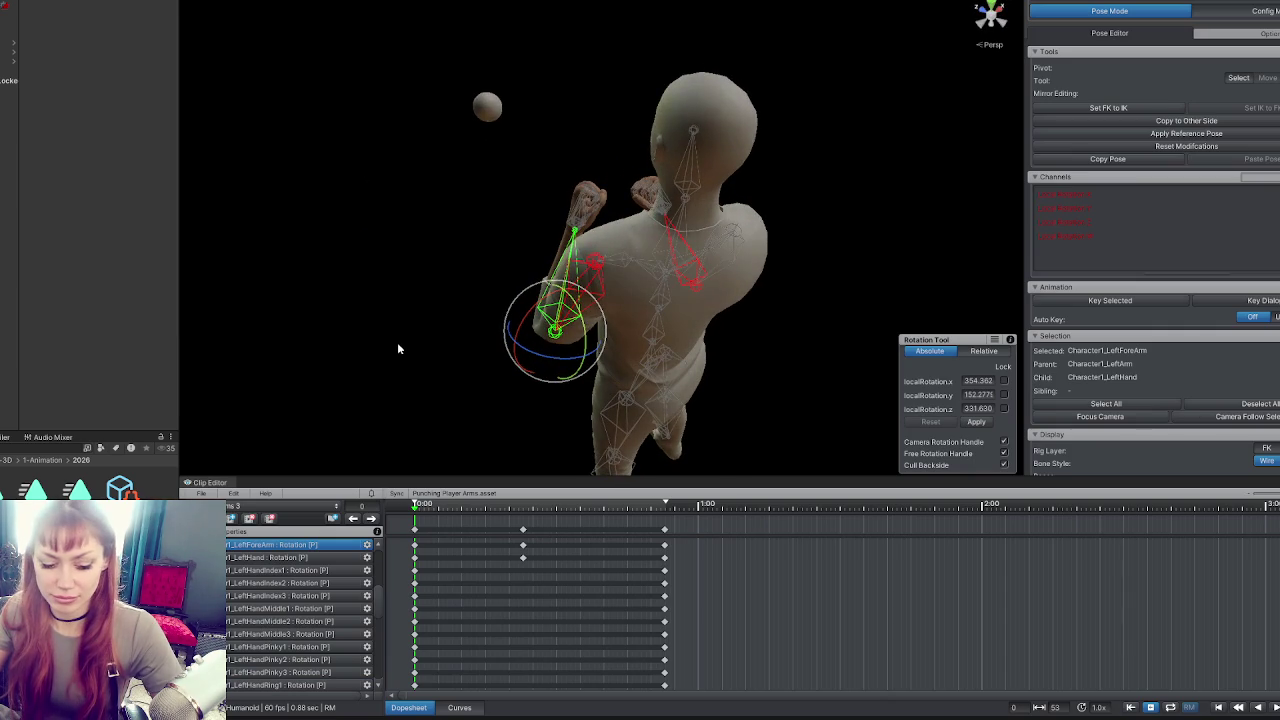
# Rotate the left hand and fine-tune its angle.
pyautogui.click(585, 200)
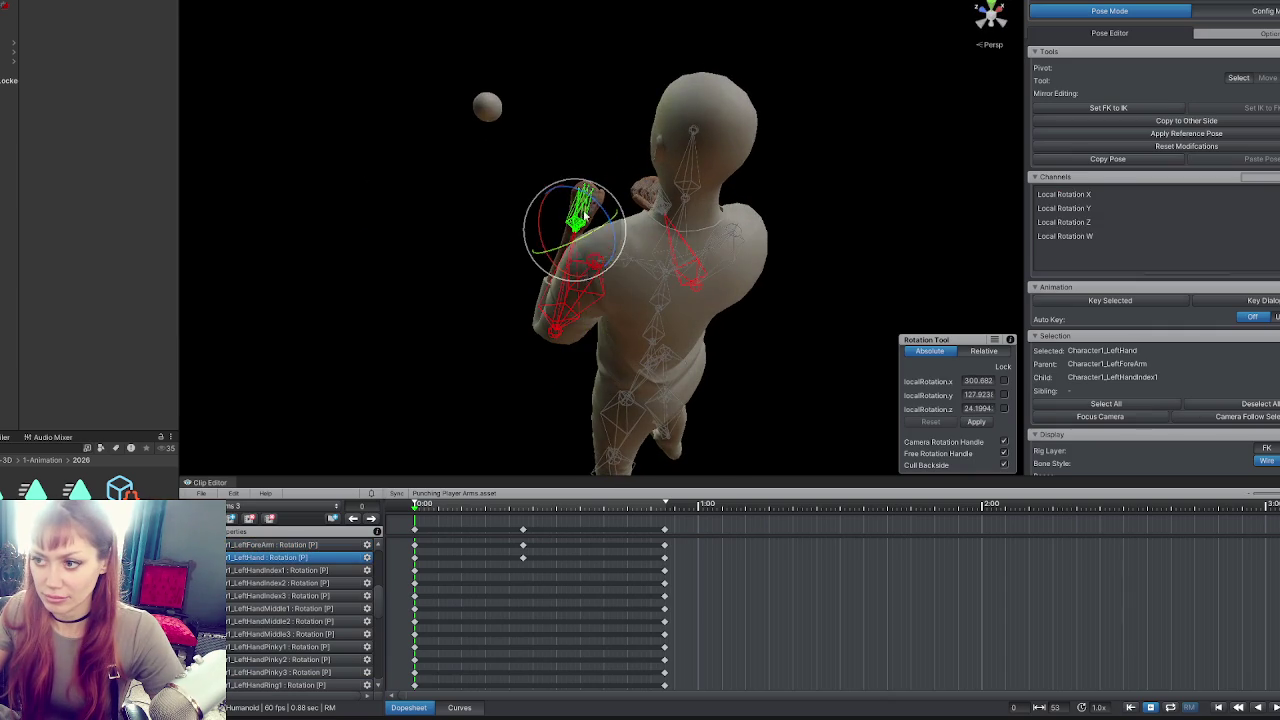
pyautogui.moveTo(605, 210)
pyautogui.mouseDown()
pyautogui.moveTo(596, 220)
pyautogui.moveTo(704, 219)
pyautogui.moveTo(604, 220)
pyautogui.moveTo(636, 264)
pyautogui.moveTo(729, 214)
pyautogui.moveTo(626, 258)
pyautogui.mouseUp()
pyautogui.moveTo(626, 258)
pyautogui.mouseDown()
pyautogui.moveTo(478, 253)
pyautogui.moveTo(858, 180)
pyautogui.moveTo(434, 200)
pyautogui.moveTo(723, 254)
pyautogui.moveTo(576, 264)
pyautogui.moveTo(523, 242)
pyautogui.moveTo(660, 246)
pyautogui.moveTo(600, 268)
pyautogui.moveTo(880, 209)
pyautogui.moveTo(658, 210)
pyautogui.moveTo(597, 223)
pyautogui.moveTo(629, 257)
pyautogui.moveTo(574, 251)
pyautogui.moveTo(614, 243)
pyautogui.mouseUp()
pyautogui.click(523, 242)
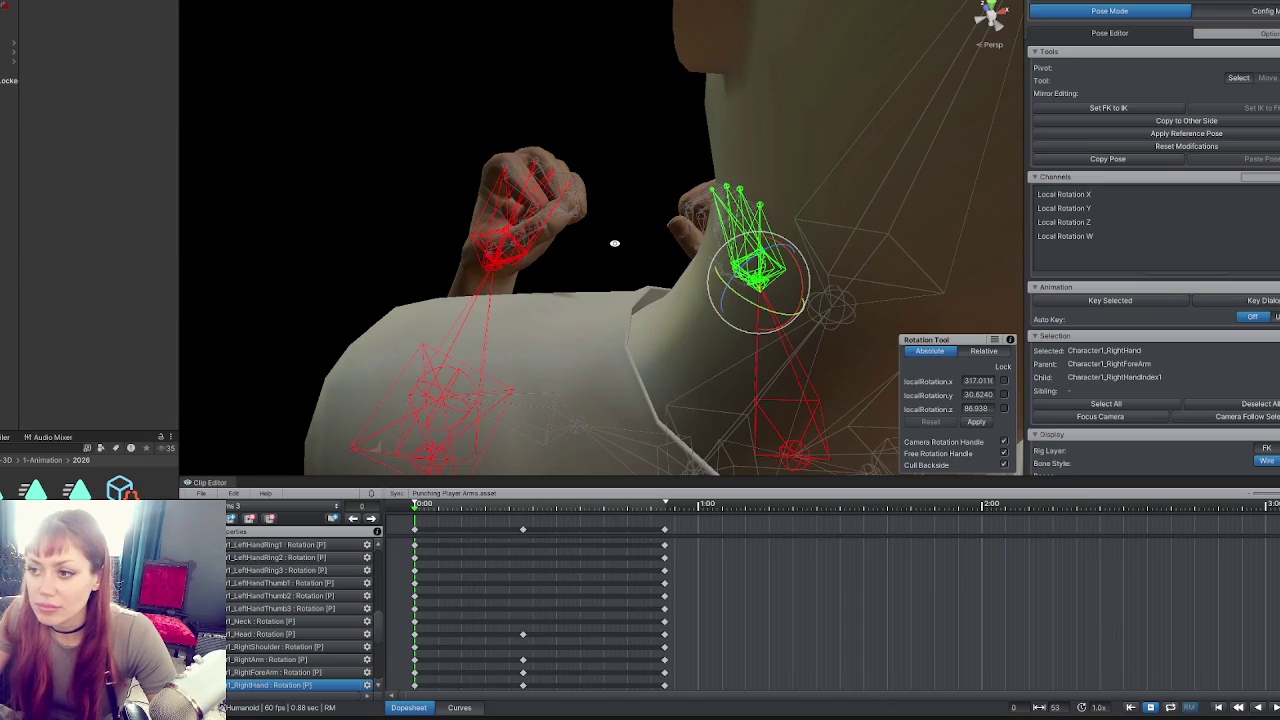
pyautogui.click(491, 354)
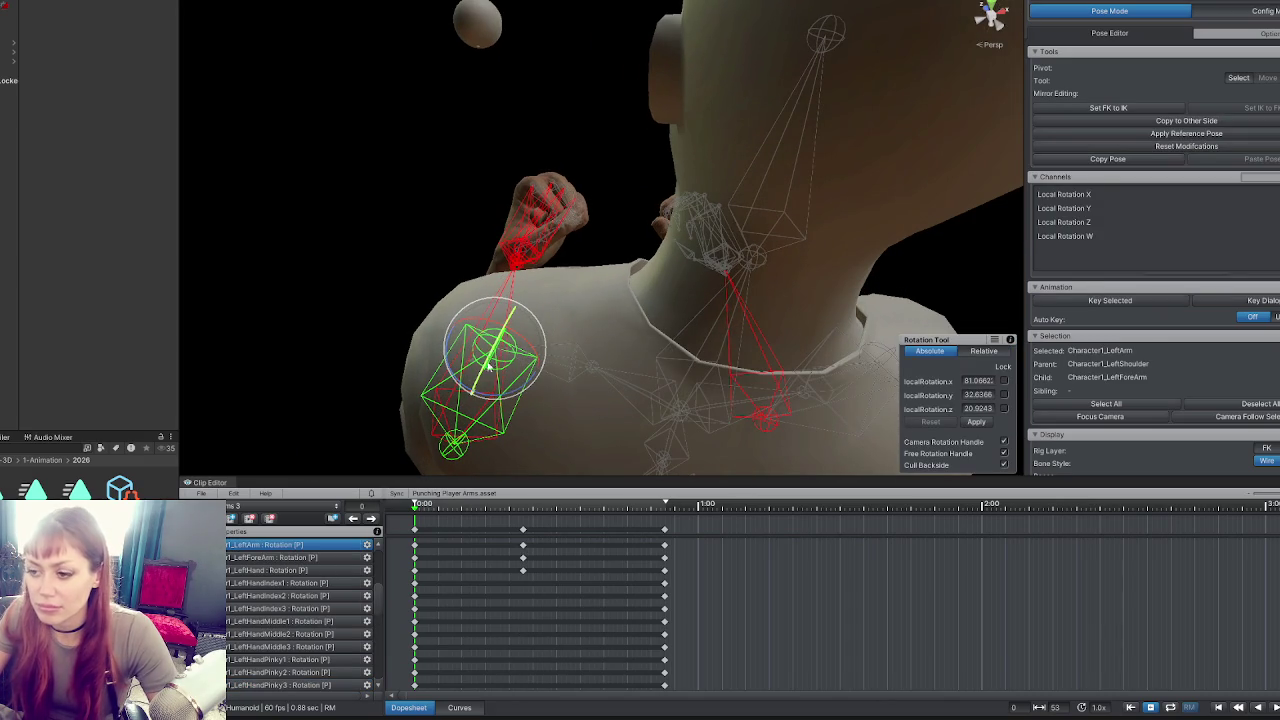
# Select all bones and make the last keyframe match the frame-0 pose.
pyautogui.hotkey('ctrl', 'a')
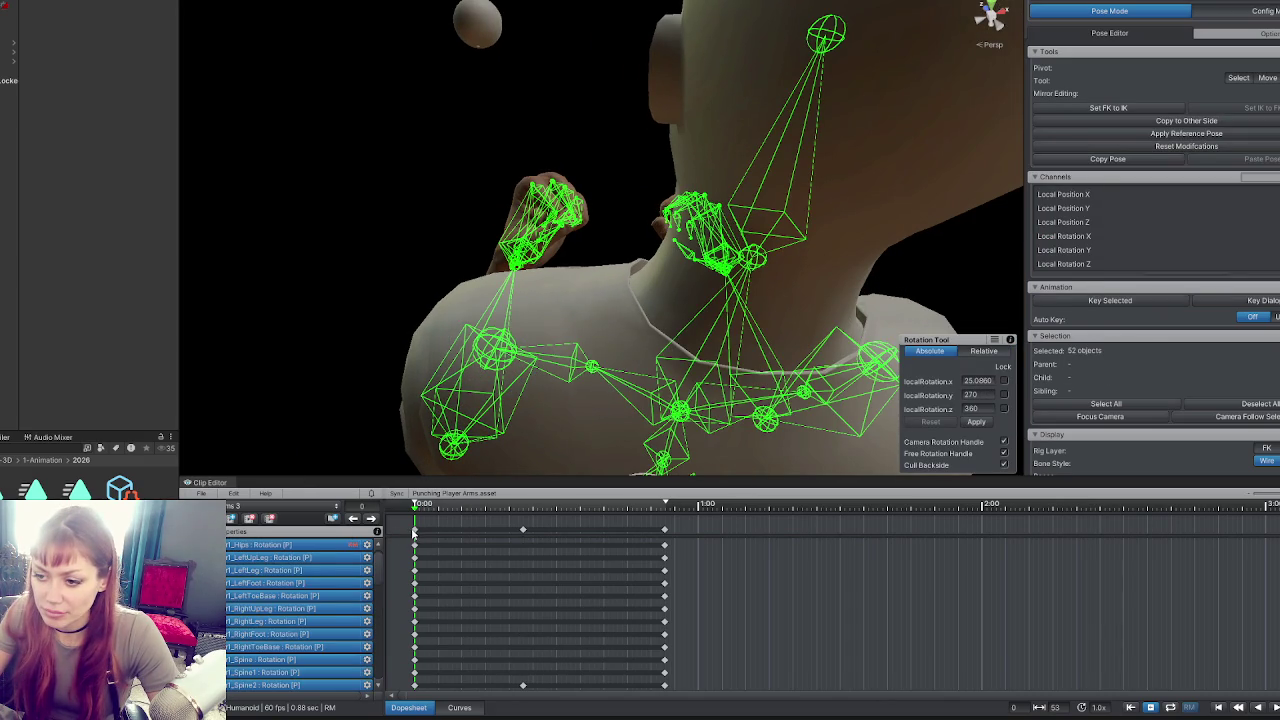
pyautogui.click(371, 518)
pyautogui.click(371, 518)
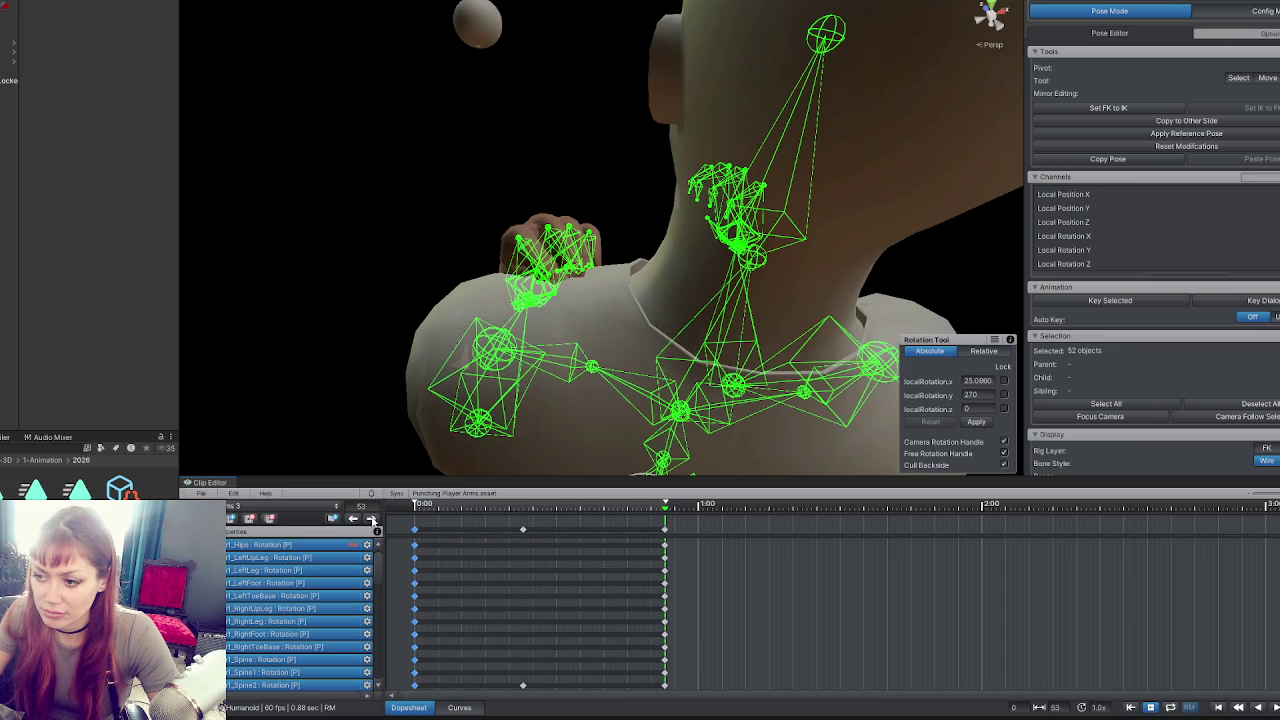
pyautogui.click(371, 518)
pyautogui.click(416, 529)
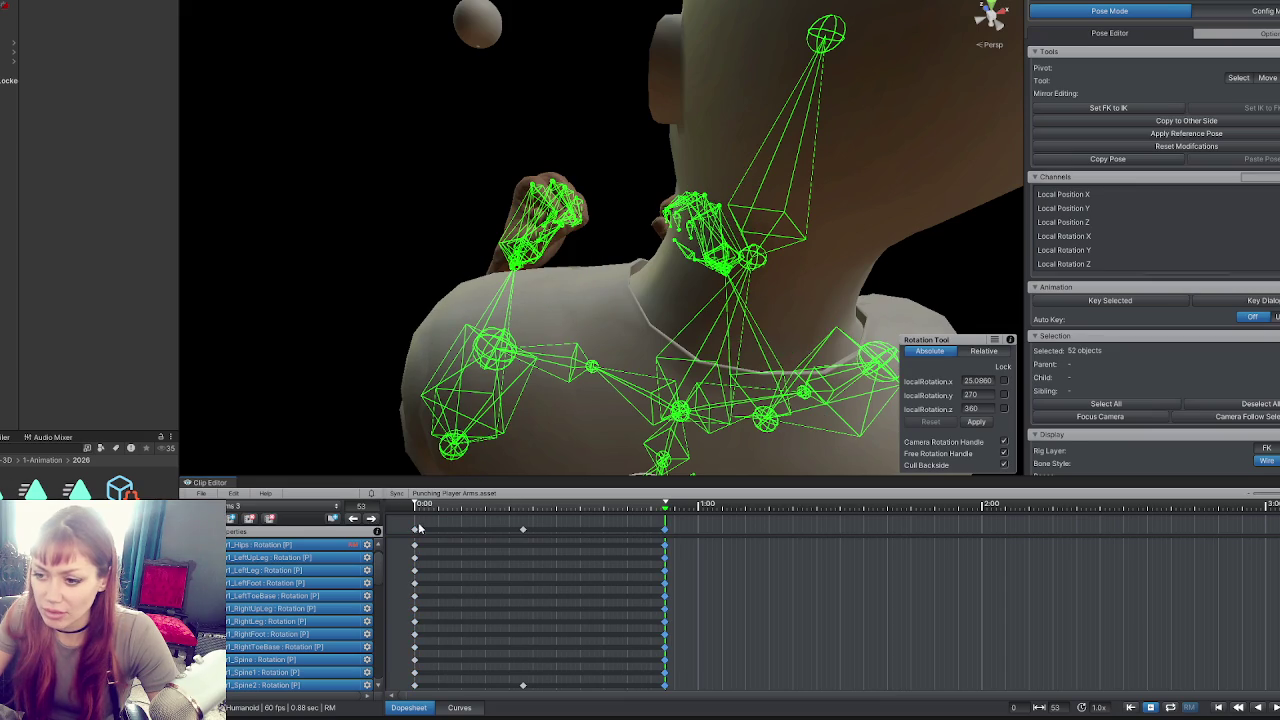
pyautogui.click(414, 506)
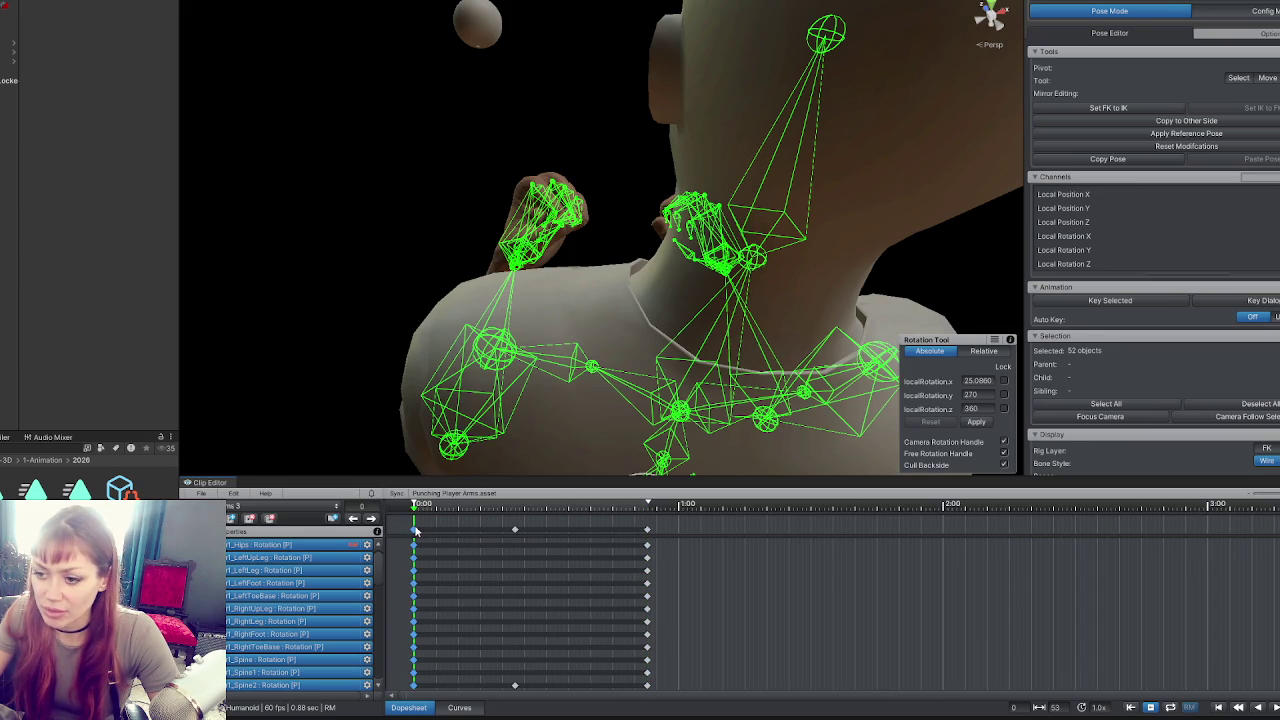
# Load the other arms animation clip from the clip list.
pyautogui.click(285, 506)
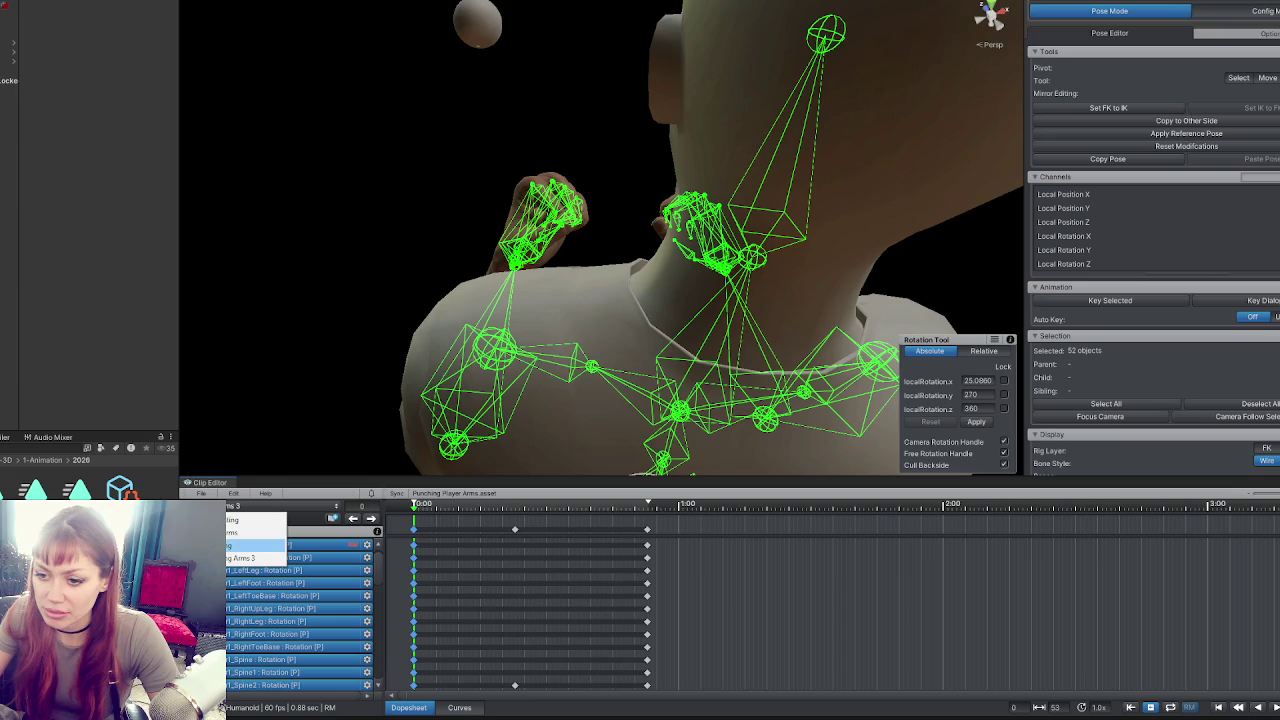
pyautogui.click(416, 538)
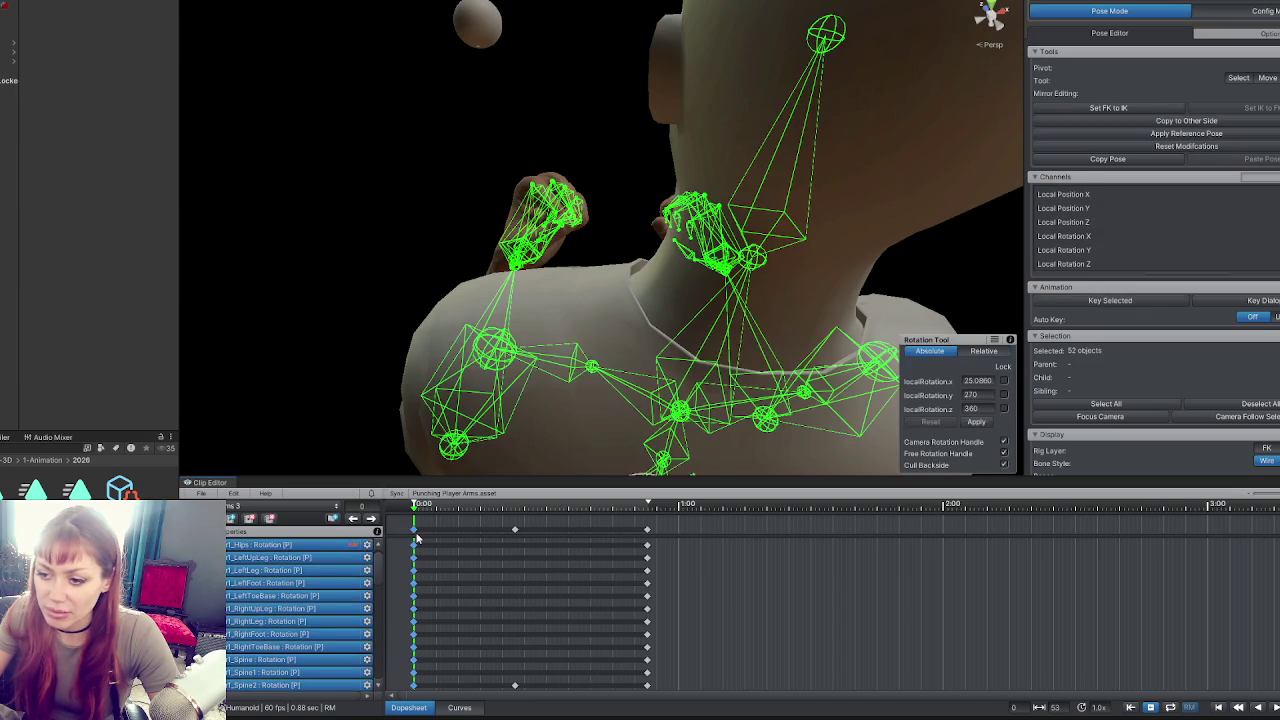
pyautogui.click(258, 507)
pyautogui.click(245, 520)
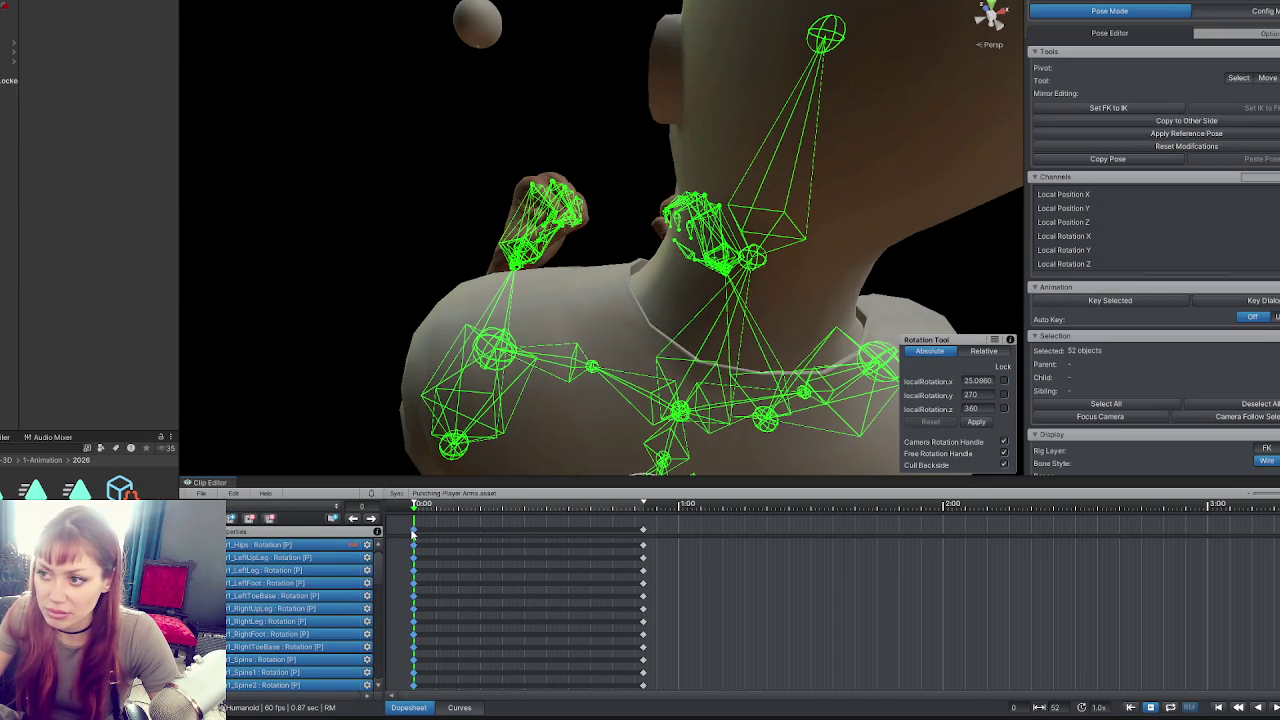
pyautogui.moveTo(486, 362)
pyautogui.mouseDown()
pyautogui.moveTo(440, 300)
pyautogui.moveTo(498, 240)
pyautogui.moveTo(470, 260)
pyautogui.mouseUp()
# Select the frame-0 keys, then re-rotate the left upper arm at frame 52 to match.
pyautogui.click(410, 506)
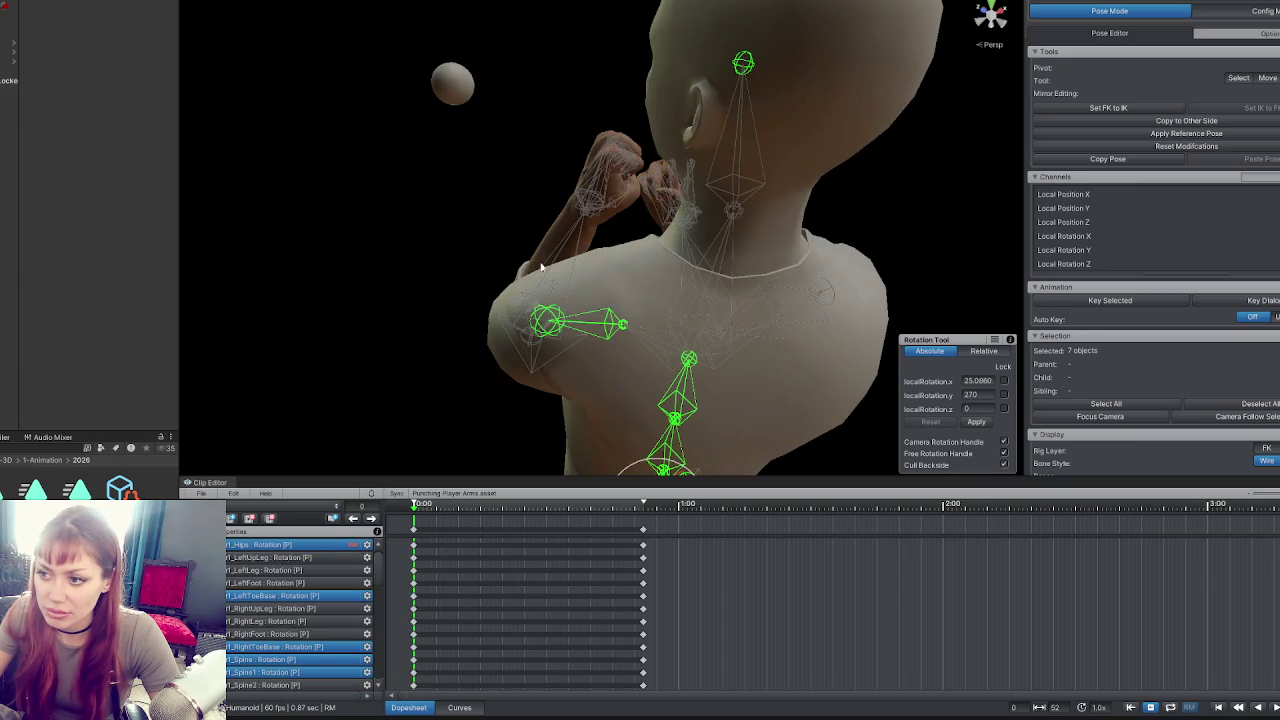
pyautogui.click(414, 530)
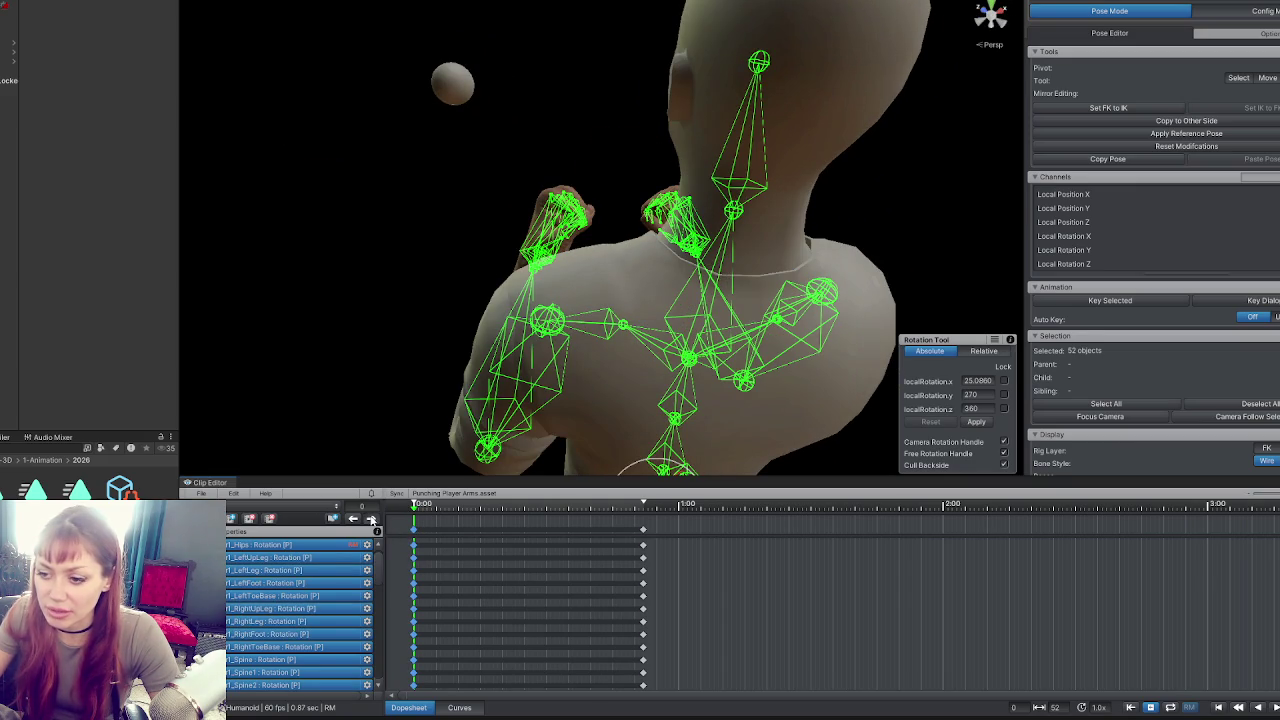
pyautogui.click(372, 519)
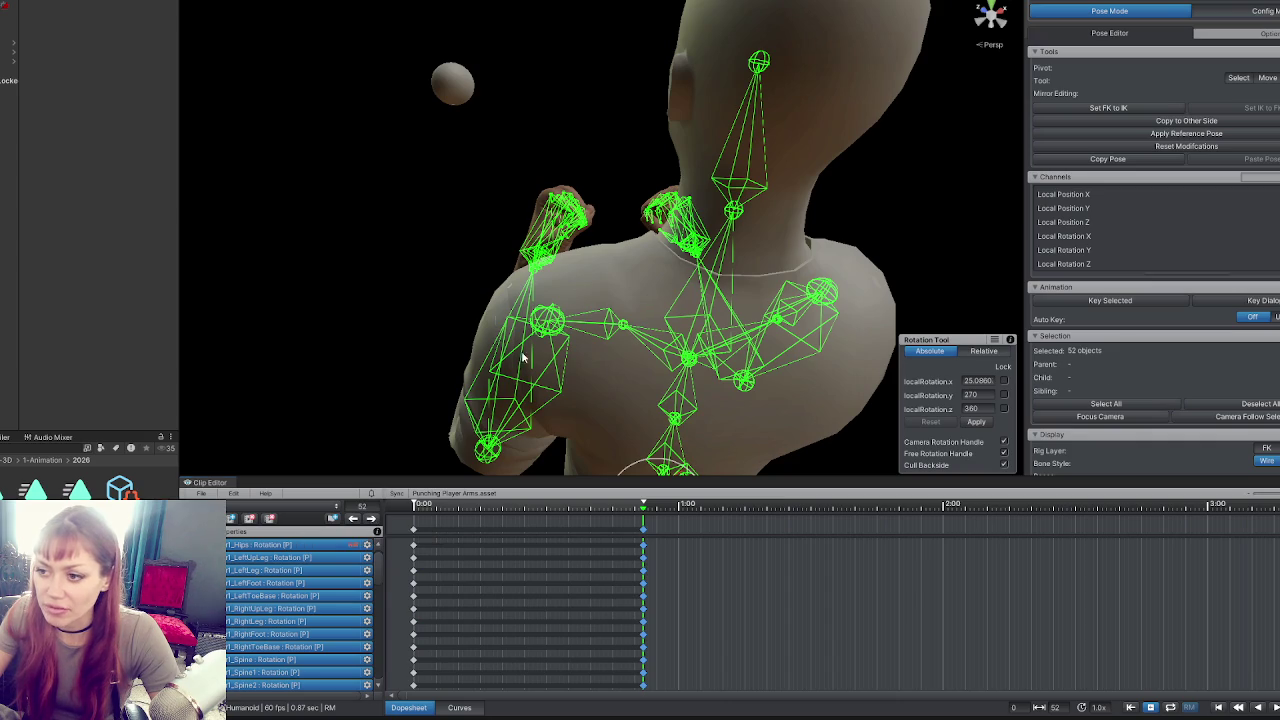
pyautogui.click(548, 322)
pyautogui.moveTo(562, 344)
pyautogui.mouseDown()
pyautogui.moveTo(586, 345)
pyautogui.moveTo(570, 300)
pyautogui.moveTo(552, 326)
pyautogui.mouseUp()
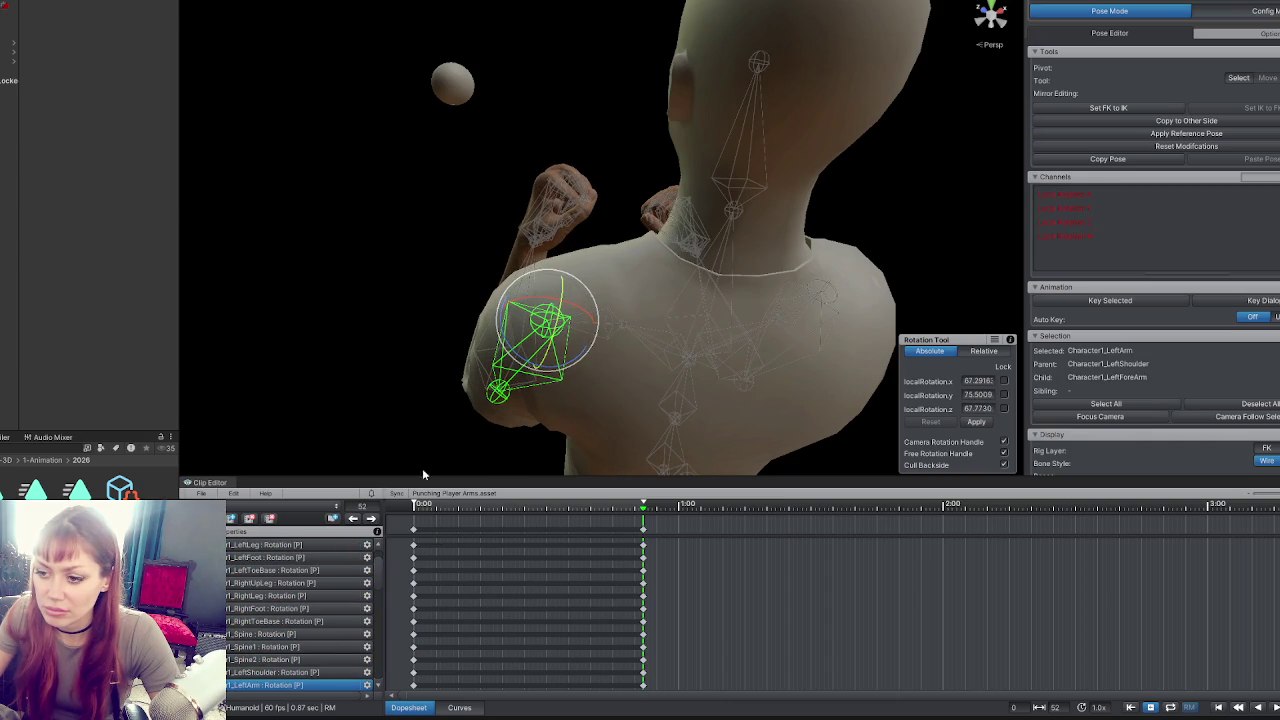
# Compare the frame-0 and frame-52 poses, then deselect bones to show the clip's import settings.
pyautogui.click(643, 528)
pyautogui.press('w')
pyautogui.click(353, 518)
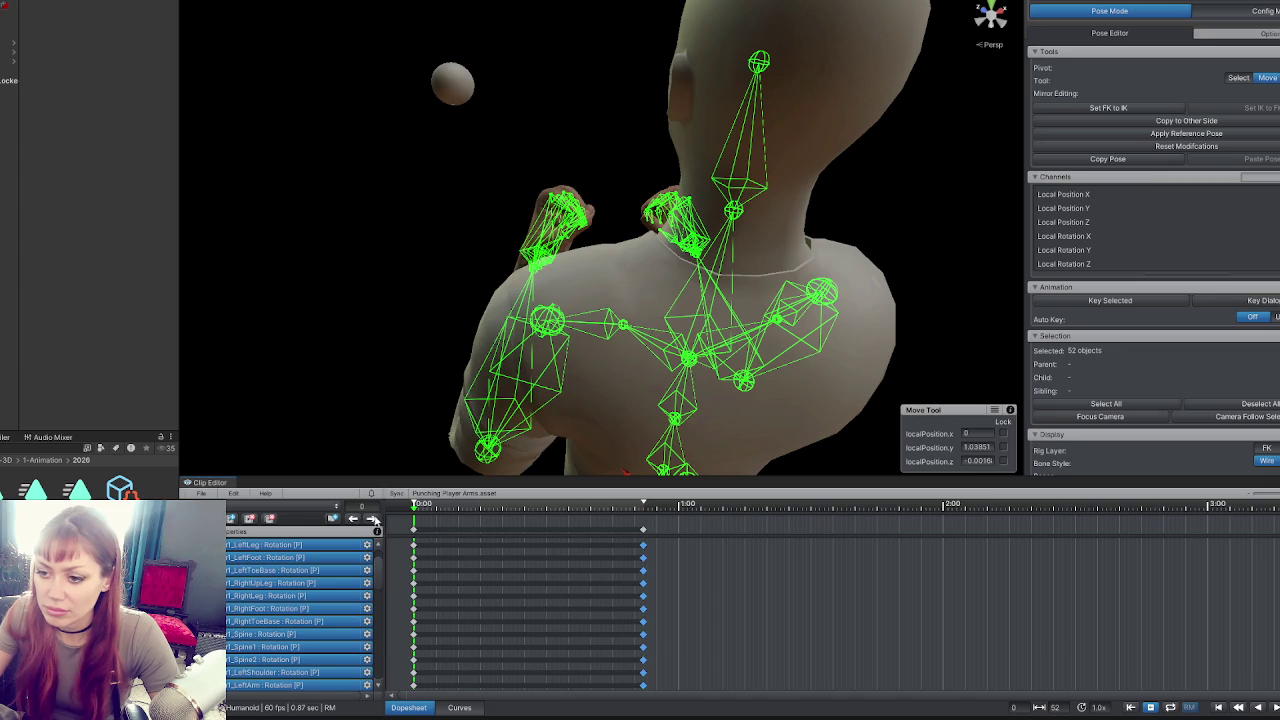
pyautogui.click(372, 519)
pyautogui.click(354, 520)
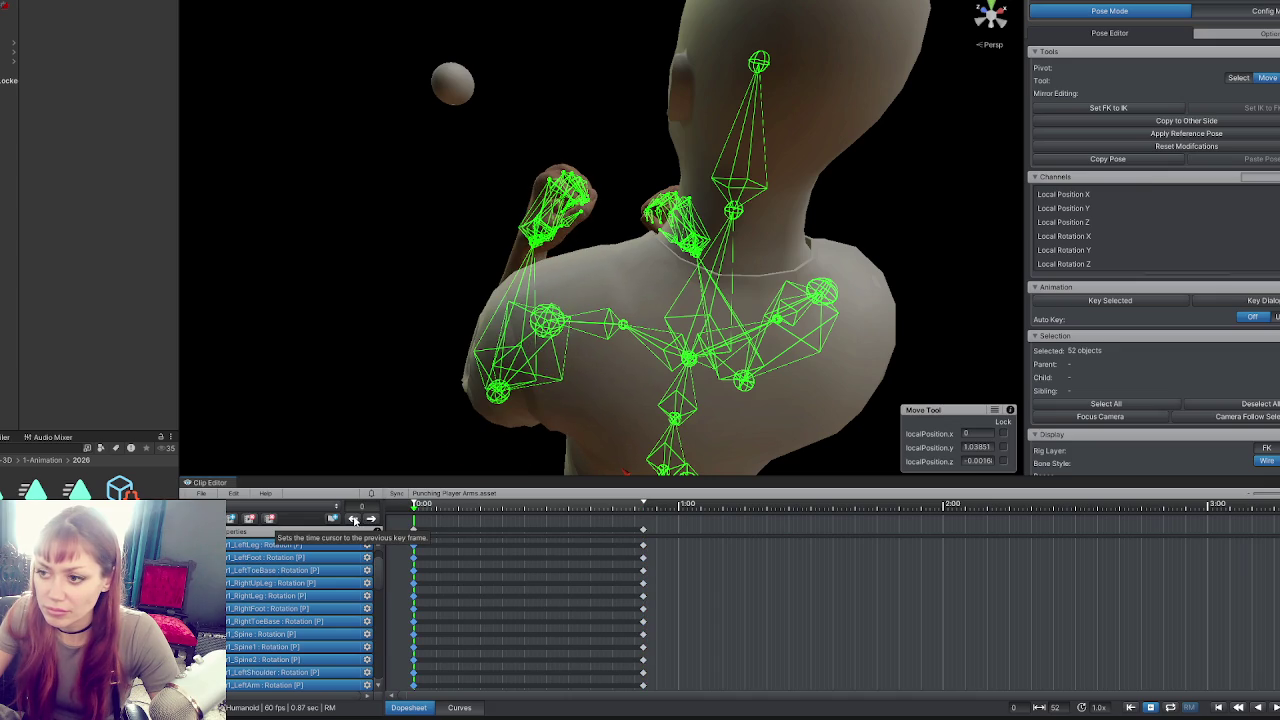
pyautogui.click(4, 494)
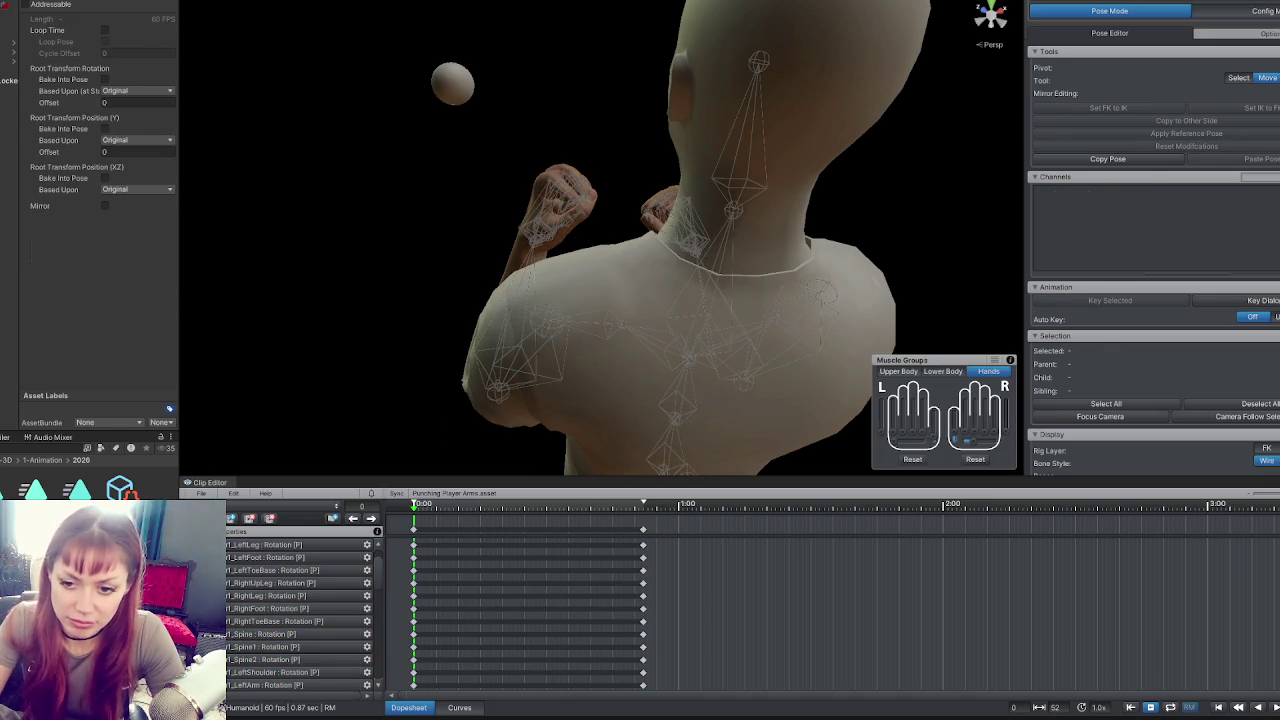
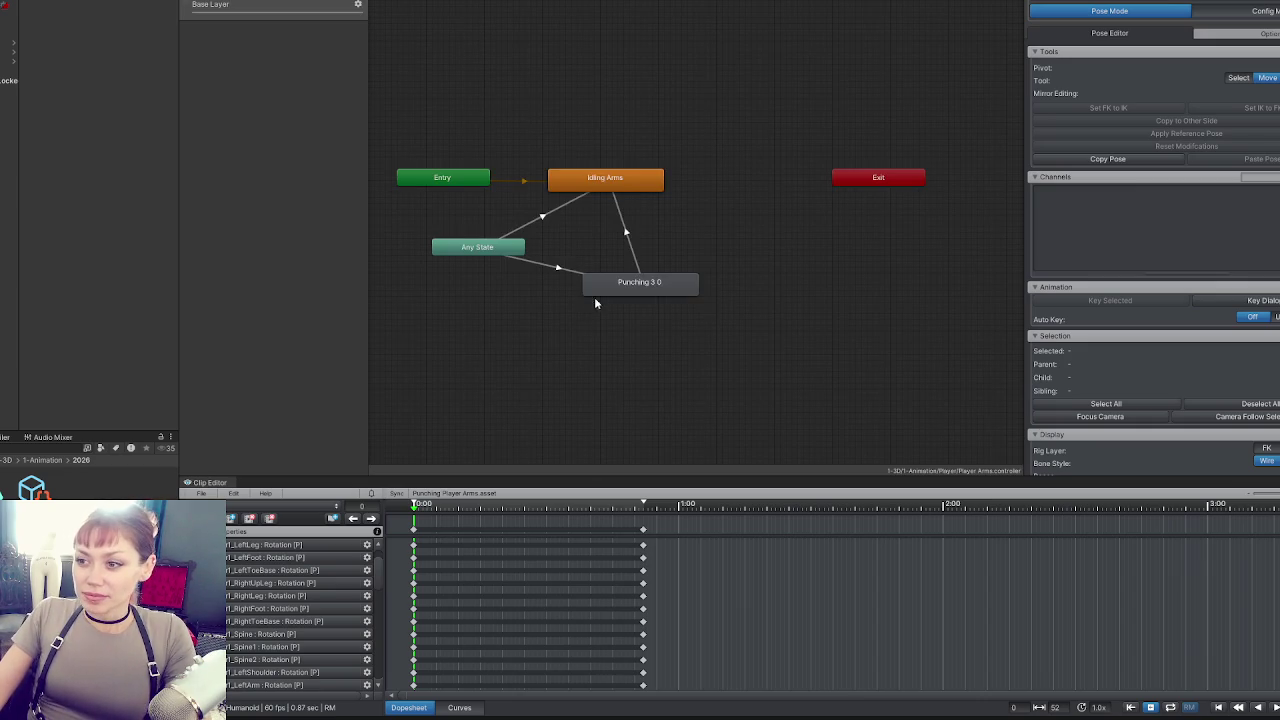
# Try exporting all UMotion clips, then dismiss the log reporting one failed clip.
pyautogui.click(628, 288)
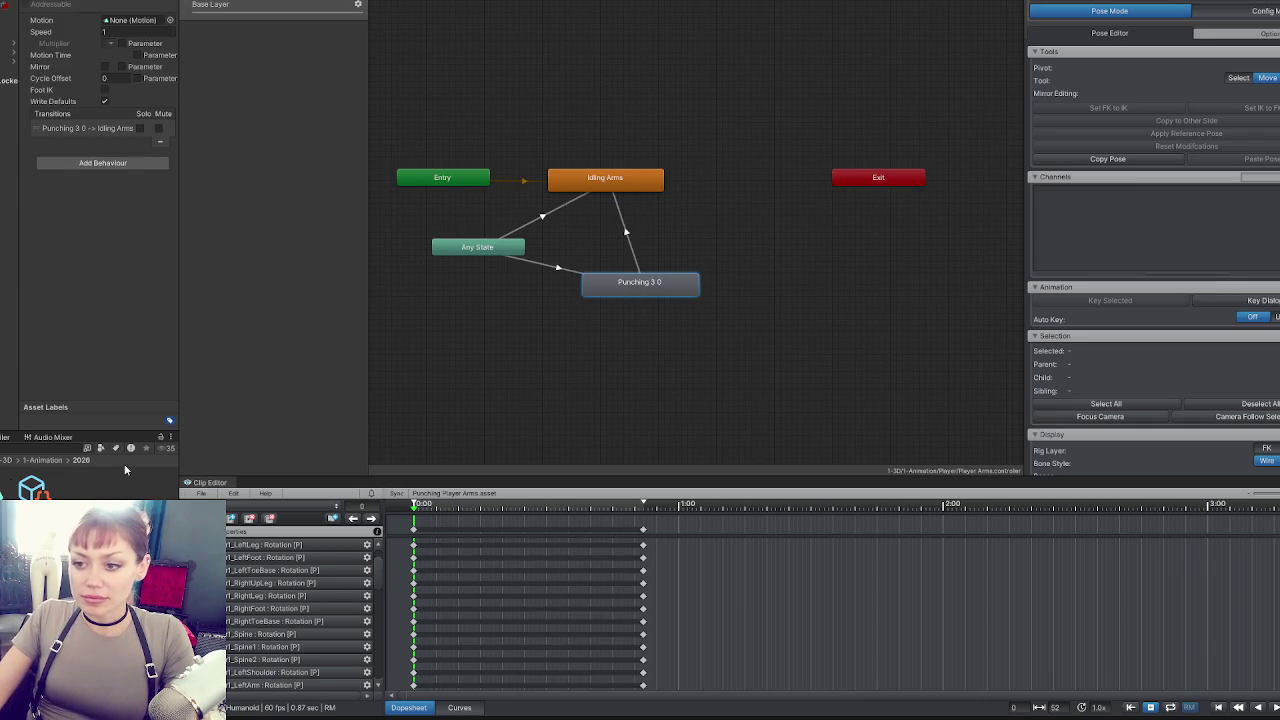
pyautogui.click(232, 514)
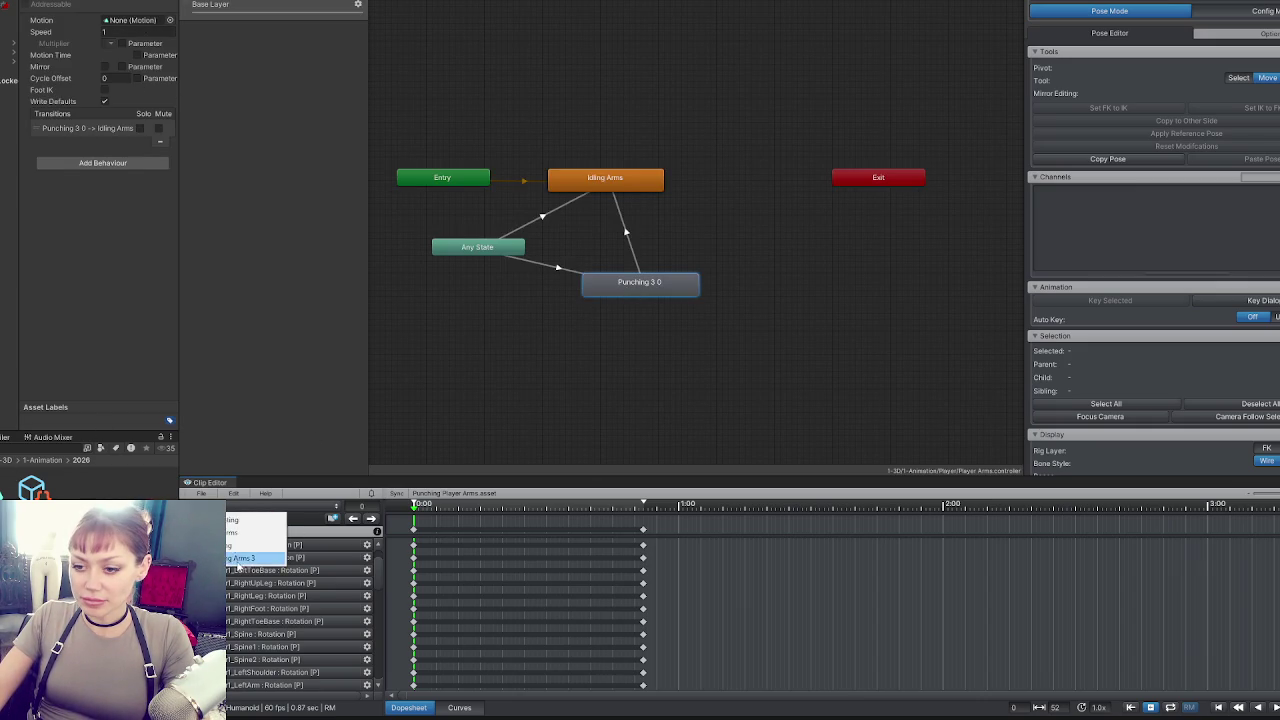
pyautogui.click(201, 493)
pyautogui.moveTo(300, 591)
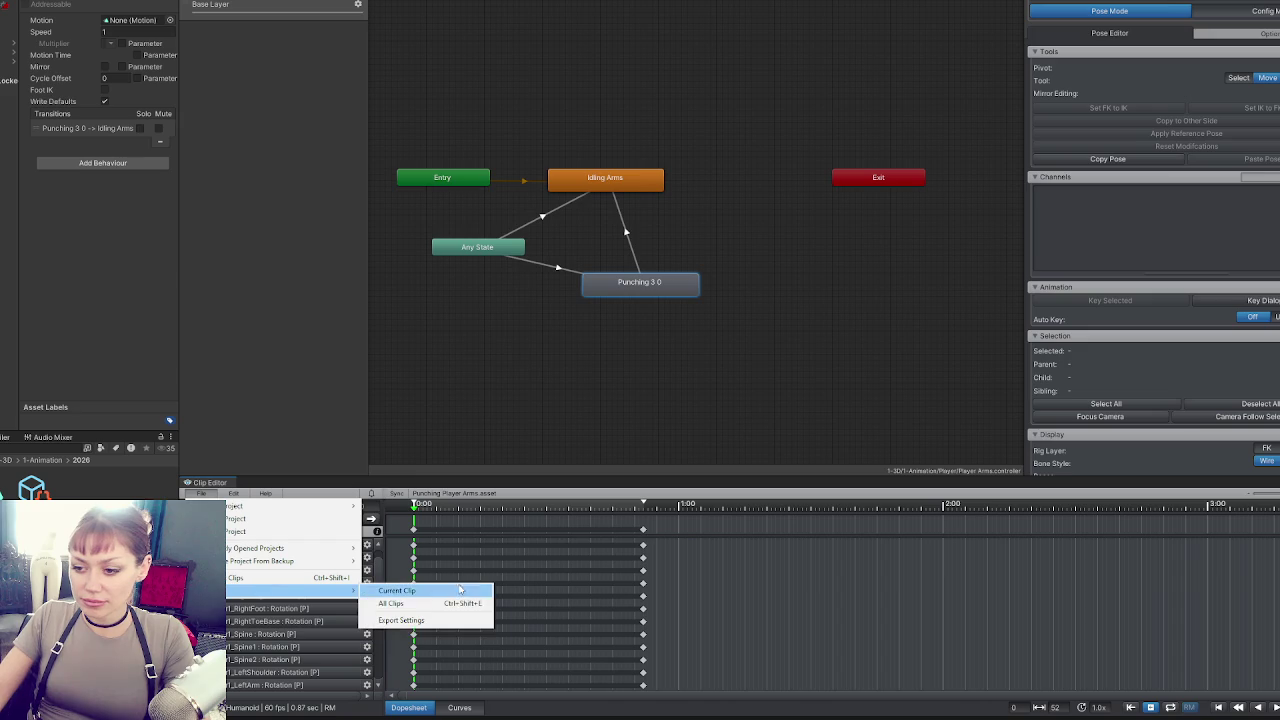
pyautogui.click(436, 604)
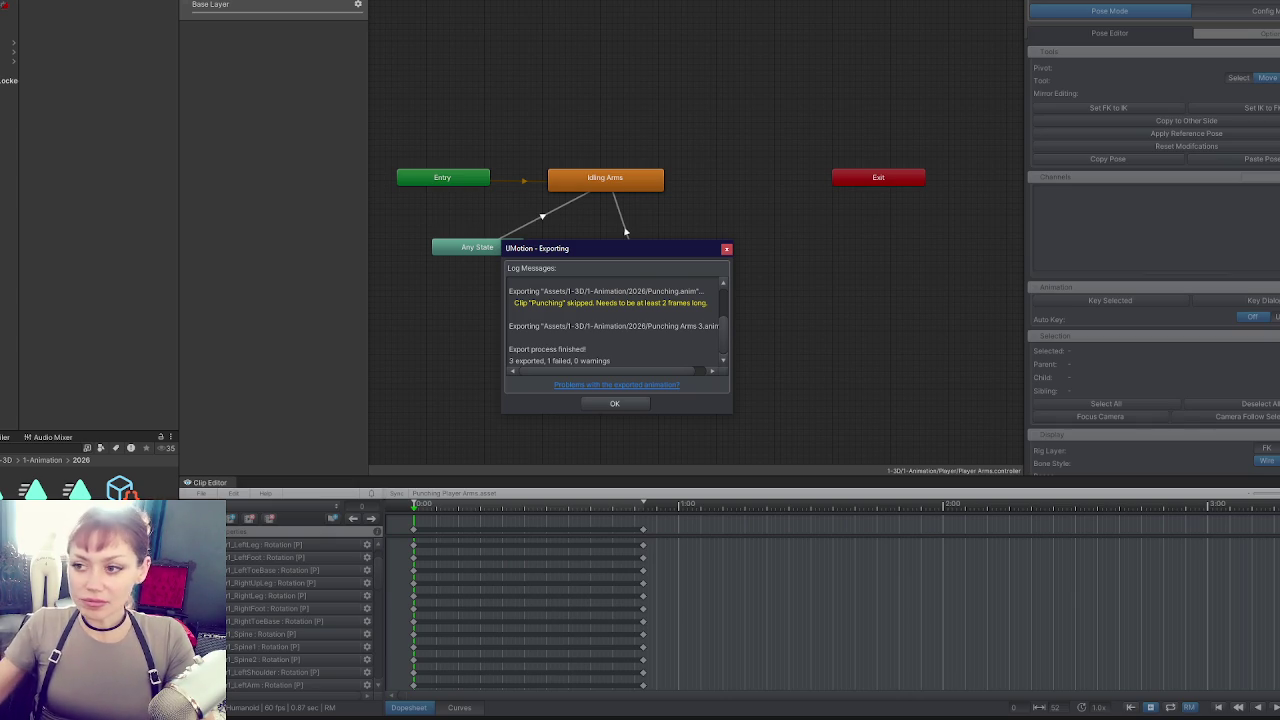
pyautogui.click(629, 404)
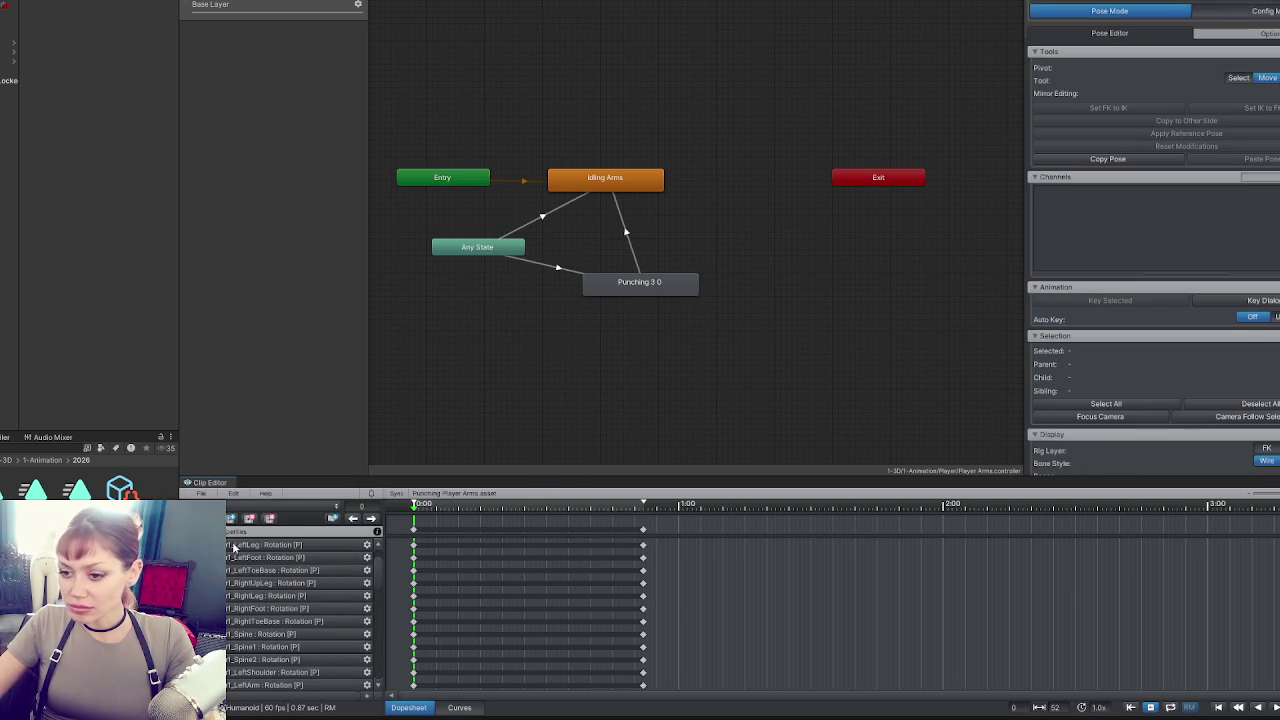
# Delete the empty, zero-length Punching clip from the UMotion project.
pyautogui.click(231, 518)
pyautogui.click(240, 526)
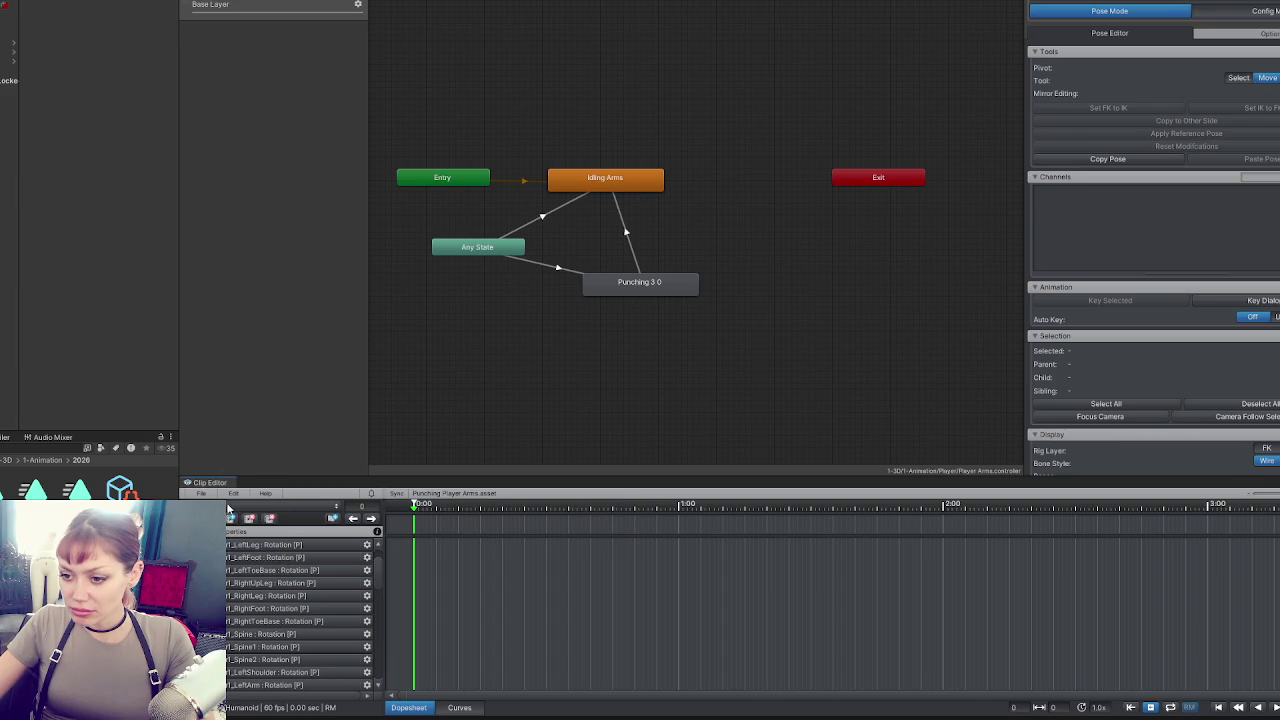
pyautogui.click(231, 518)
pyautogui.click(255, 545)
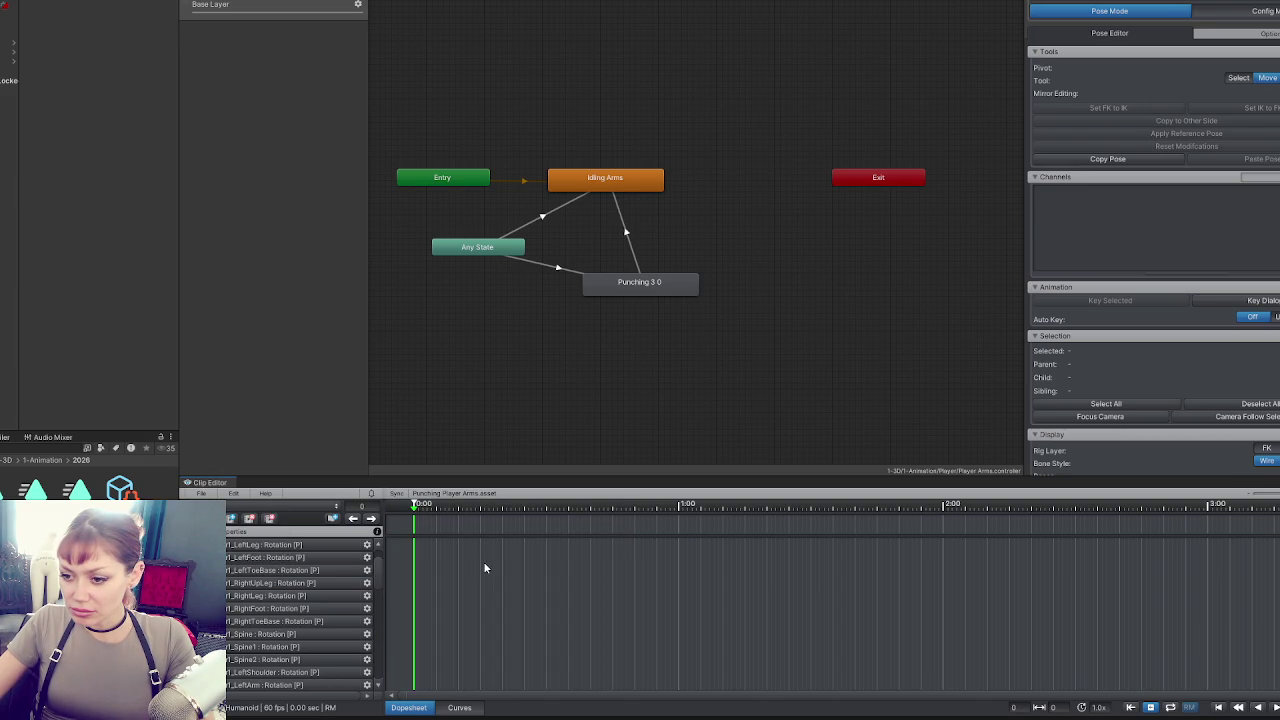
pyautogui.click(203, 494)
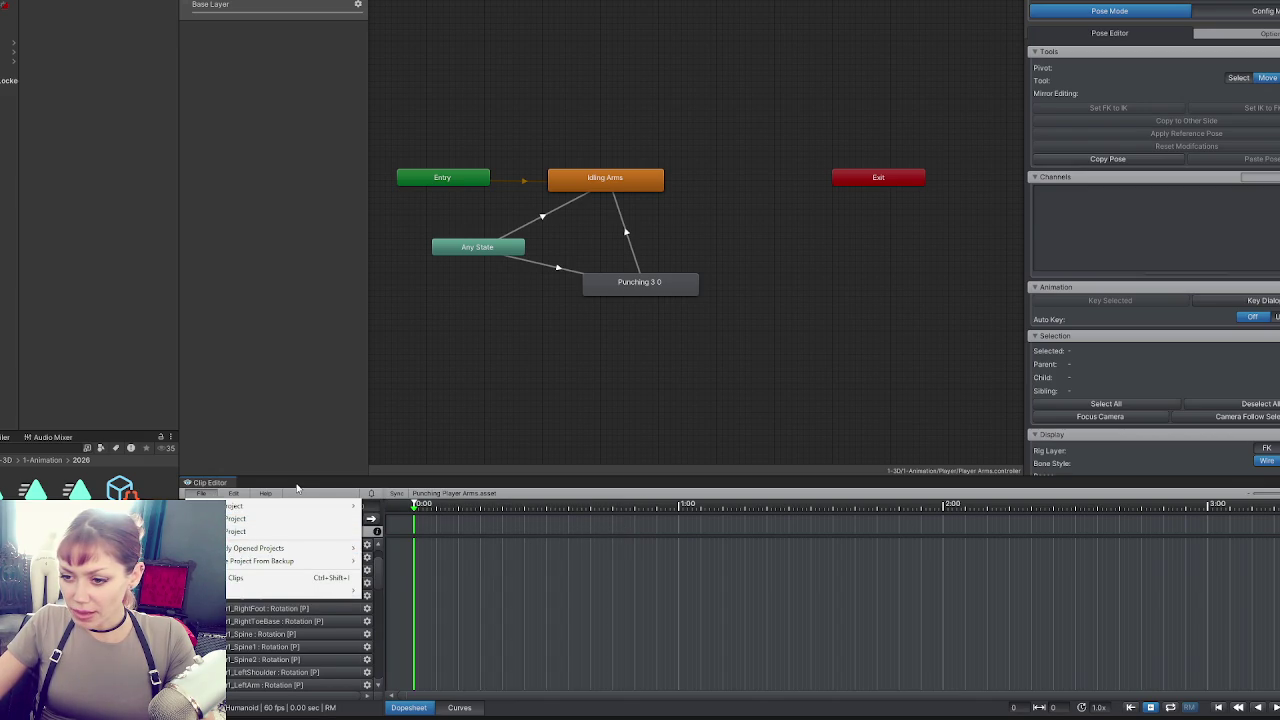
pyautogui.click(250, 519)
pyautogui.press('Return')
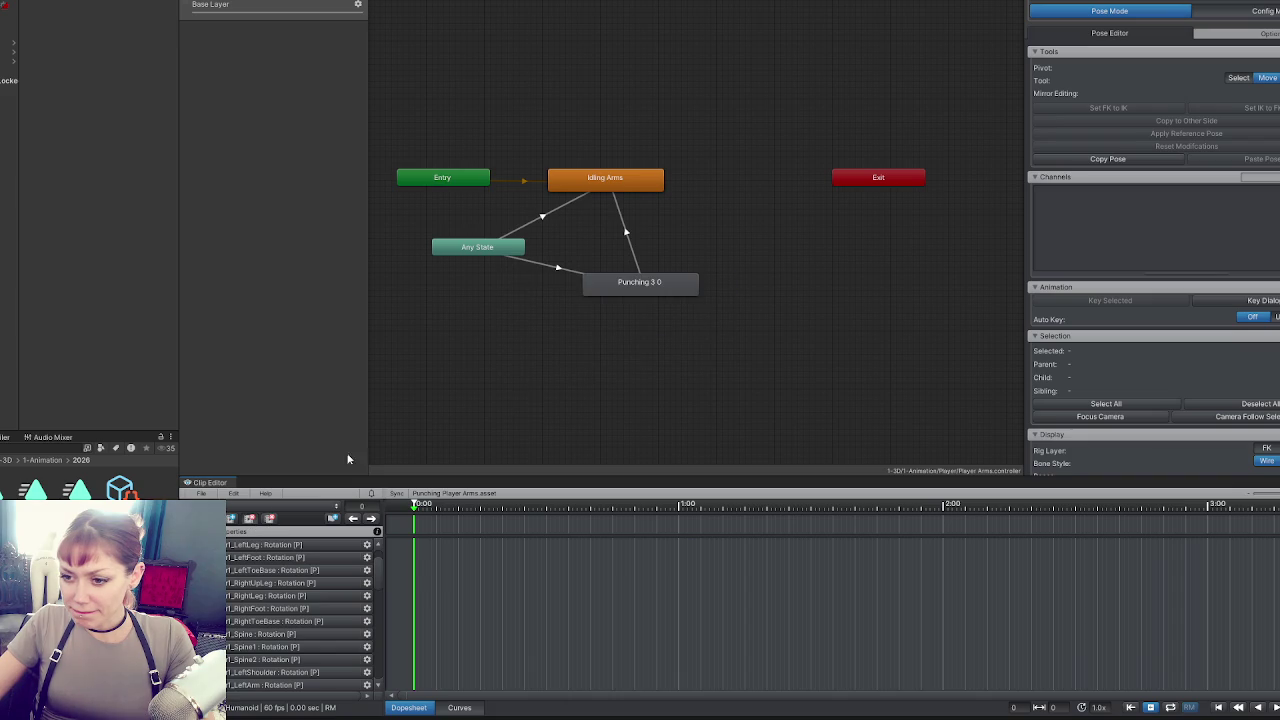
# Export the current punching clip, then all remaining clips: 3 exported, 0 failed.
pyautogui.click(203, 494)
pyautogui.moveTo(300, 580)
pyautogui.click(400, 588)
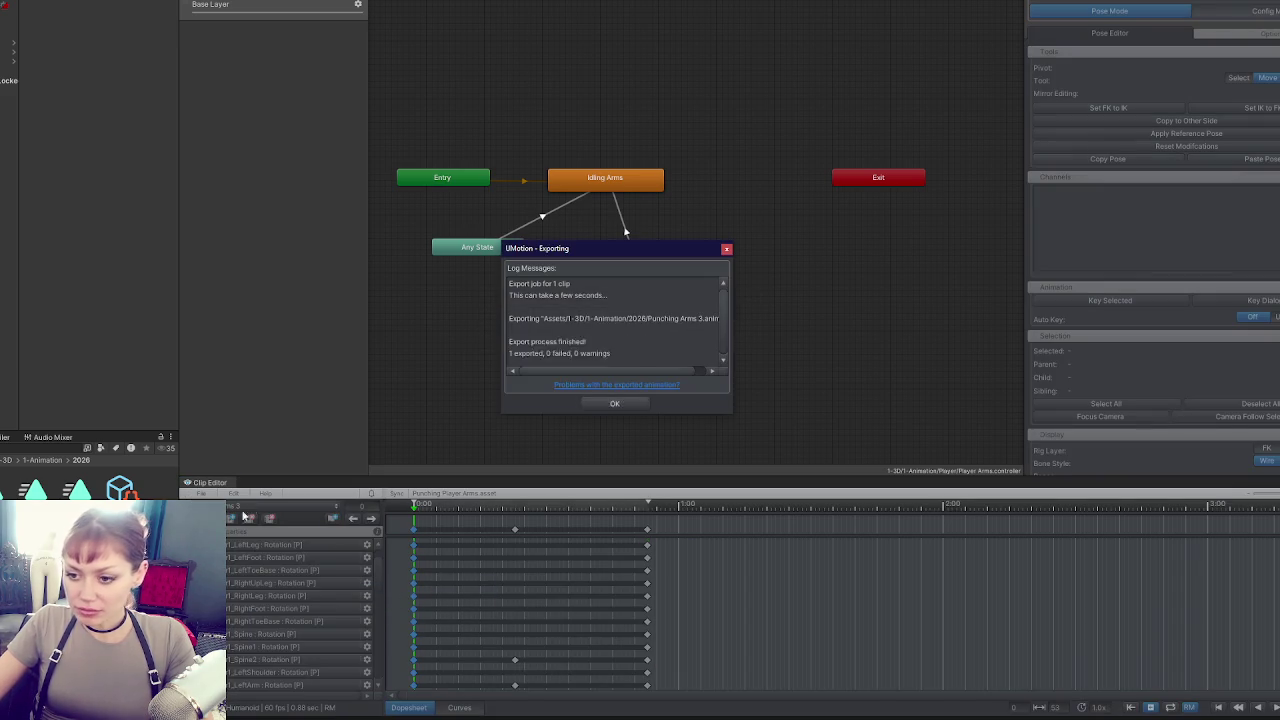
pyautogui.click(203, 494)
pyautogui.moveTo(300, 590)
pyautogui.click(412, 604)
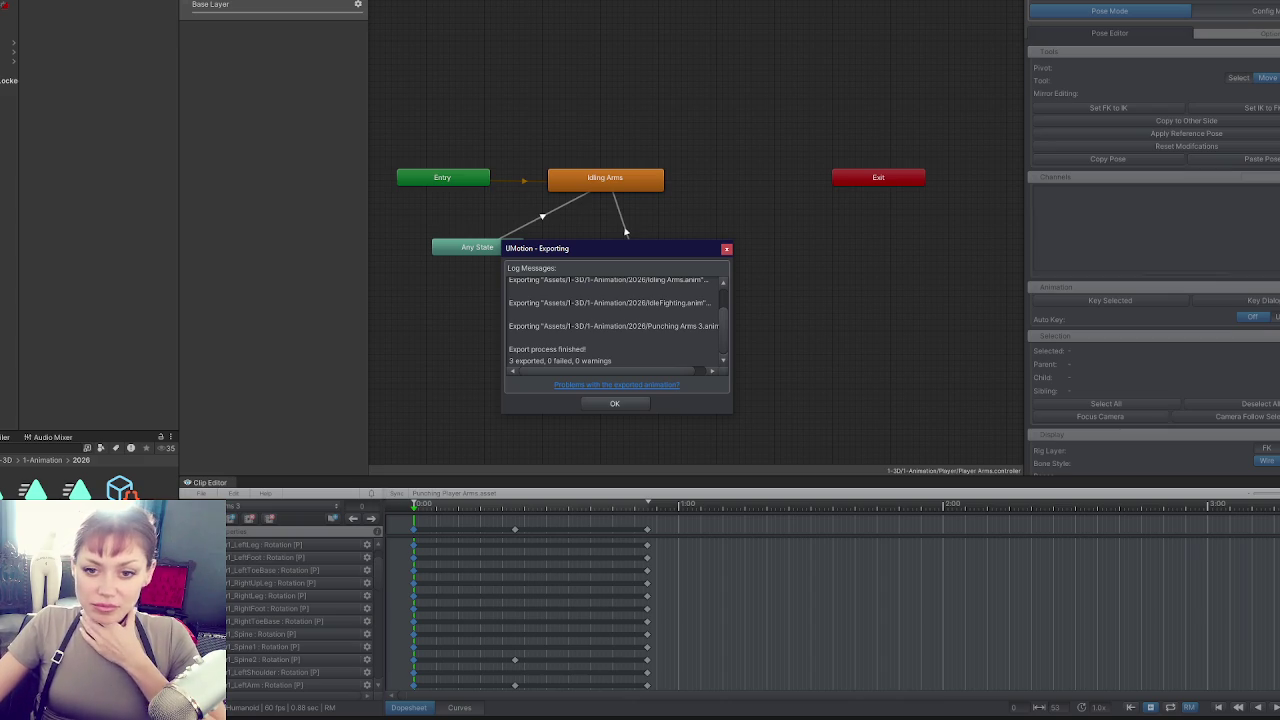
pyautogui.click(640, 403)
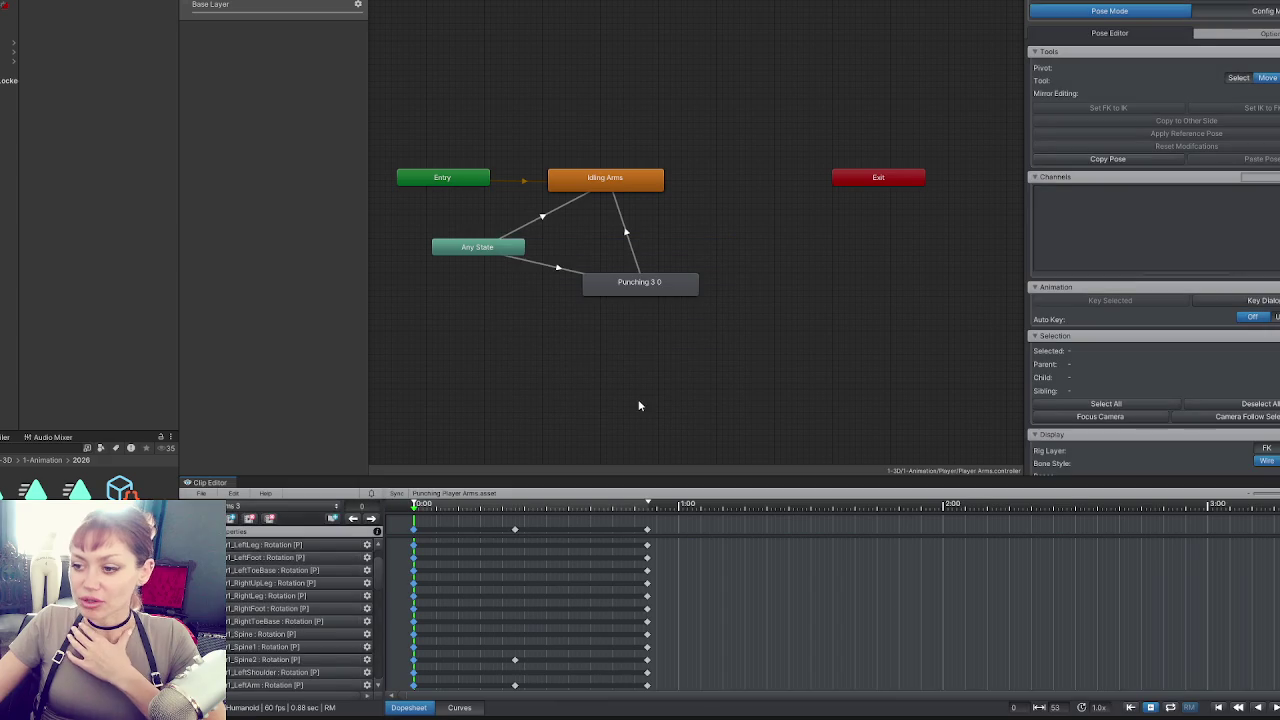
pyautogui.click(633, 252)
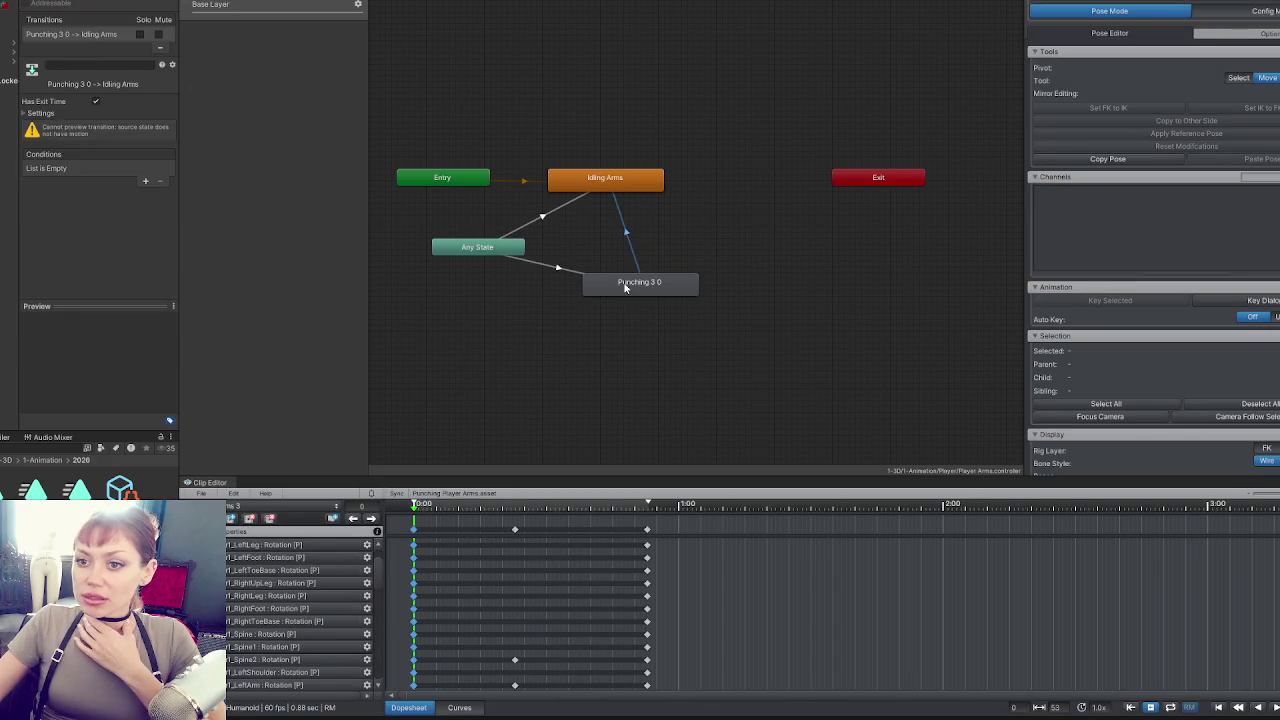
pyautogui.click(624, 285)
pyautogui.click(565, 268)
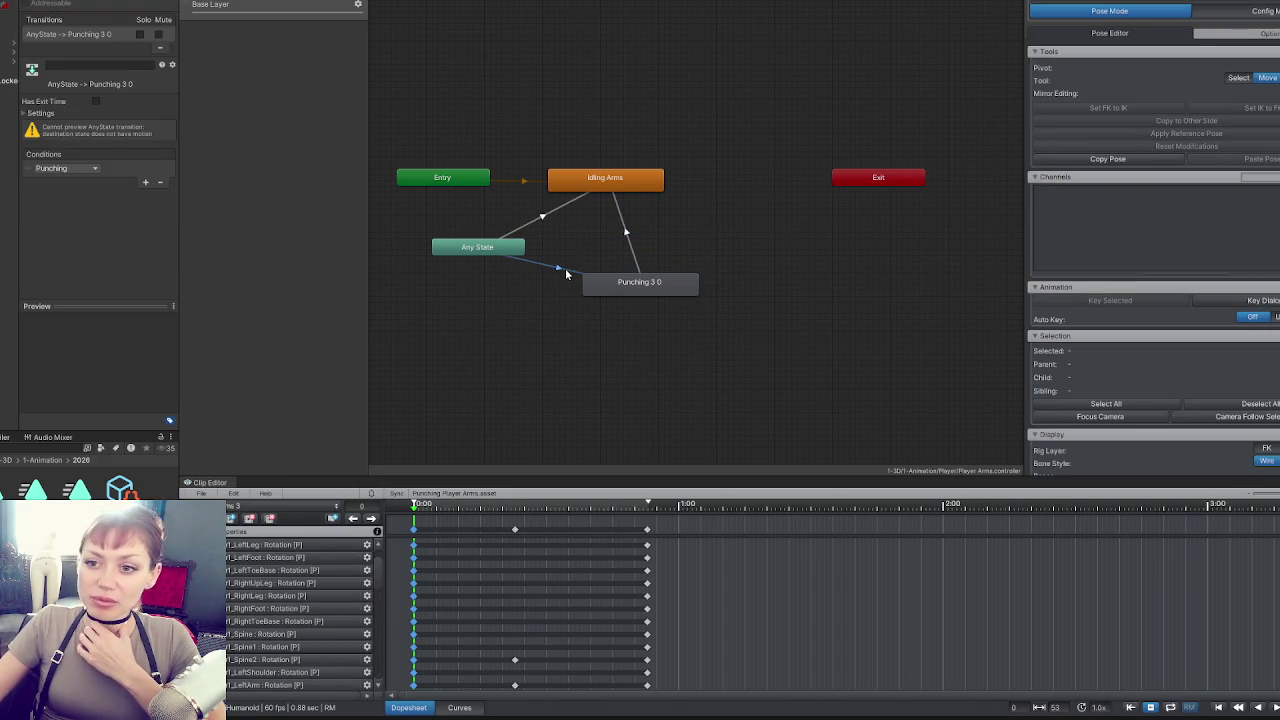
pyautogui.click(551, 215)
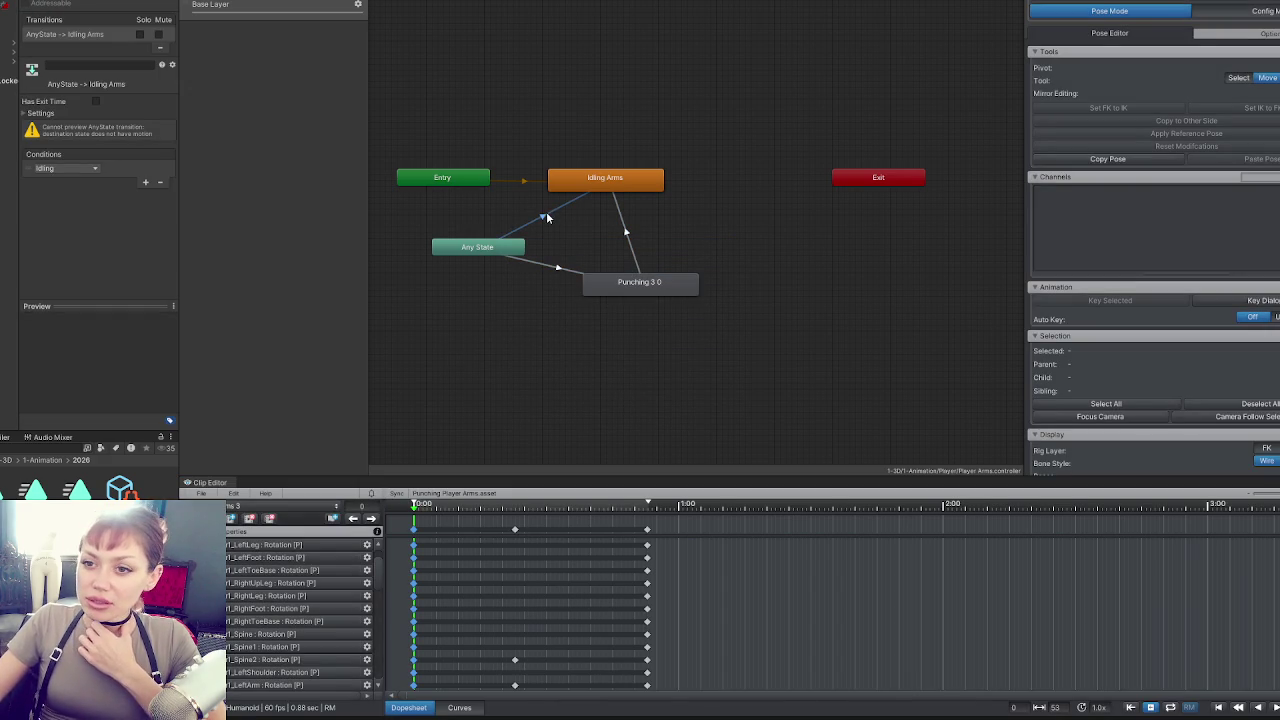
pyautogui.click(553, 268)
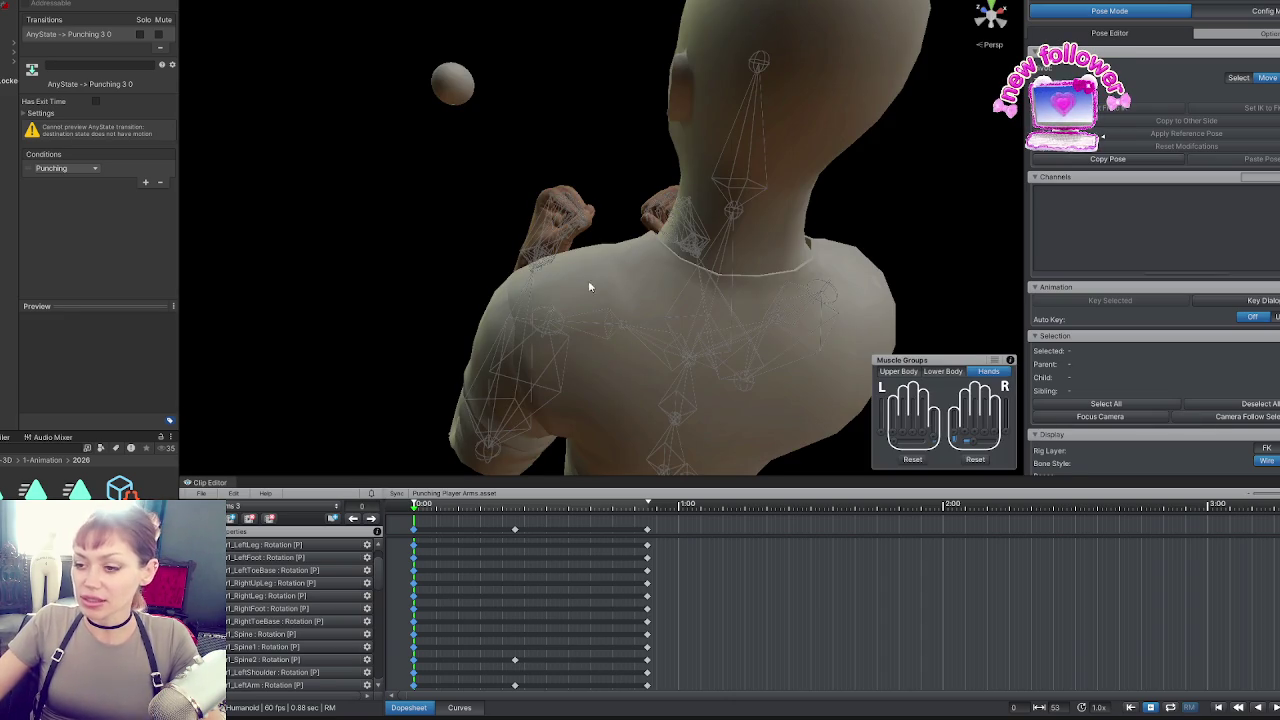
pyautogui.moveTo(777, 163)
pyautogui.mouseDown()
pyautogui.moveTo(600, 286)
pyautogui.moveTo(440, 335)
pyautogui.moveTo(434, 363)
pyautogui.moveTo(249, 374)
pyautogui.moveTo(391, 283)
pyautogui.mouseUp()
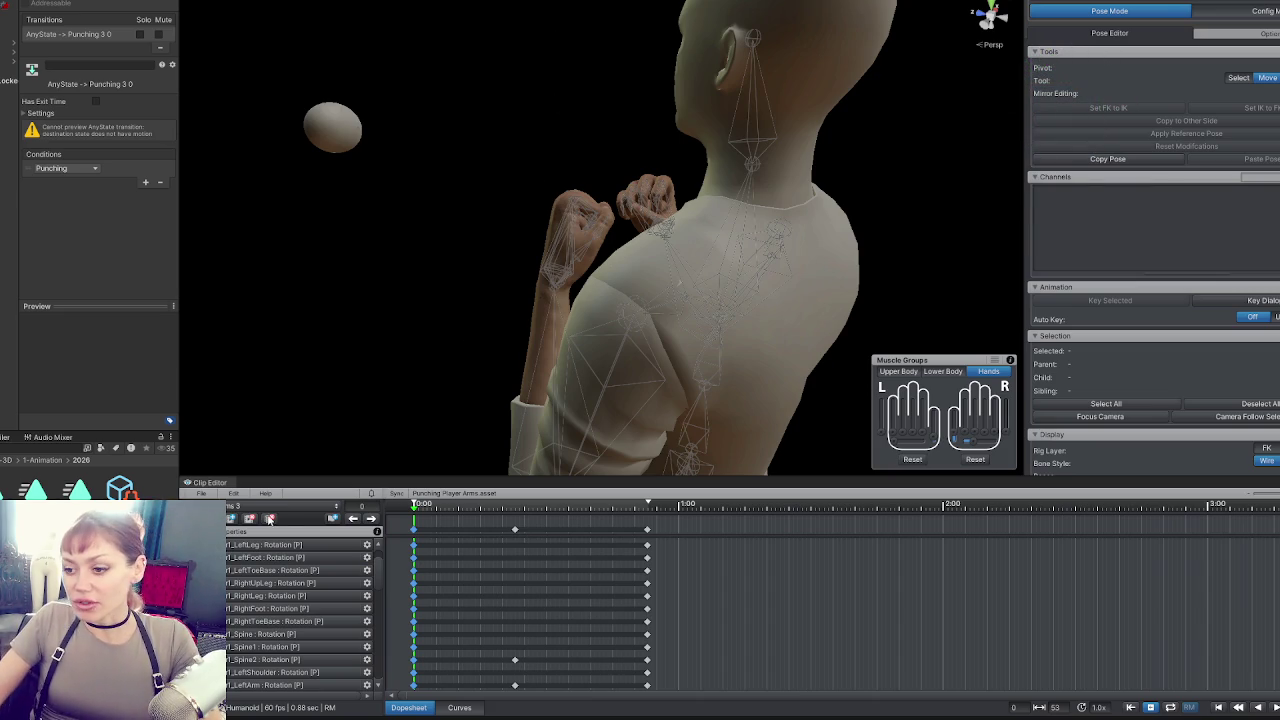
pyautogui.click(456, 2)
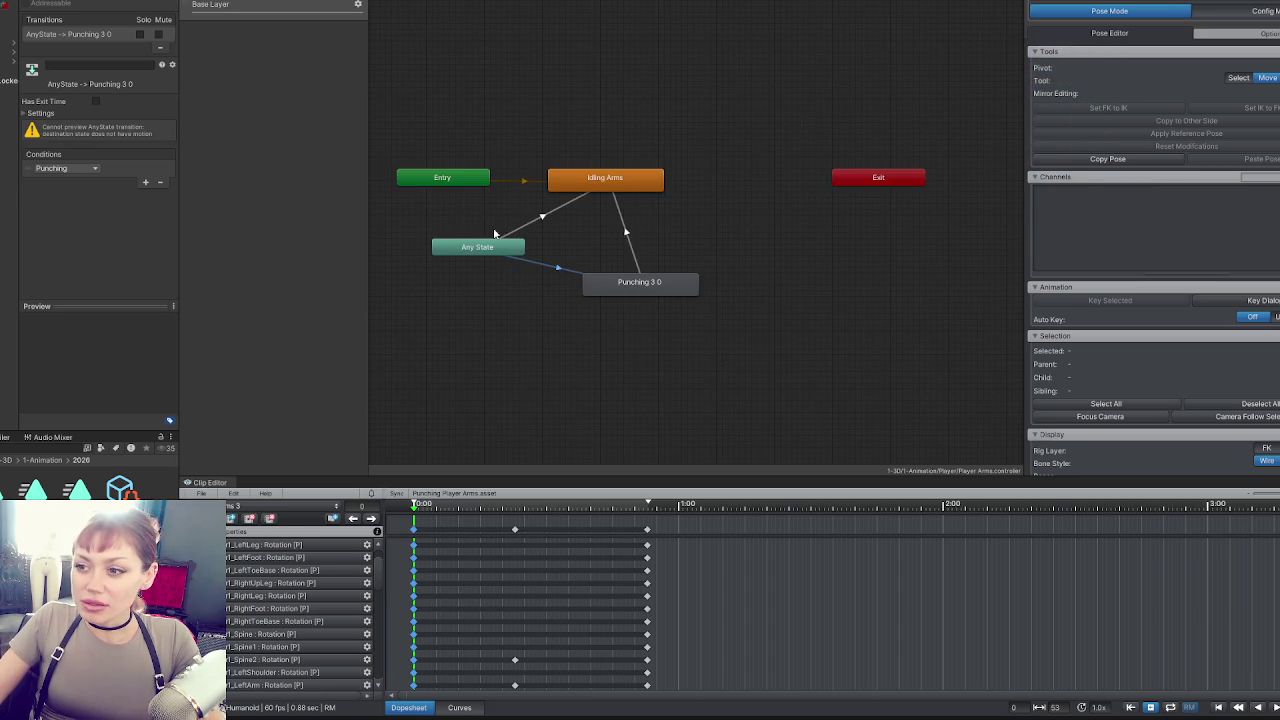
pyautogui.click(598, 184)
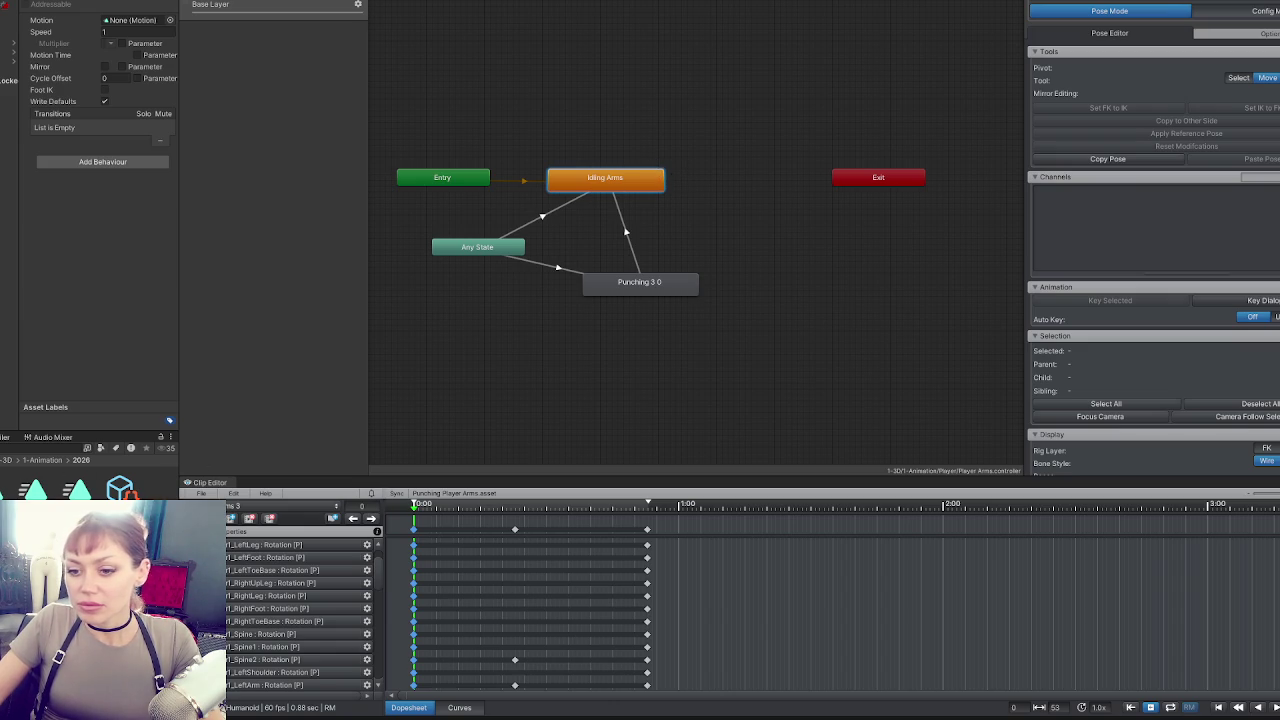
# Assign the Punching Arms 3 animation to the Punching 3.0 state.
pyautogui.click(600, 289)
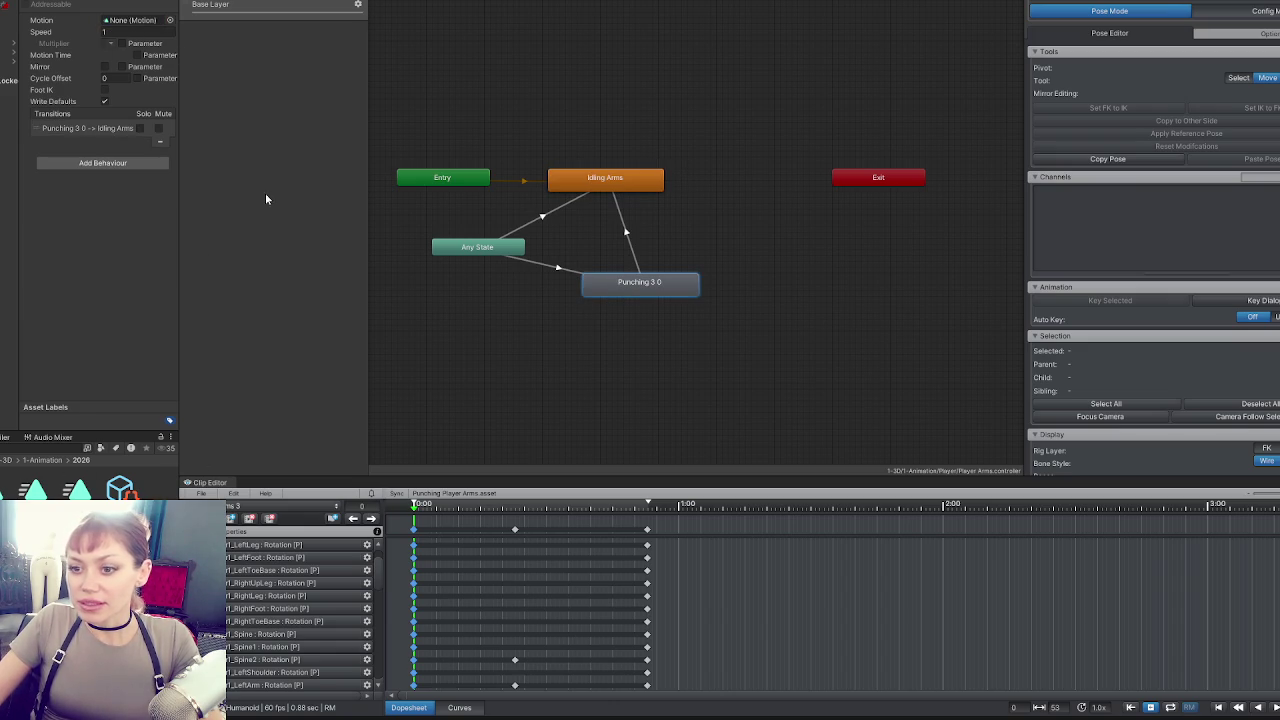
pyautogui.moveTo(82, 490)
pyautogui.mouseDown()
pyautogui.moveTo(88, 251)
pyautogui.moveTo(146, 22)
pyautogui.mouseUp()
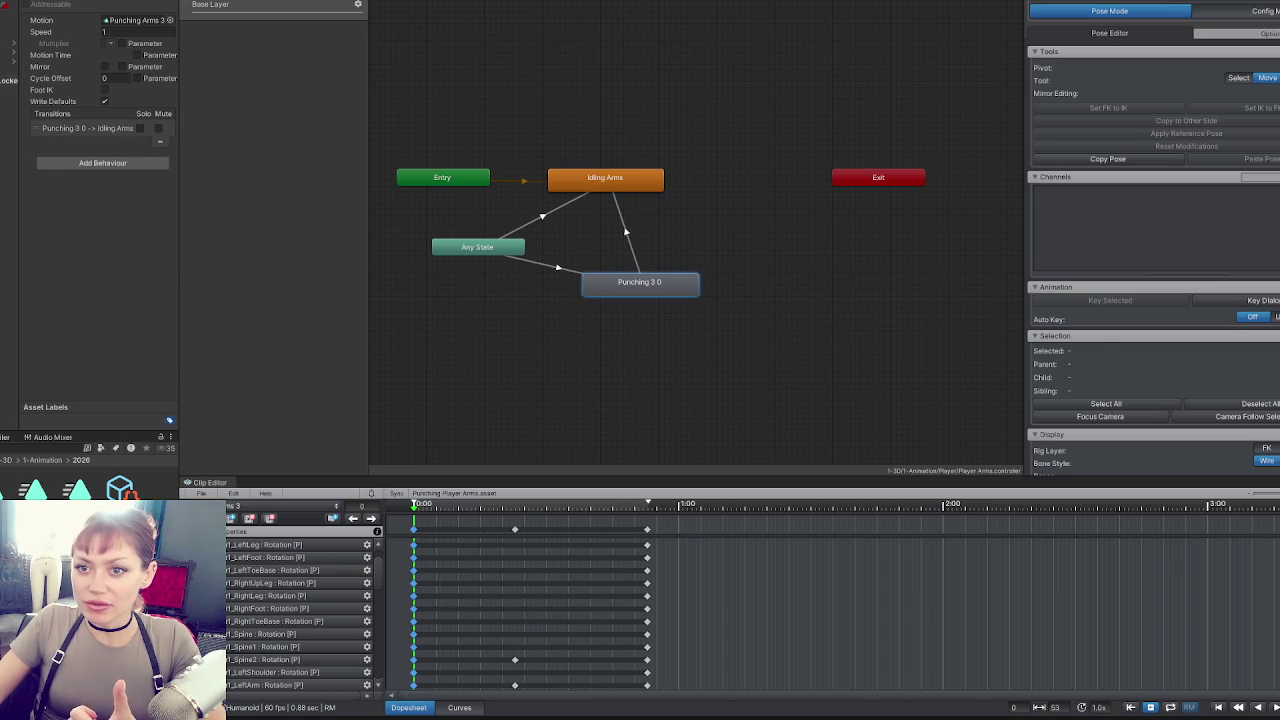
pyautogui.click(5, 445)
# Browse the Player-Arms hierarchy to select the character's mesh object.
pyautogui.click(8, 80)
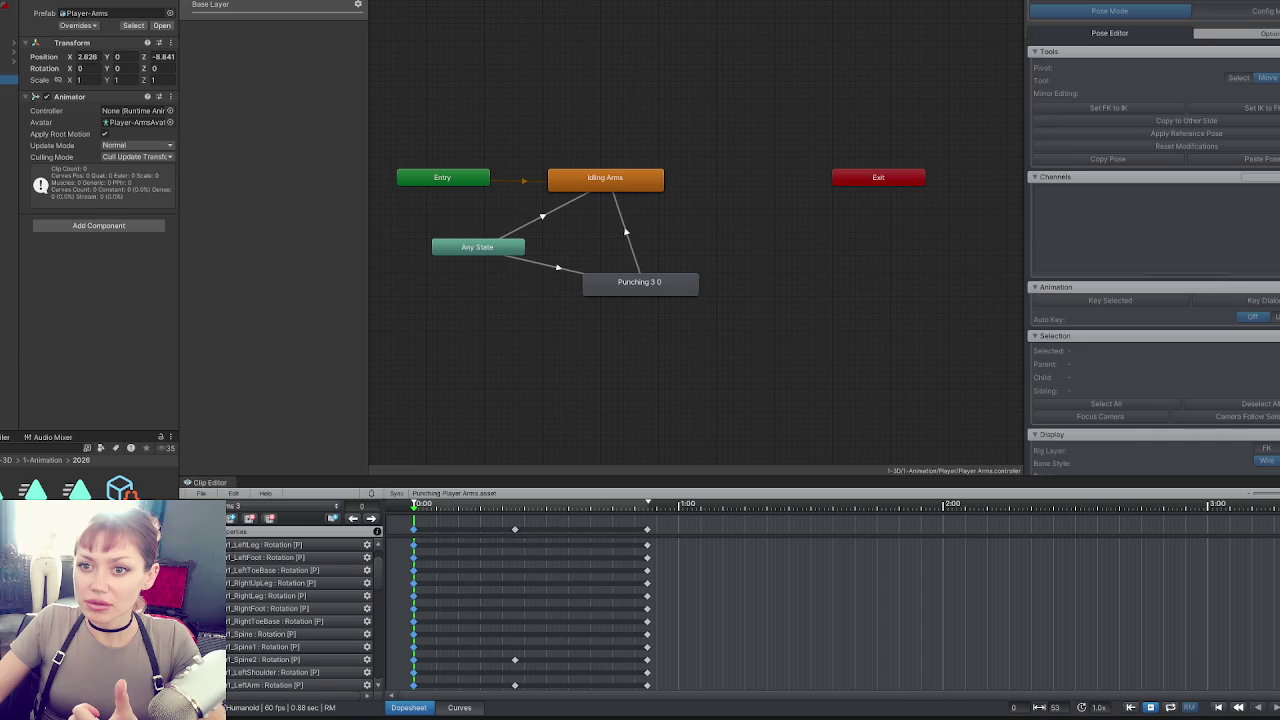
pyautogui.click(8, 91)
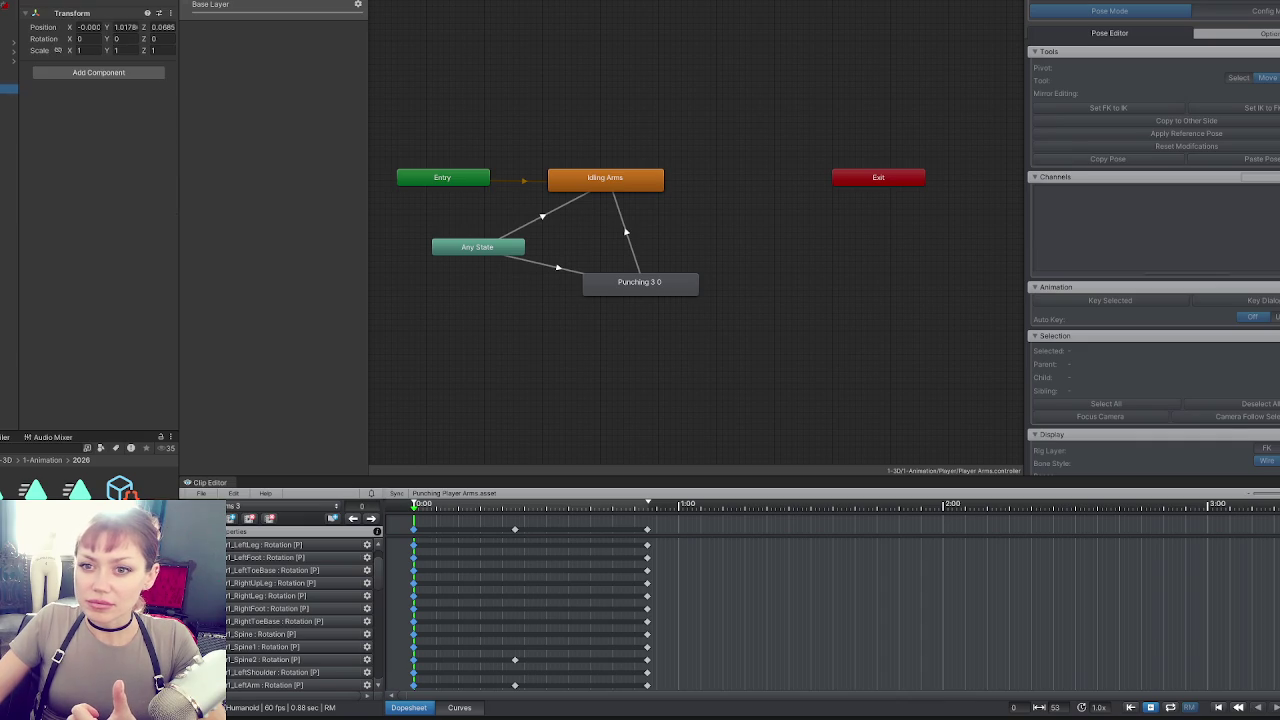
pyautogui.click(8, 101)
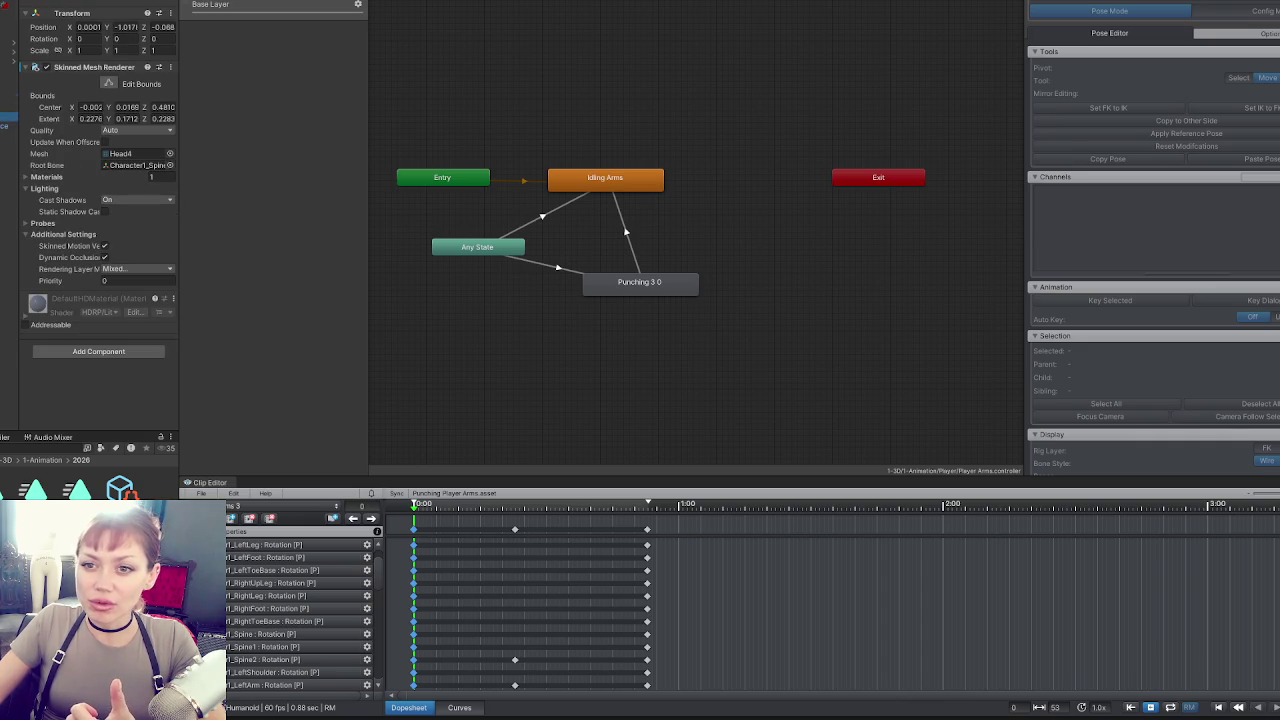
pyautogui.click(8, 135)
pyautogui.press('Right')
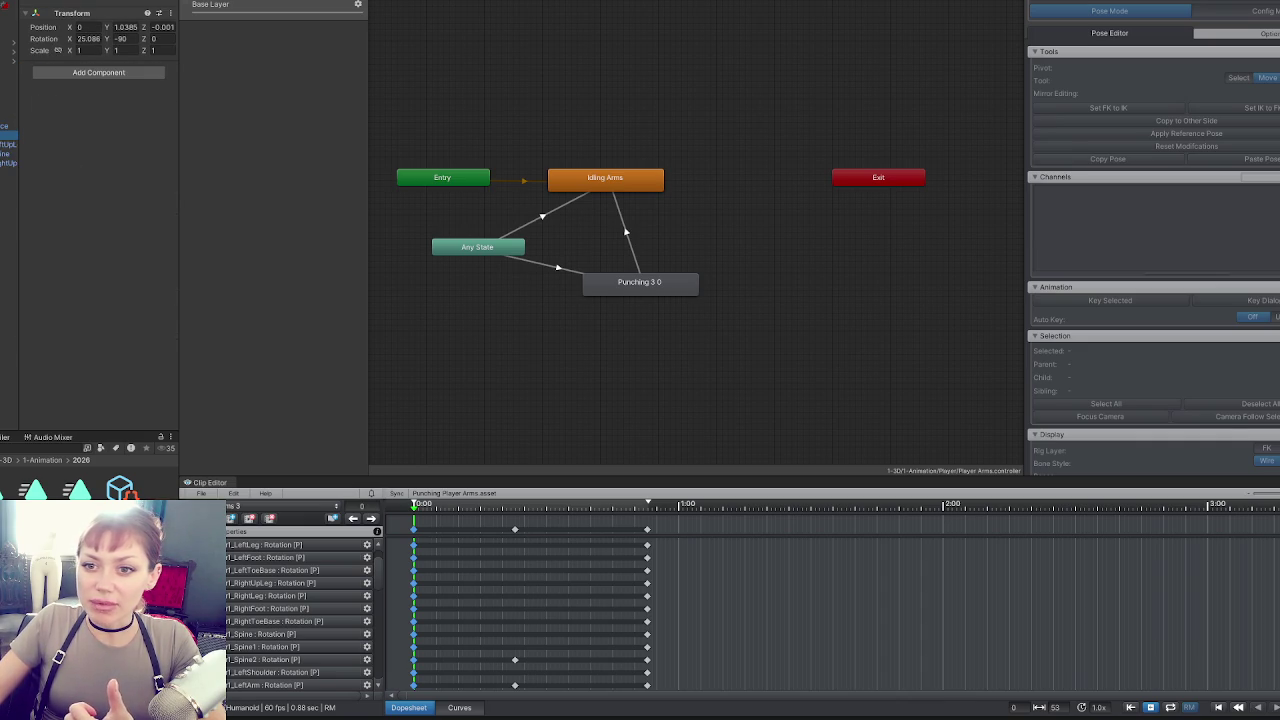
pyautogui.click(8, 89)
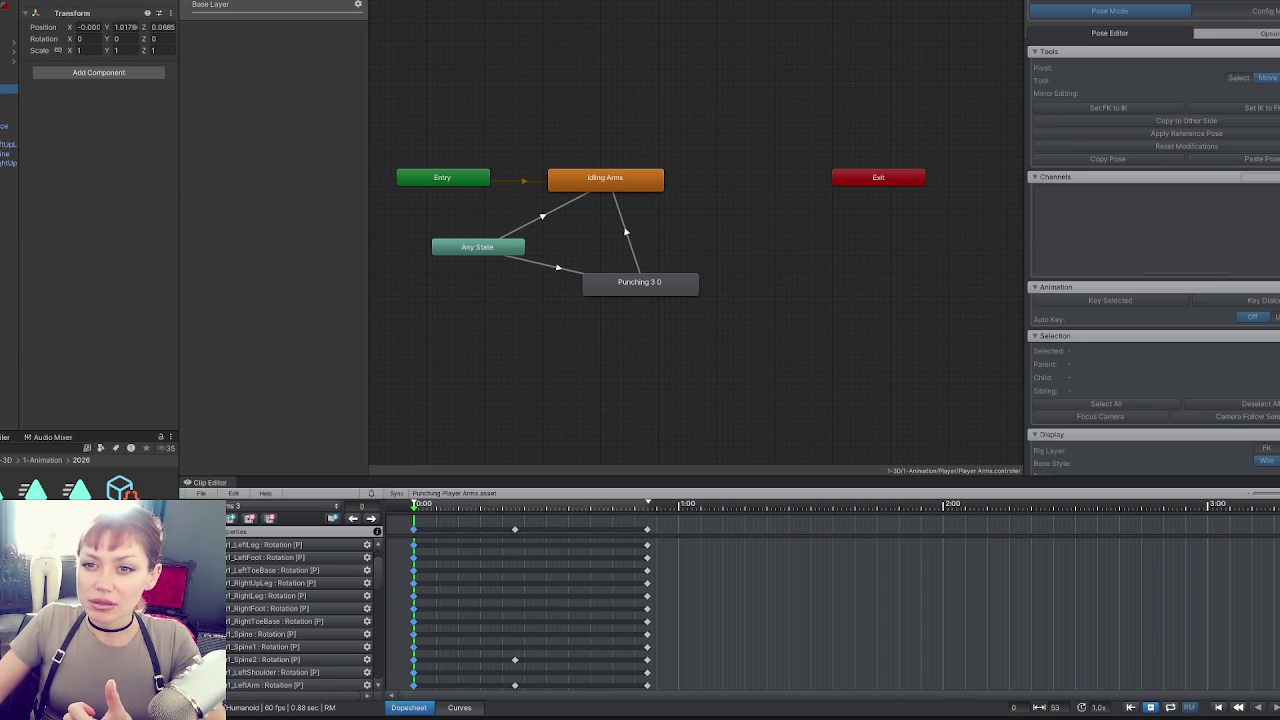
pyautogui.click(8, 117)
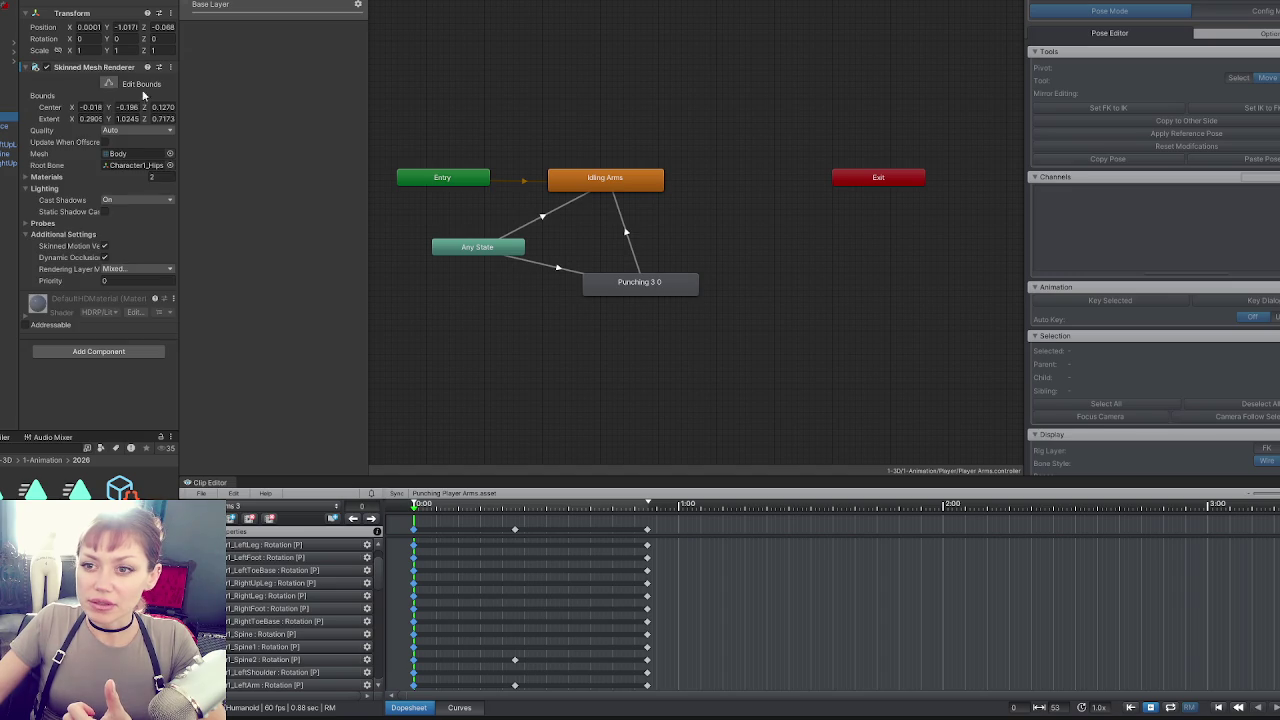
# Open the Body model's avatar configuration and show the Left Hand mapping.
pyautogui.click(135, 153)
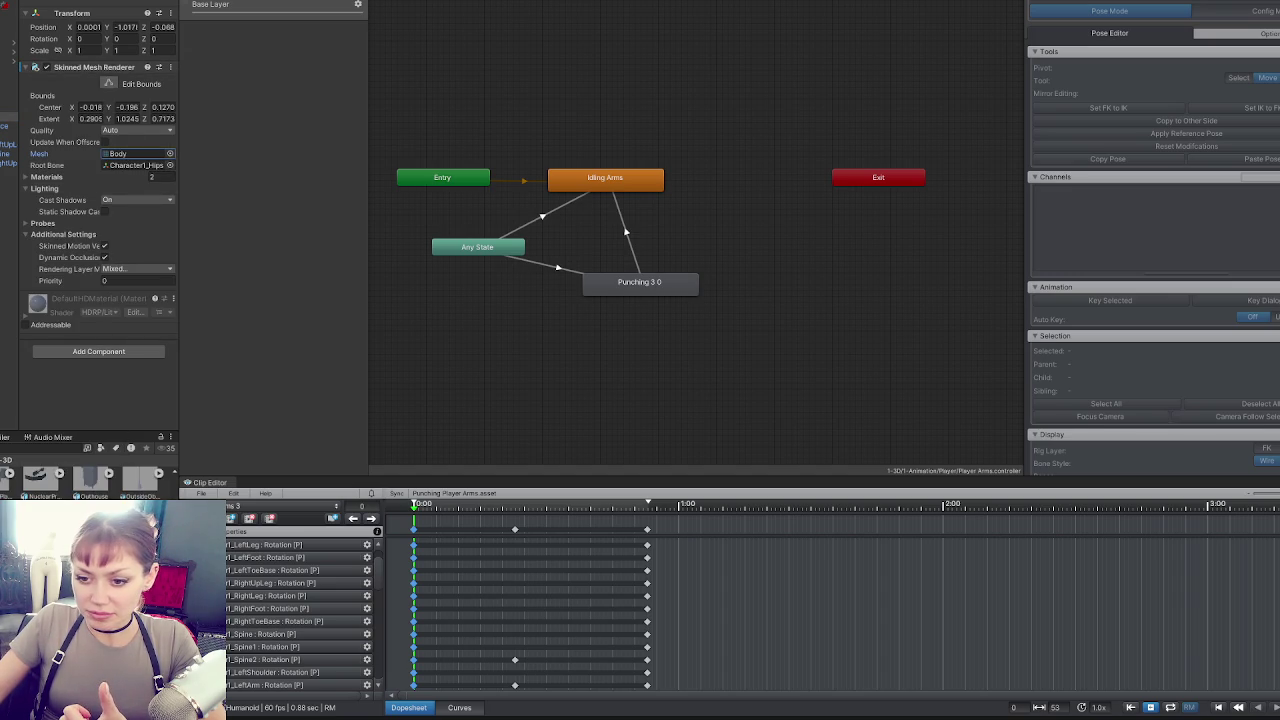
pyautogui.click(135, 153)
pyautogui.moveTo(181, 50); pyautogui.dragTo(364, 63)
pyautogui.click(329, 69)
pyautogui.click(143, 229)
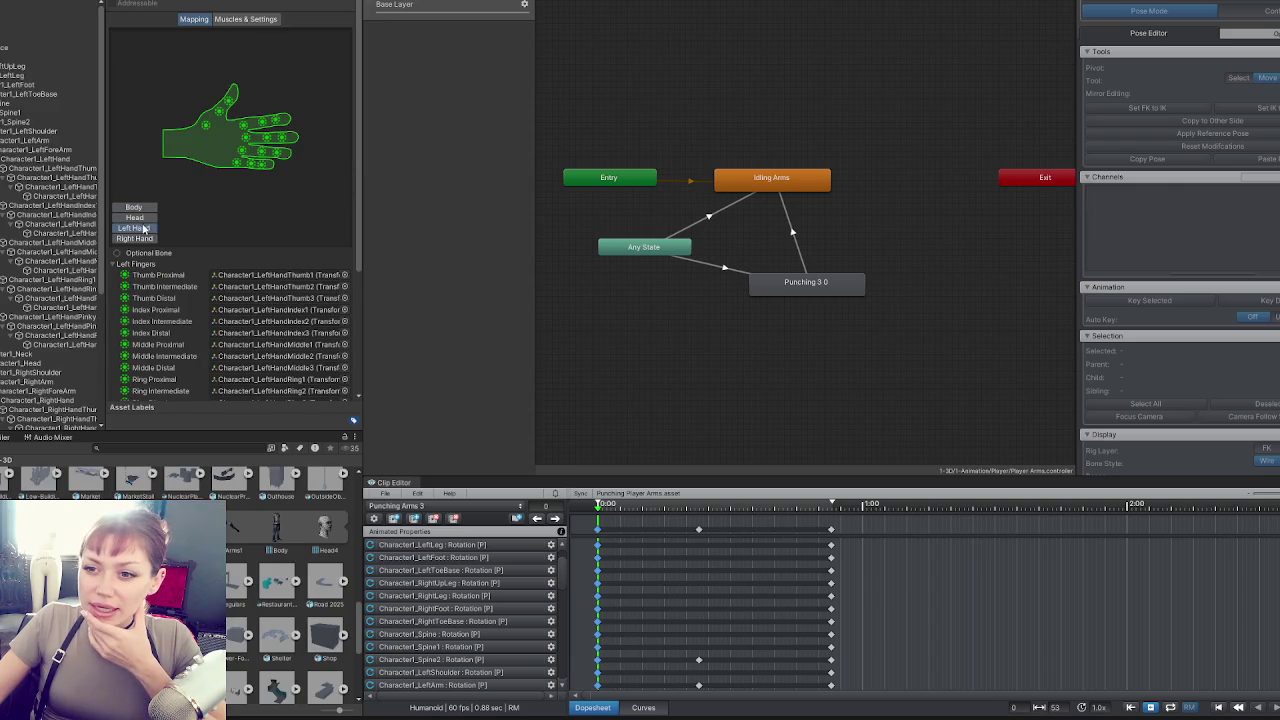
# Check the left hand's thumb and index finger bone mappings.
pyautogui.click(218, 110)
pyautogui.click(228, 101)
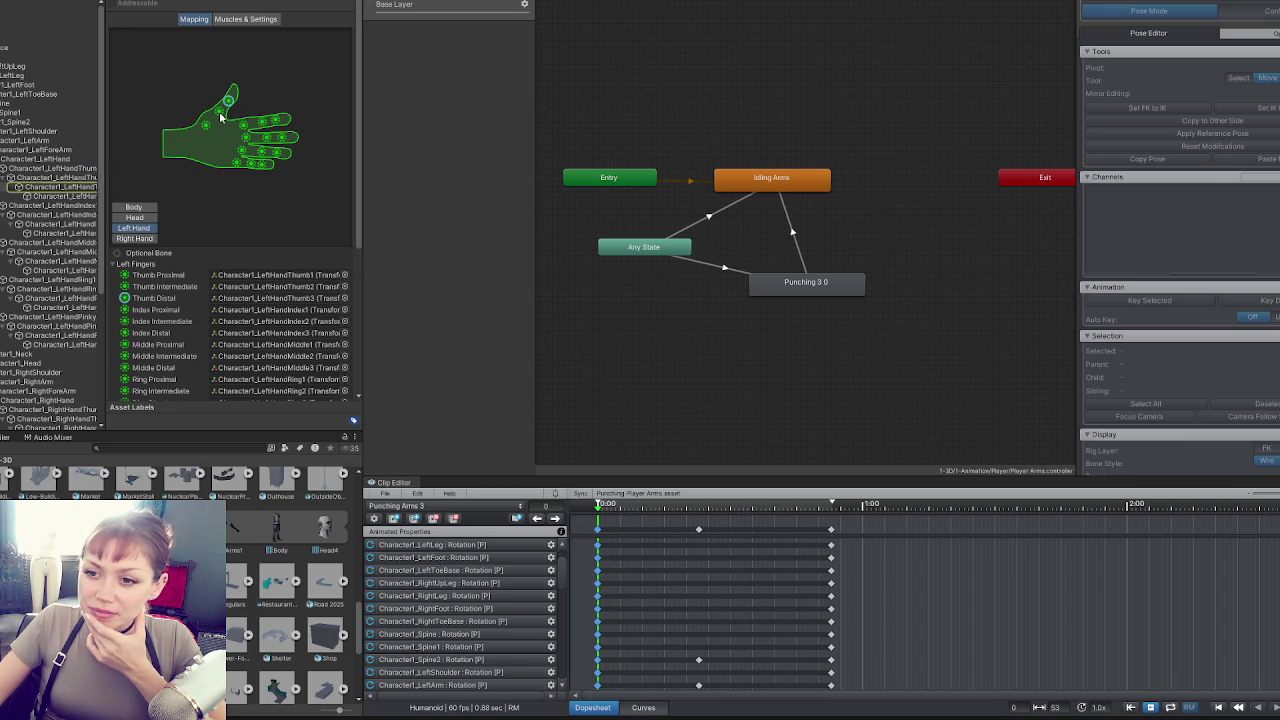
pyautogui.click(246, 300)
pyautogui.click(249, 288)
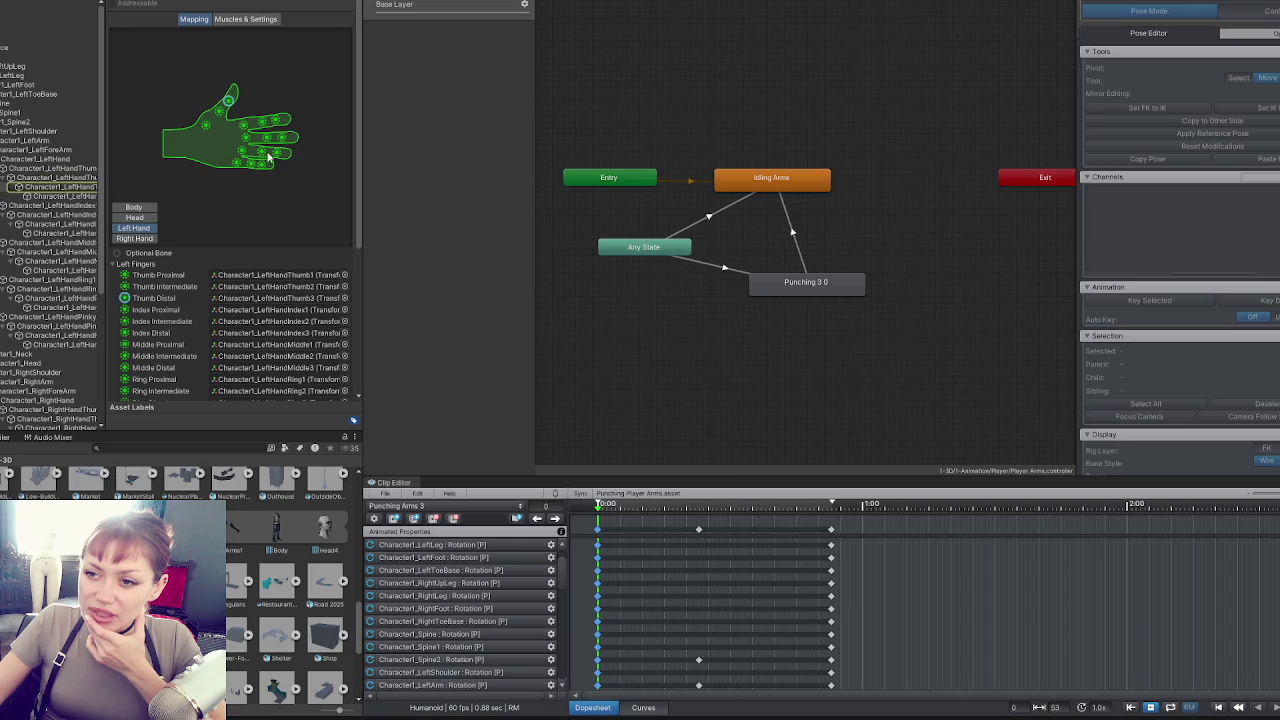
pyautogui.click(244, 127)
pyautogui.click(275, 119)
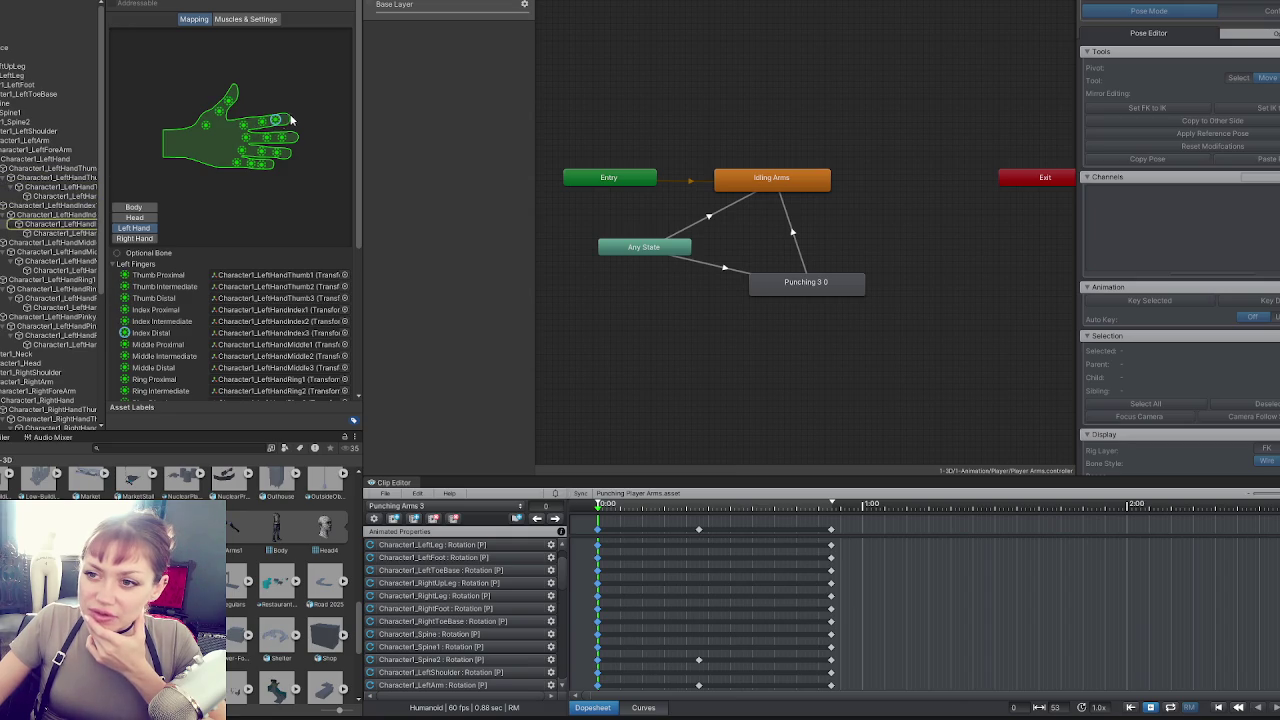
# Recheck Thumb Distal, then the Middle Proximal and Middle Distal bone mappings.
pyautogui.scroll(-5, 283, 355)
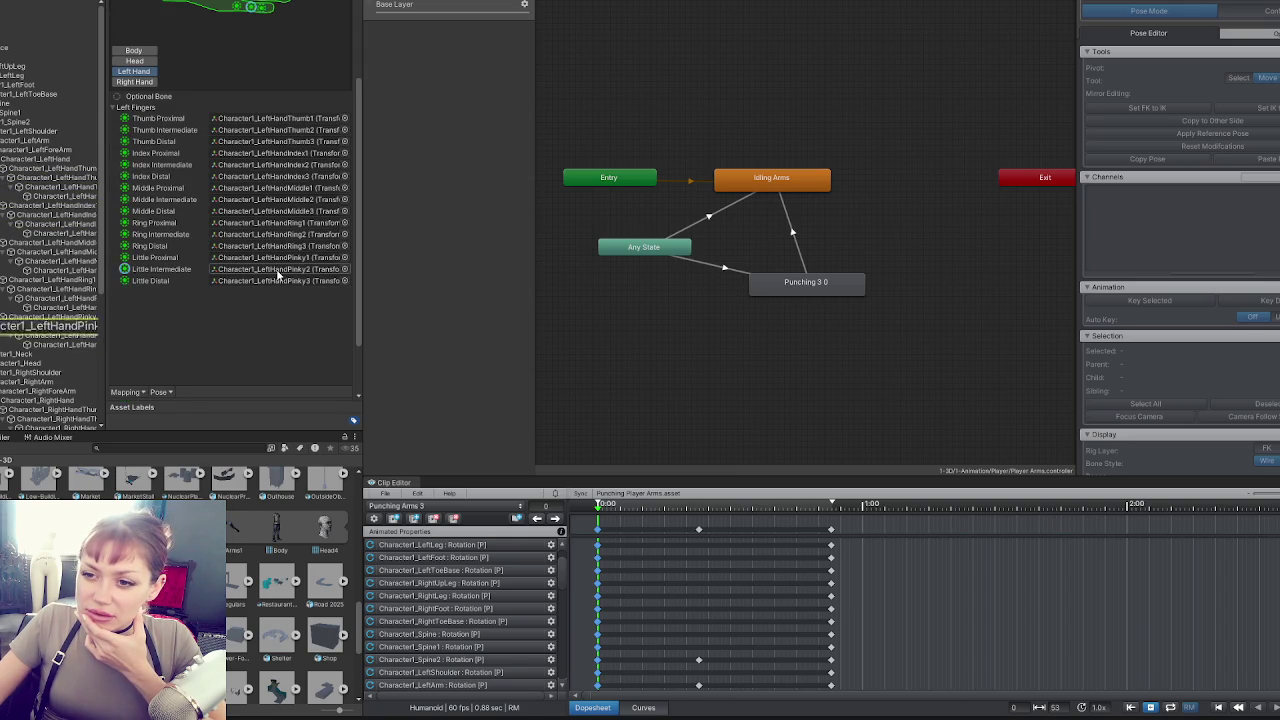
pyautogui.scroll(3, 278, 279)
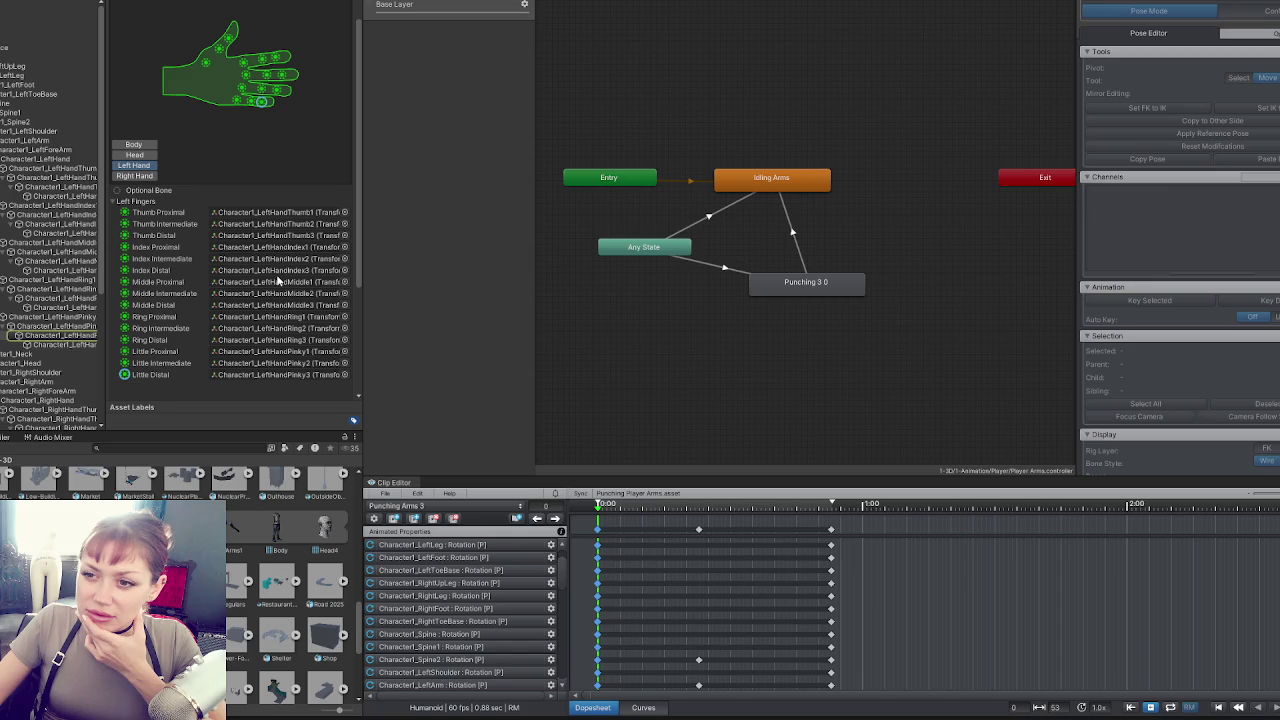
pyautogui.click(279, 235)
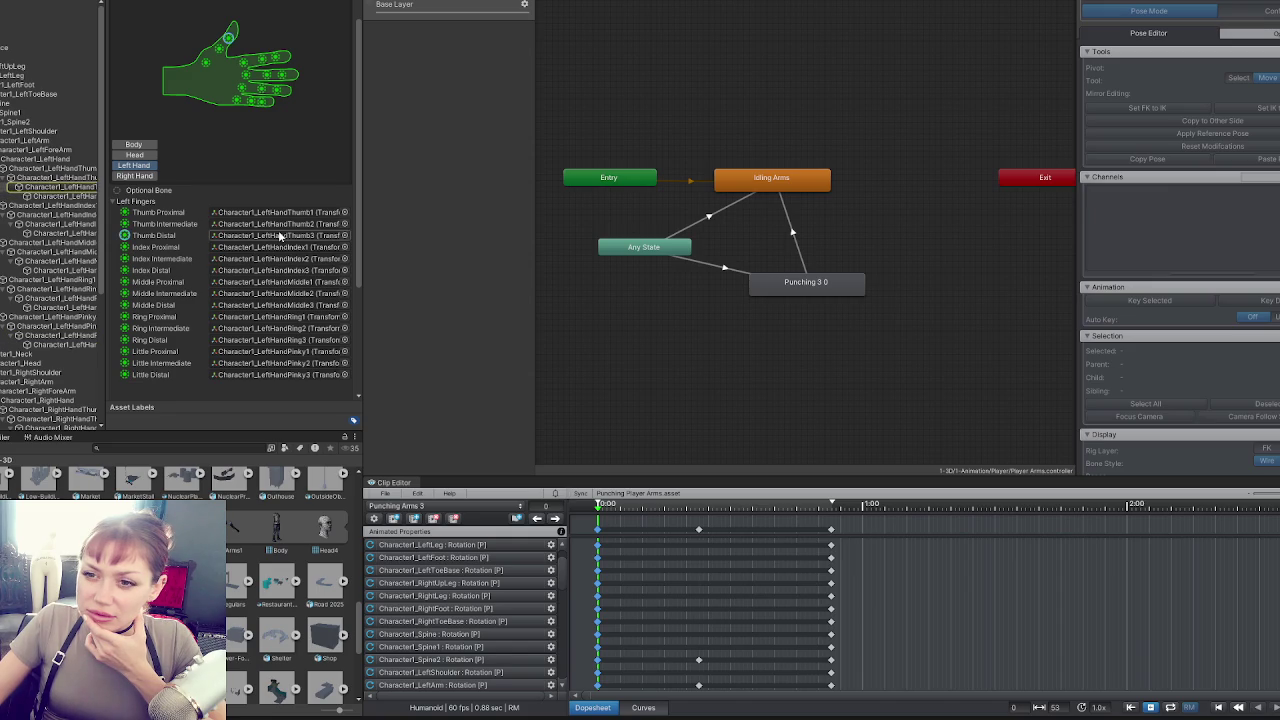
pyautogui.click(264, 286)
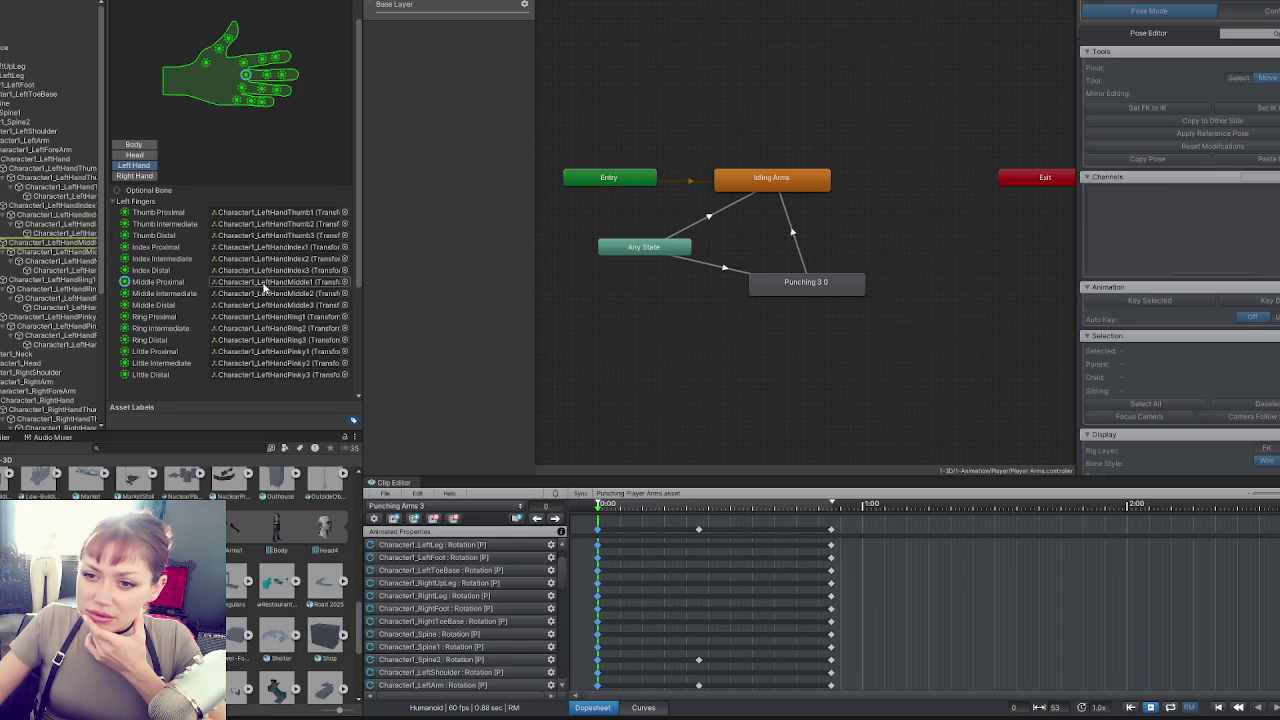
pyautogui.click(228, 305)
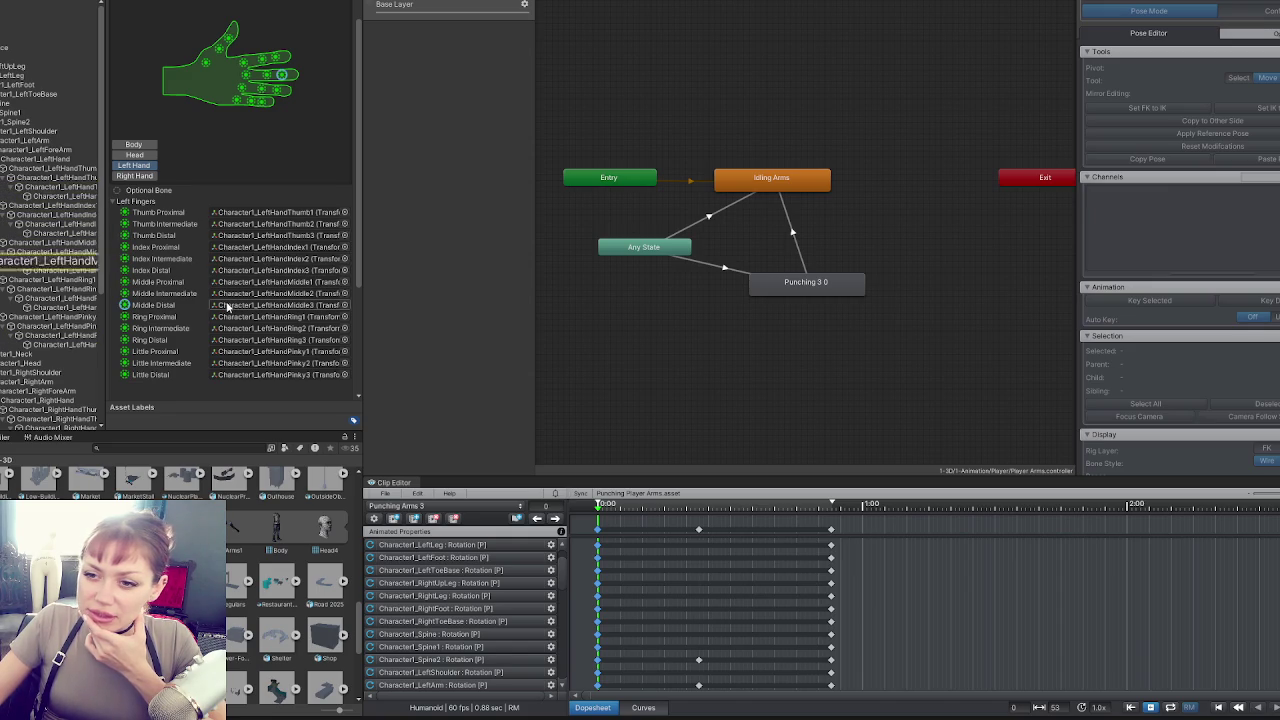
pyautogui.click(72, 272)
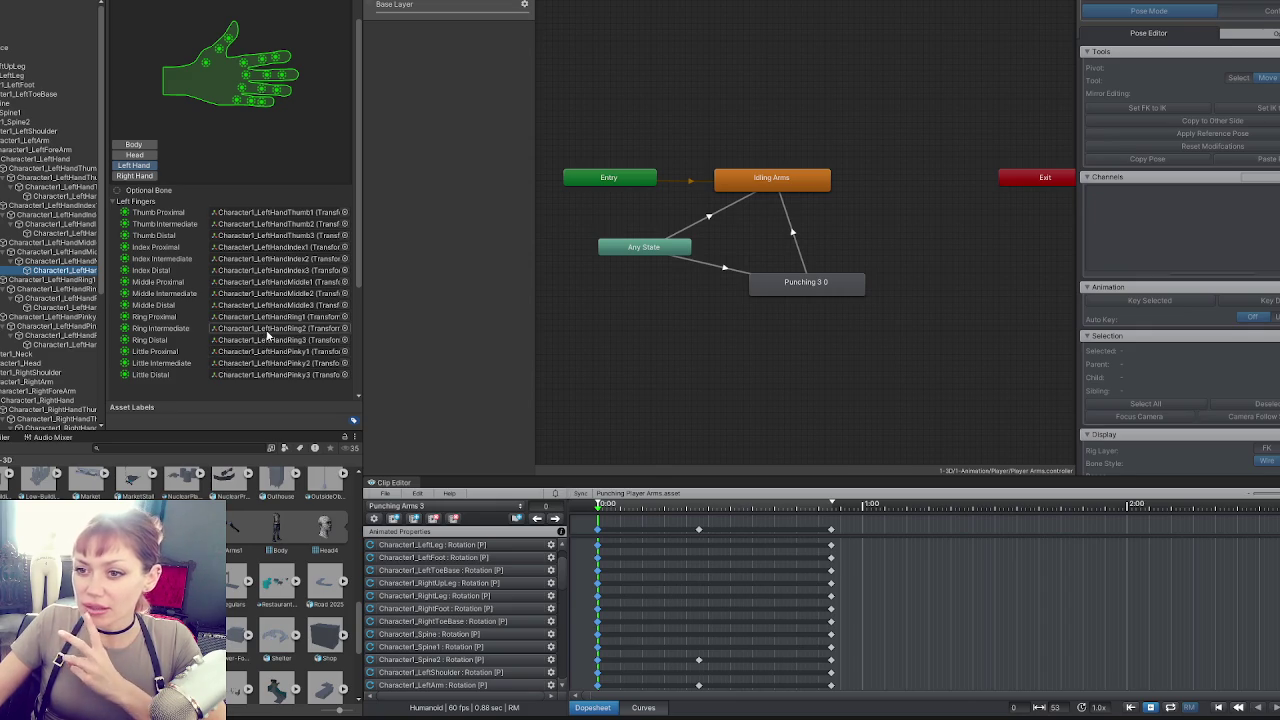
# Close the avatar configuration with Done and widen the Animator graph.
pyautogui.scroll(-3, 210, 280)
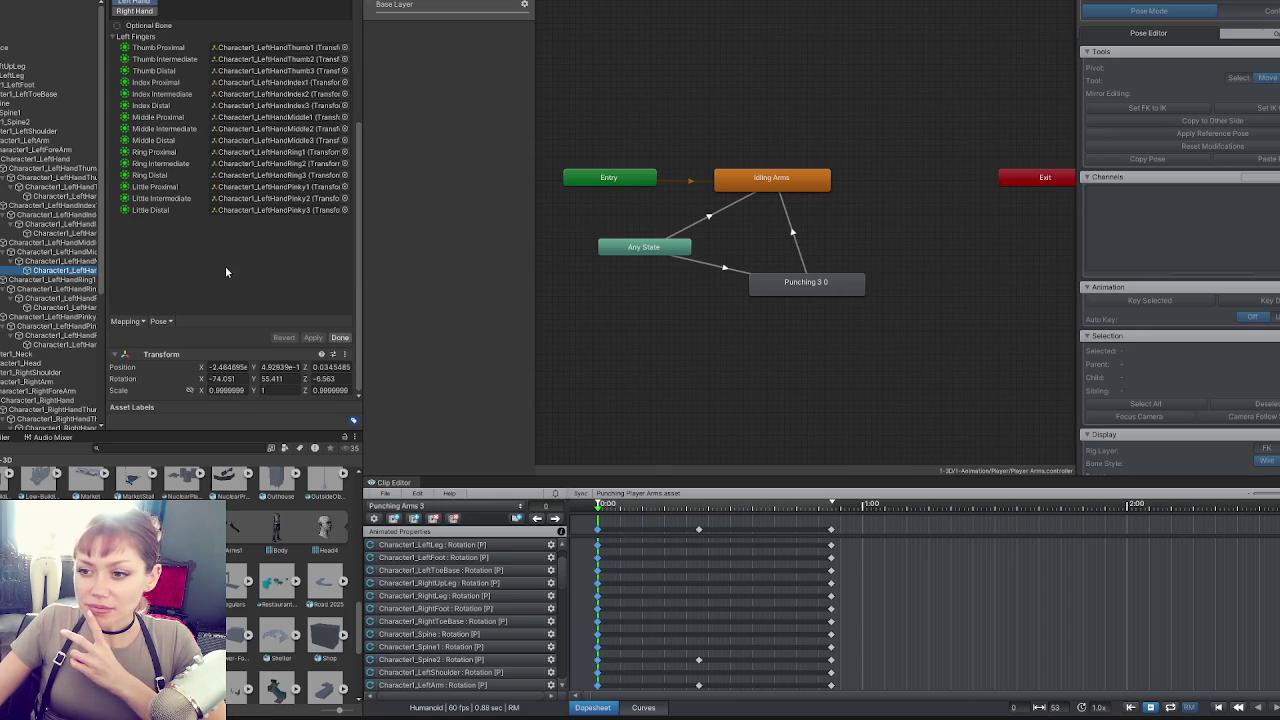
pyautogui.click(337, 338)
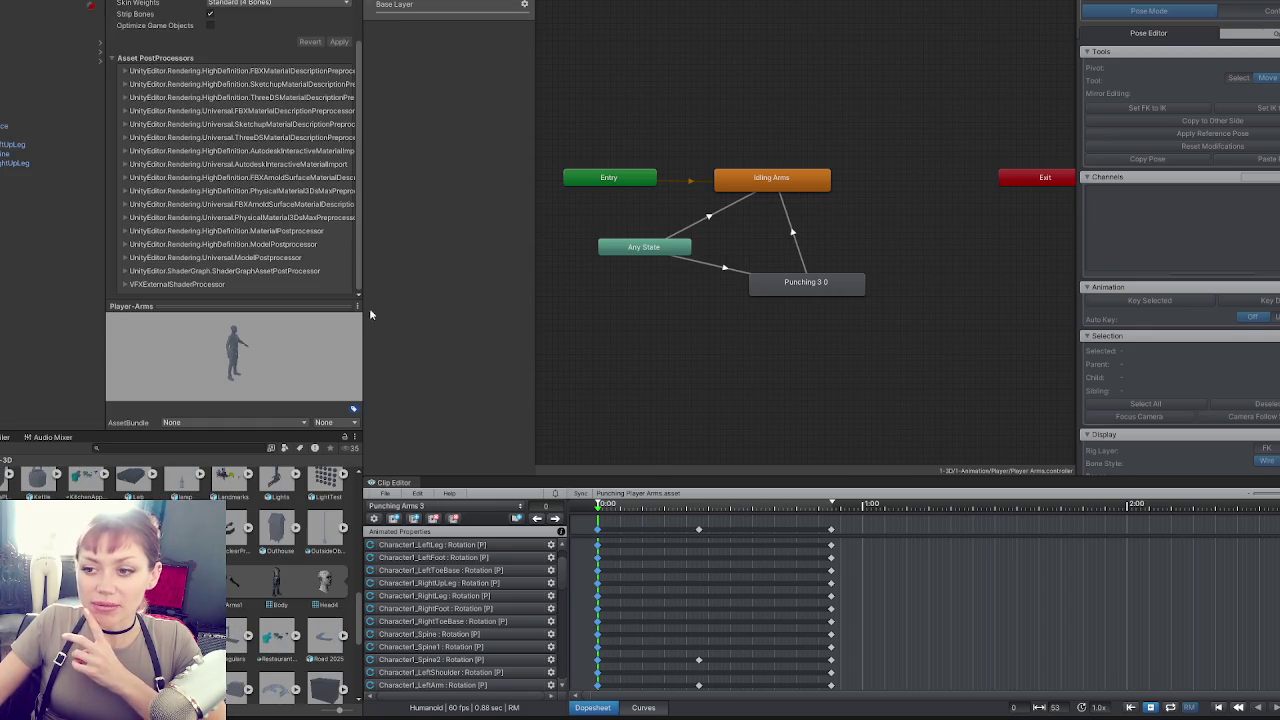
pyautogui.moveTo(363, 307); pyautogui.dragTo(101, 307)
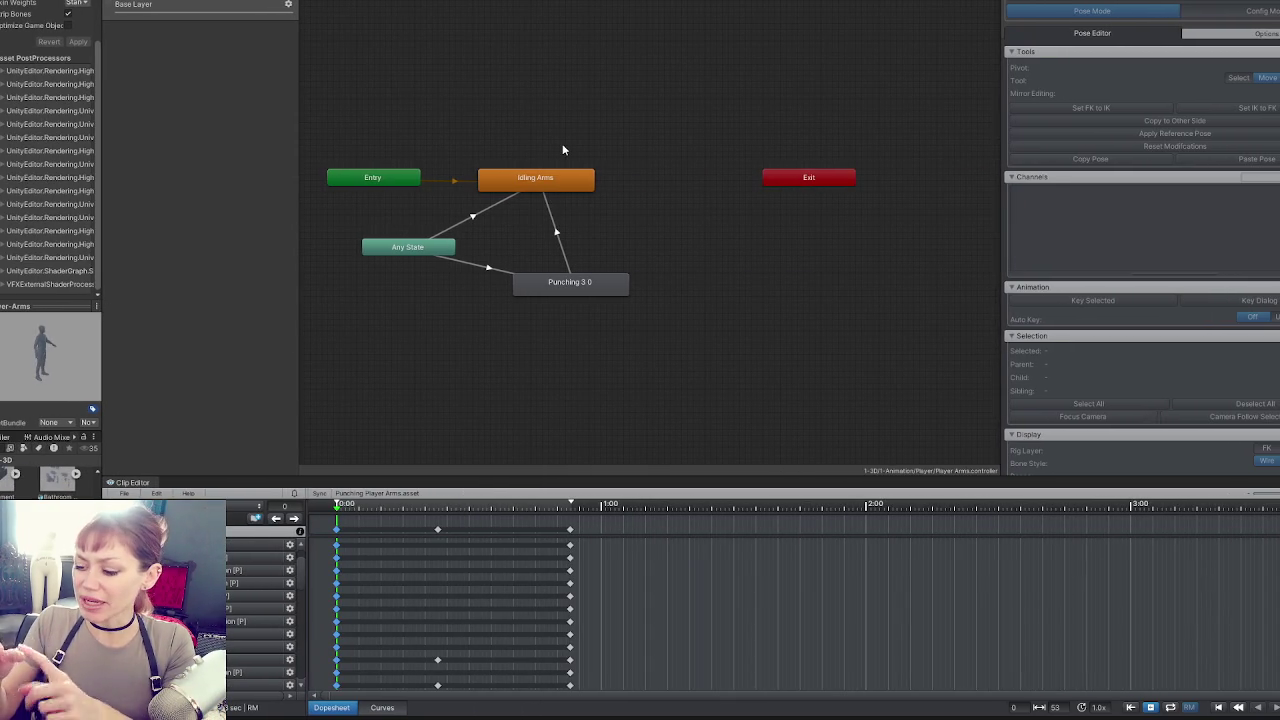
# Shrink the Animator's layer list so the state graph gets more room.
pyautogui.moveTo(298, 131)
pyautogui.mouseDown()
pyautogui.moveTo(257, 134)
pyautogui.moveTo(252, 147)
pyautogui.mouseUp()
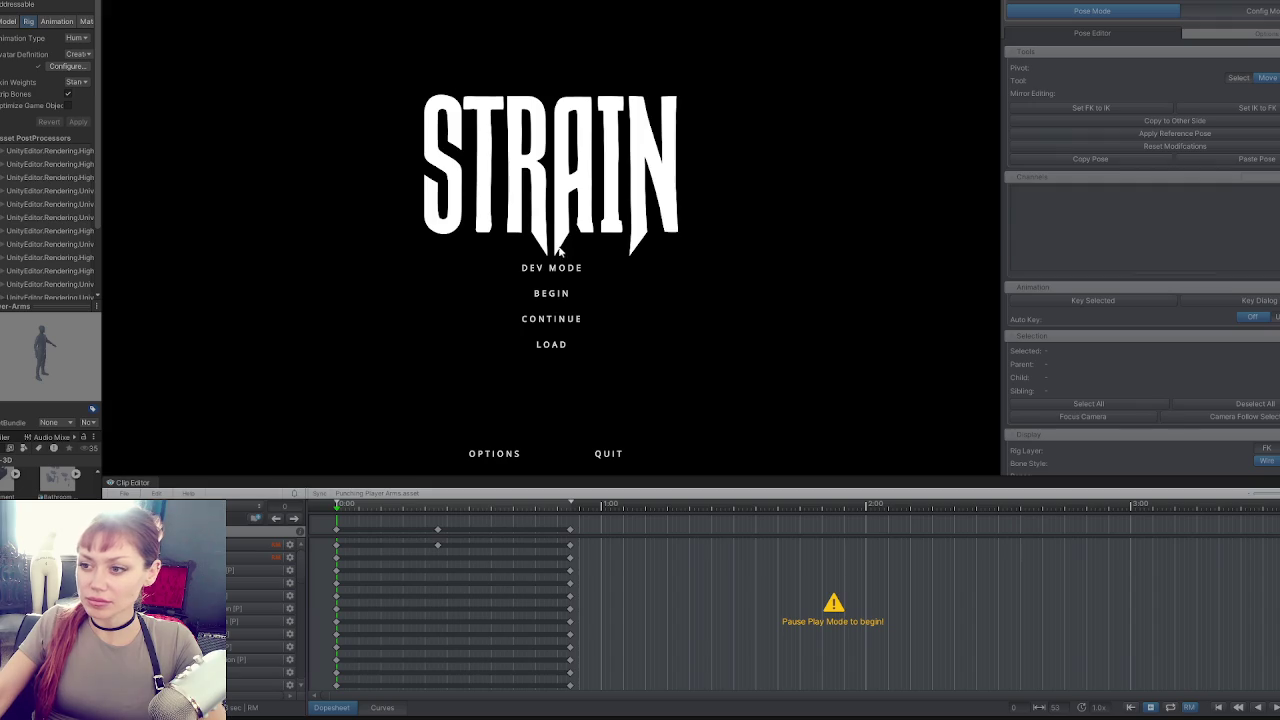
# Test the arms in a Dev Mode session, pause with Escape, then select the Punching 3.0 state.
pyautogui.click(550, 267)
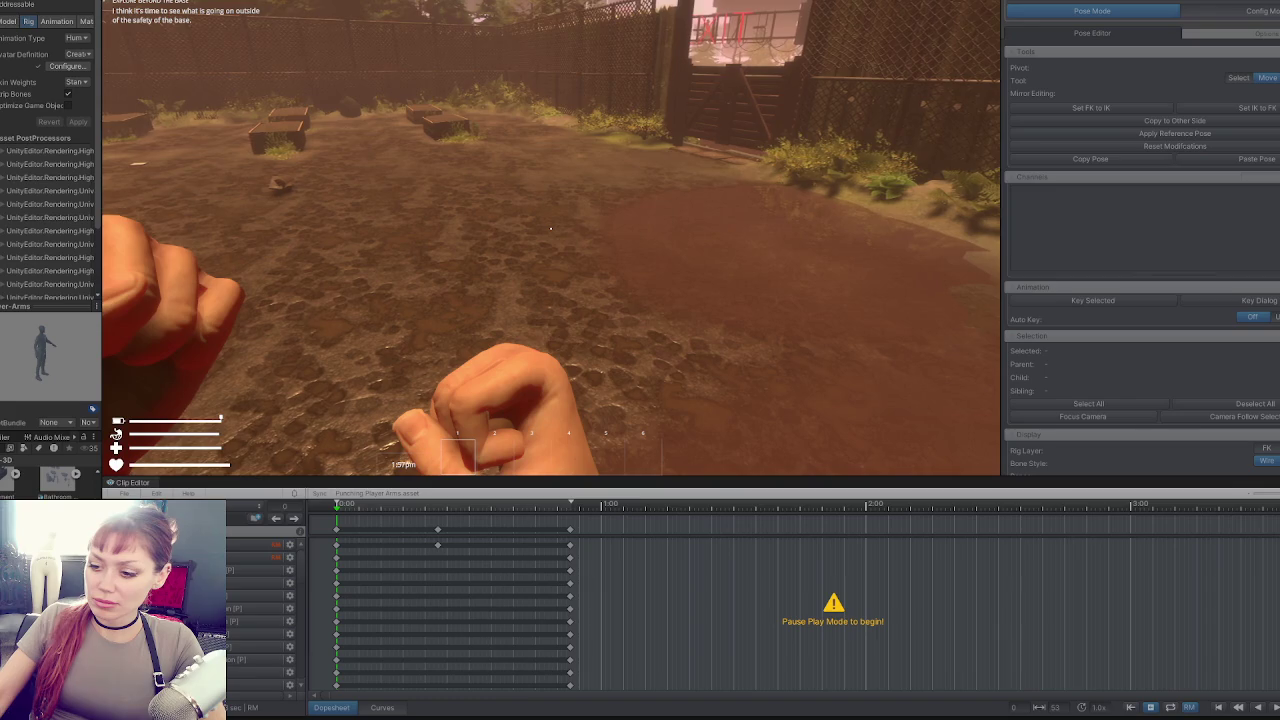
pyautogui.press('Escape')
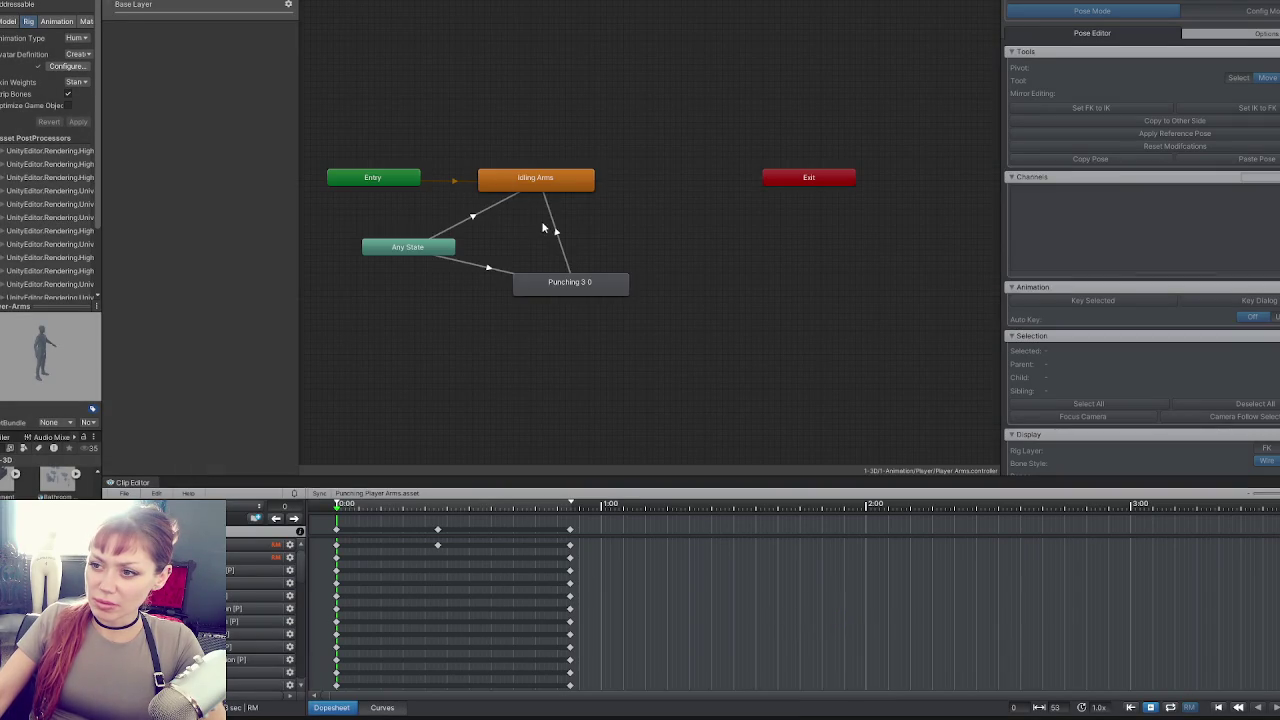
pyautogui.click(534, 284)
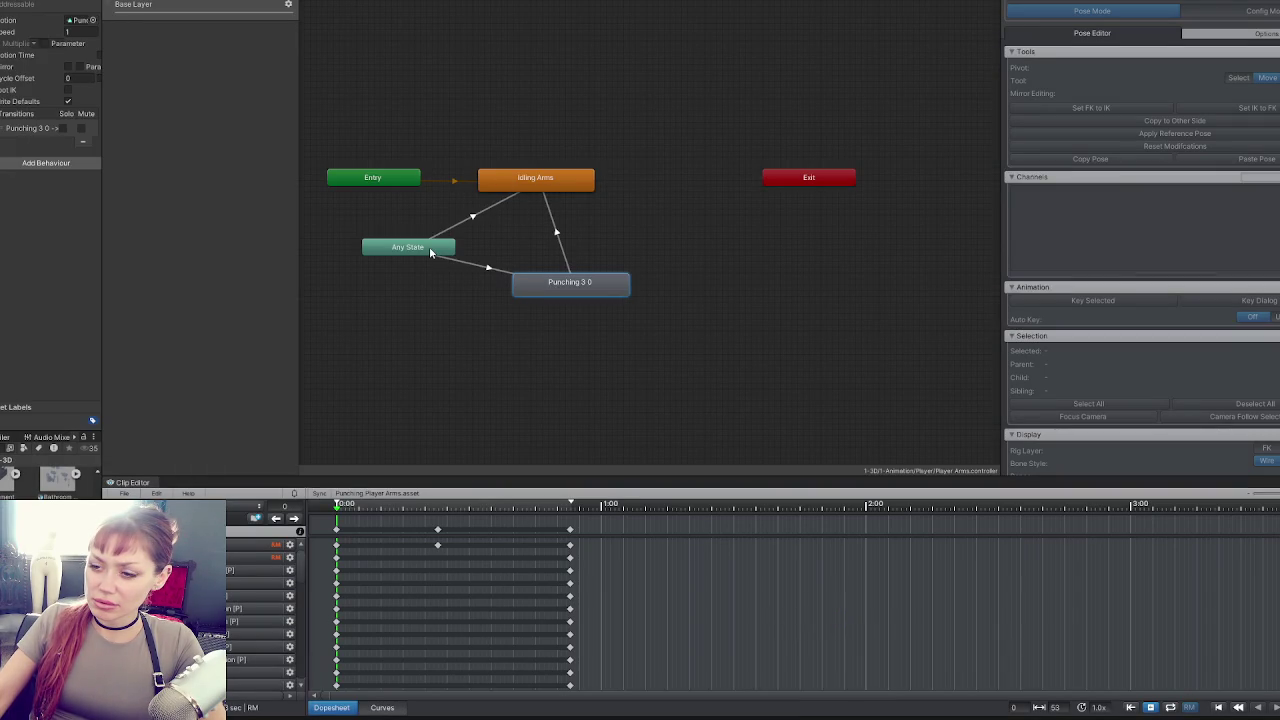
# Set the Punching clip to bake root rotation and height into pose, with Loop Time off.
pyautogui.doubleClick(543, 289)
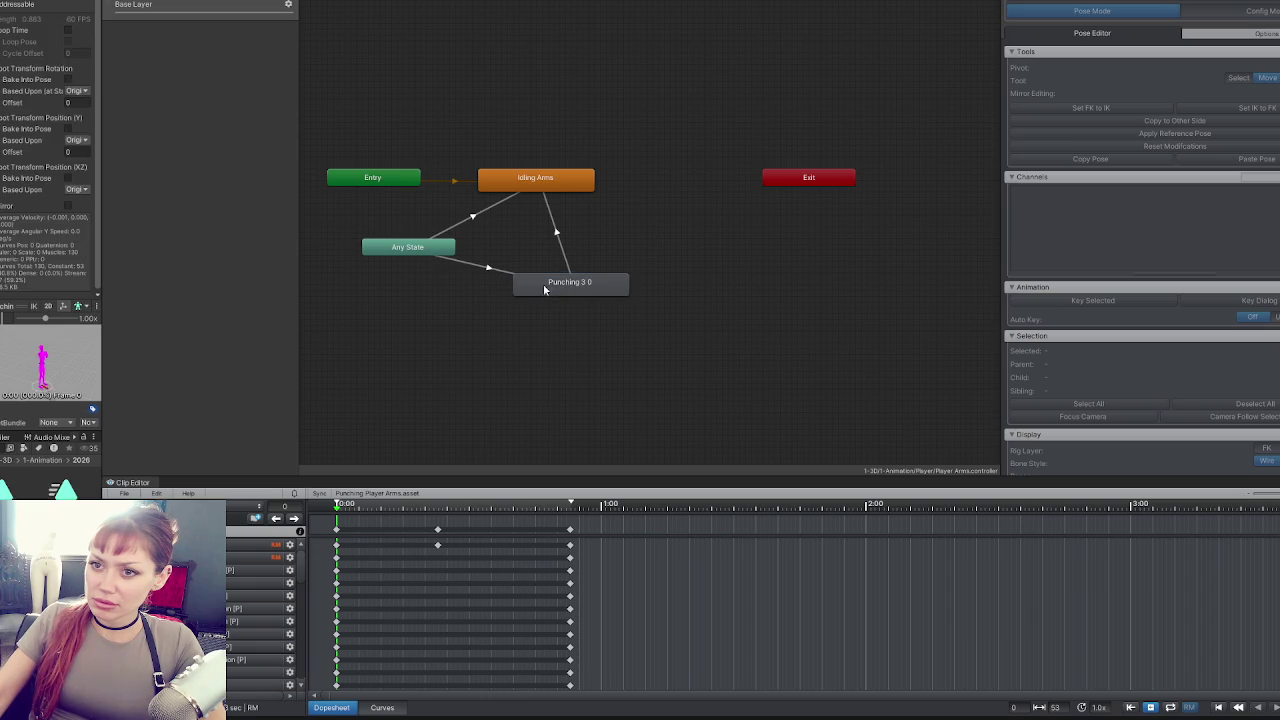
pyautogui.moveTo(101, 90); pyautogui.dragTo(267, 99)
pyautogui.click(146, 30)
pyautogui.click(147, 80)
pyautogui.click(146, 129)
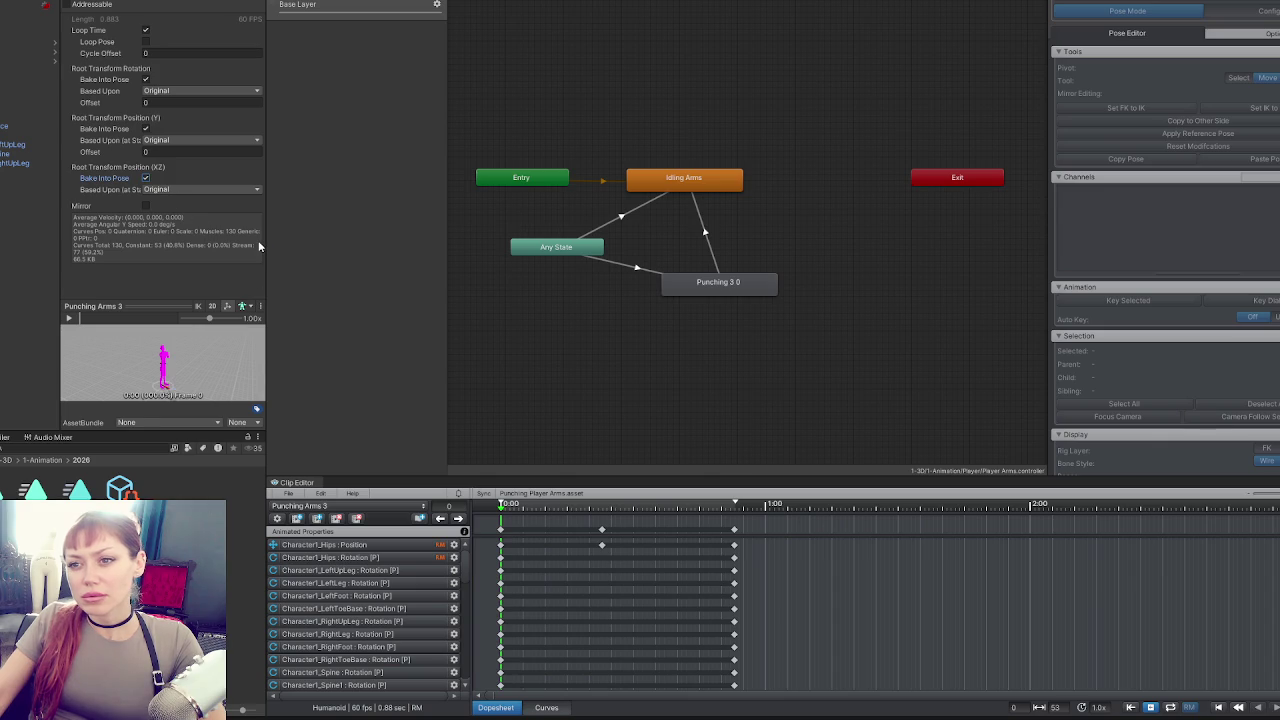
pyautogui.click(145, 31)
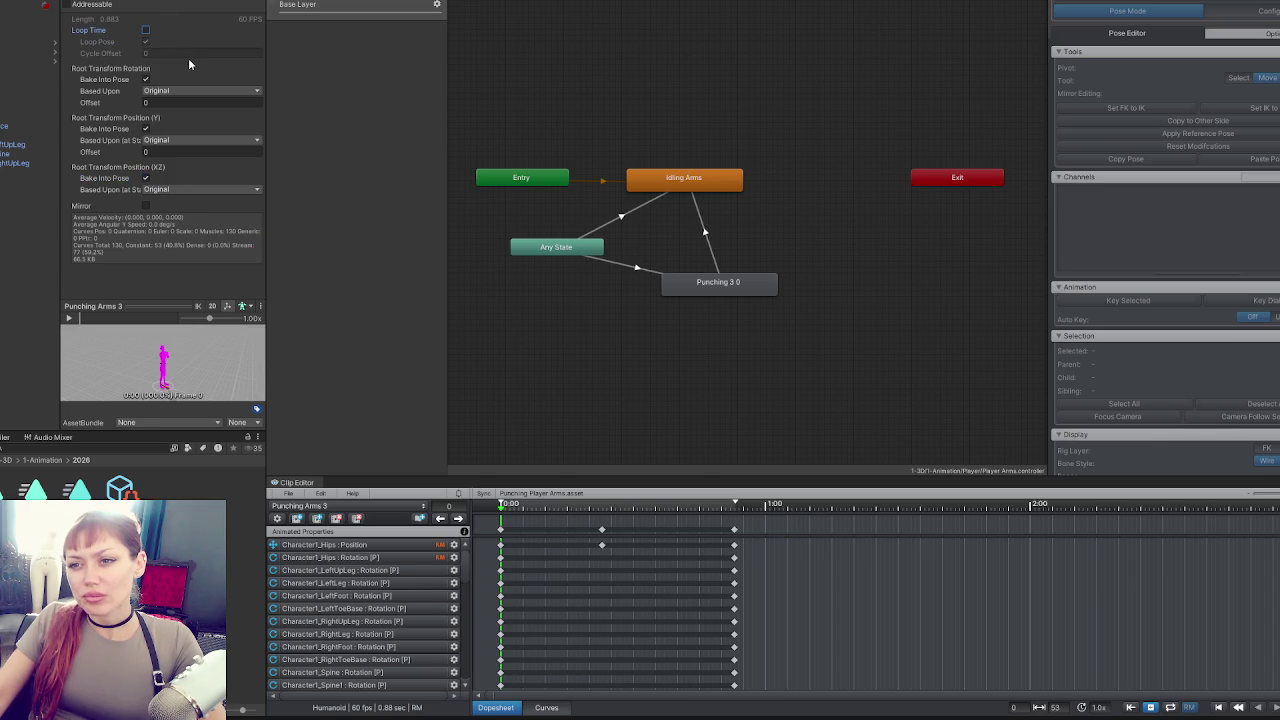
# Set the IdleFighting clip to bake root height into pose, with Loop Time and Loop Pose on.
pyautogui.click(681, 179)
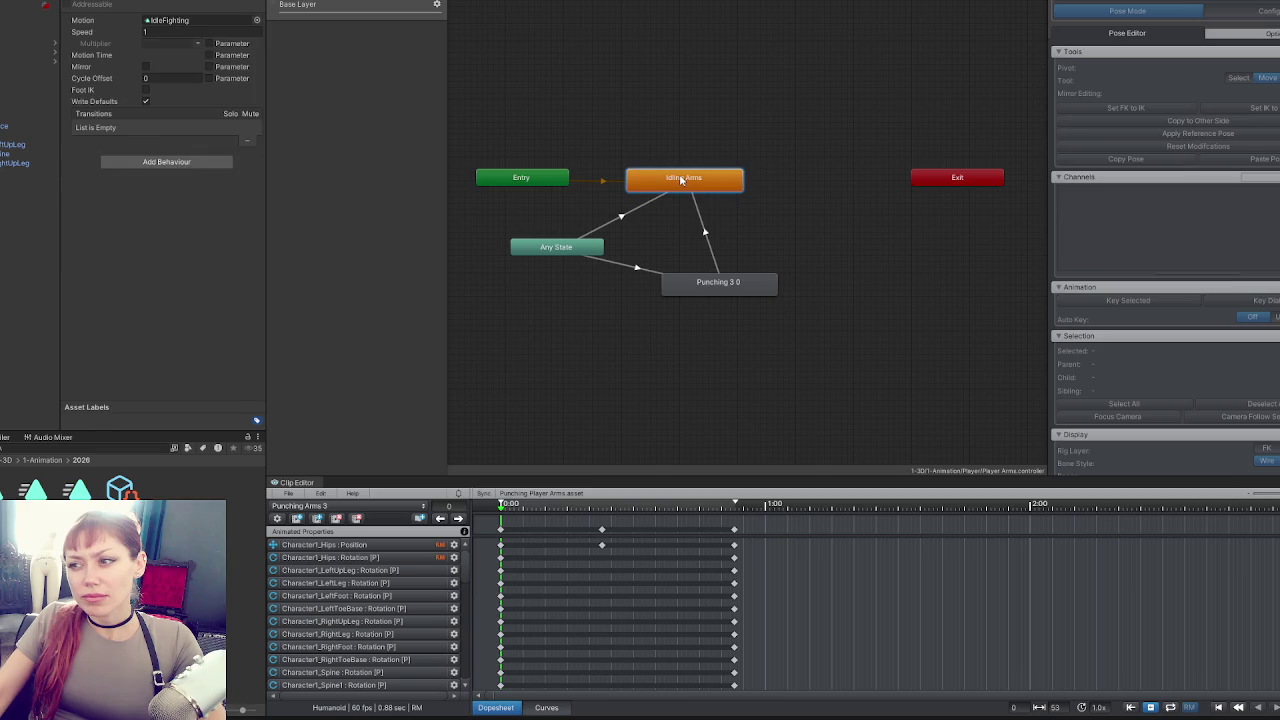
pyautogui.doubleClick(681, 179)
pyautogui.click(145, 129)
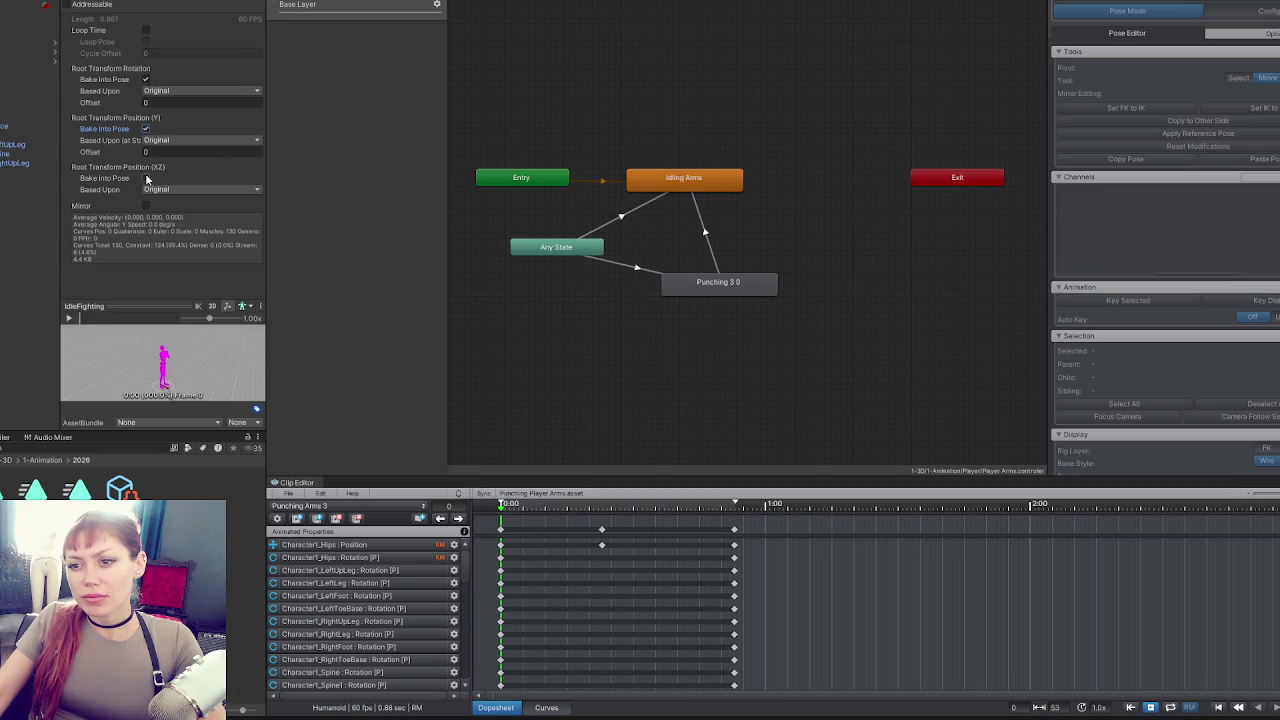
pyautogui.click(146, 31)
pyautogui.click(146, 42)
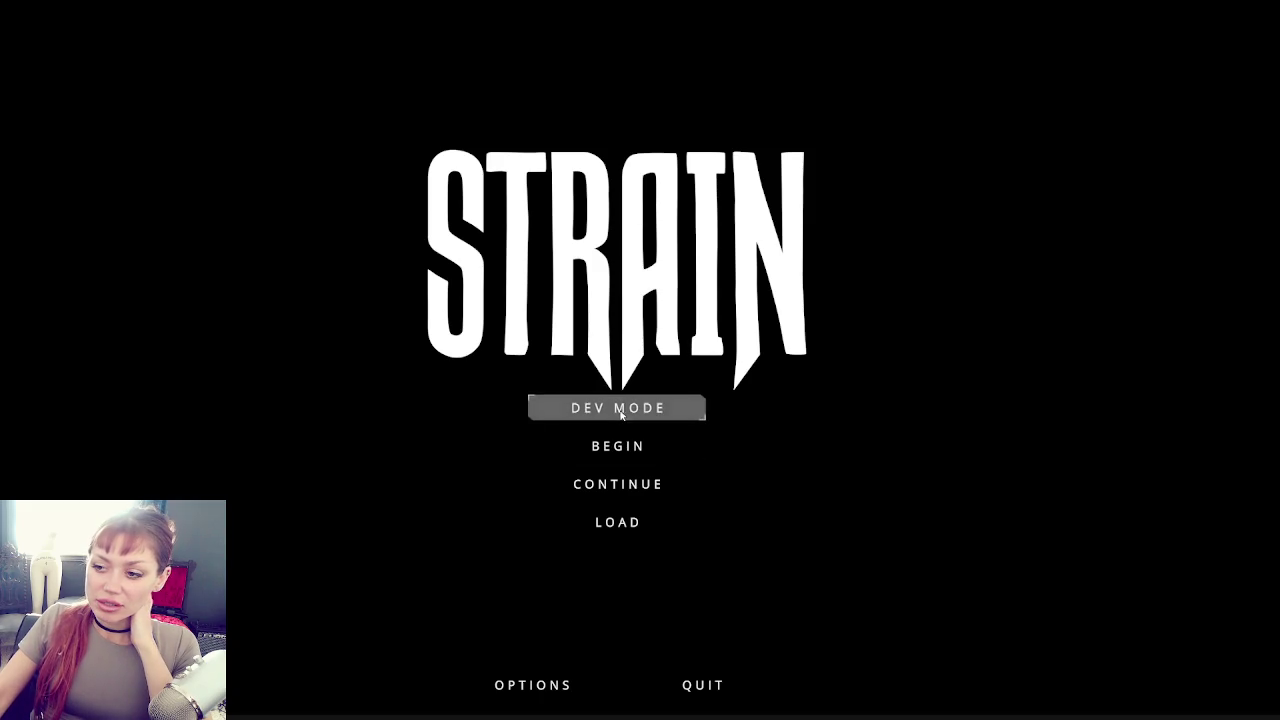
# Retest the arms in a Dev Mode session, walking forward, then open the in-game menu.
pyautogui.click(620, 410)
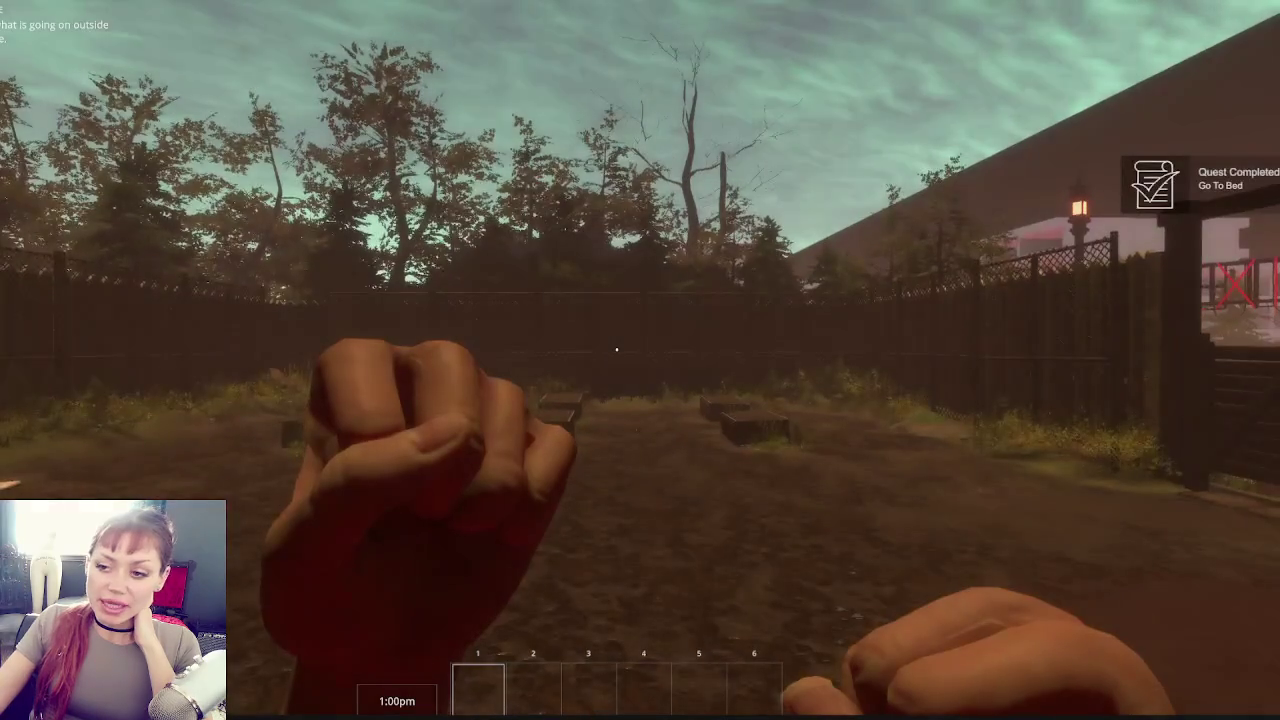
pyautogui.press('w')
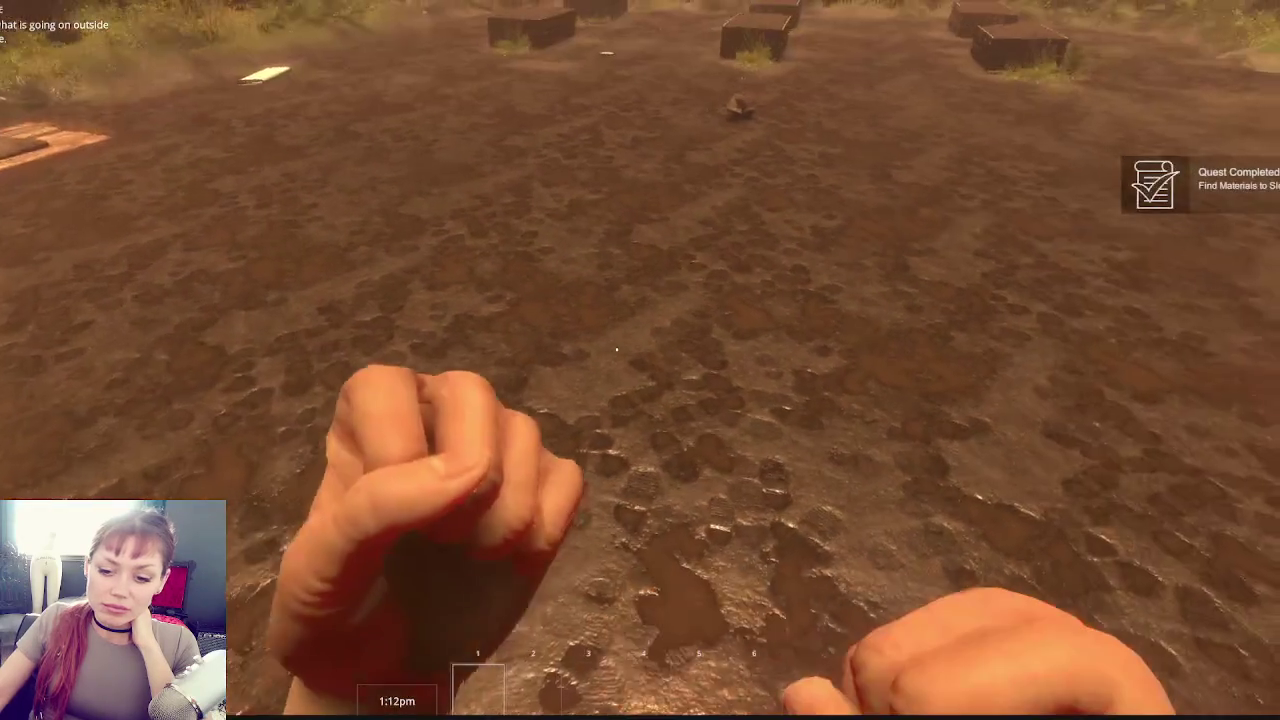
pyautogui.press('Escape')
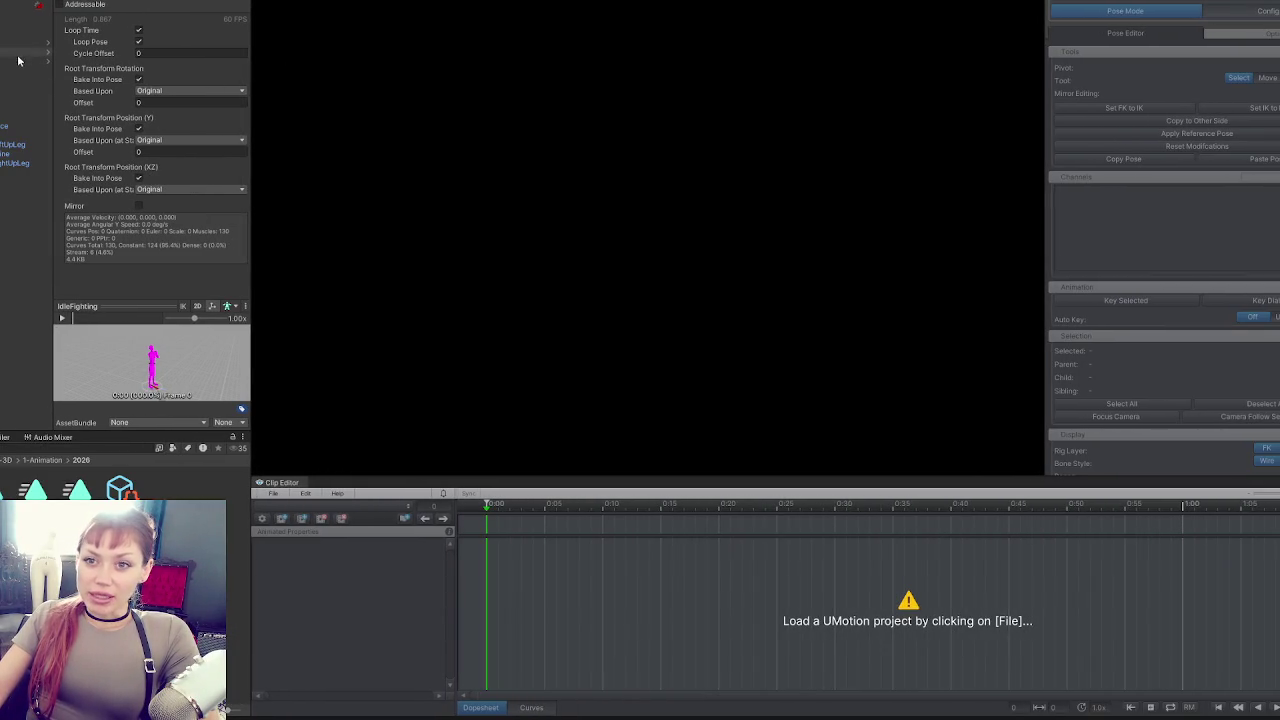
# Load the Punching Player Arms project from UMotion's recently opened projects.
pyautogui.click(273, 493)
pyautogui.moveTo(360, 548)
pyautogui.click(548, 548)
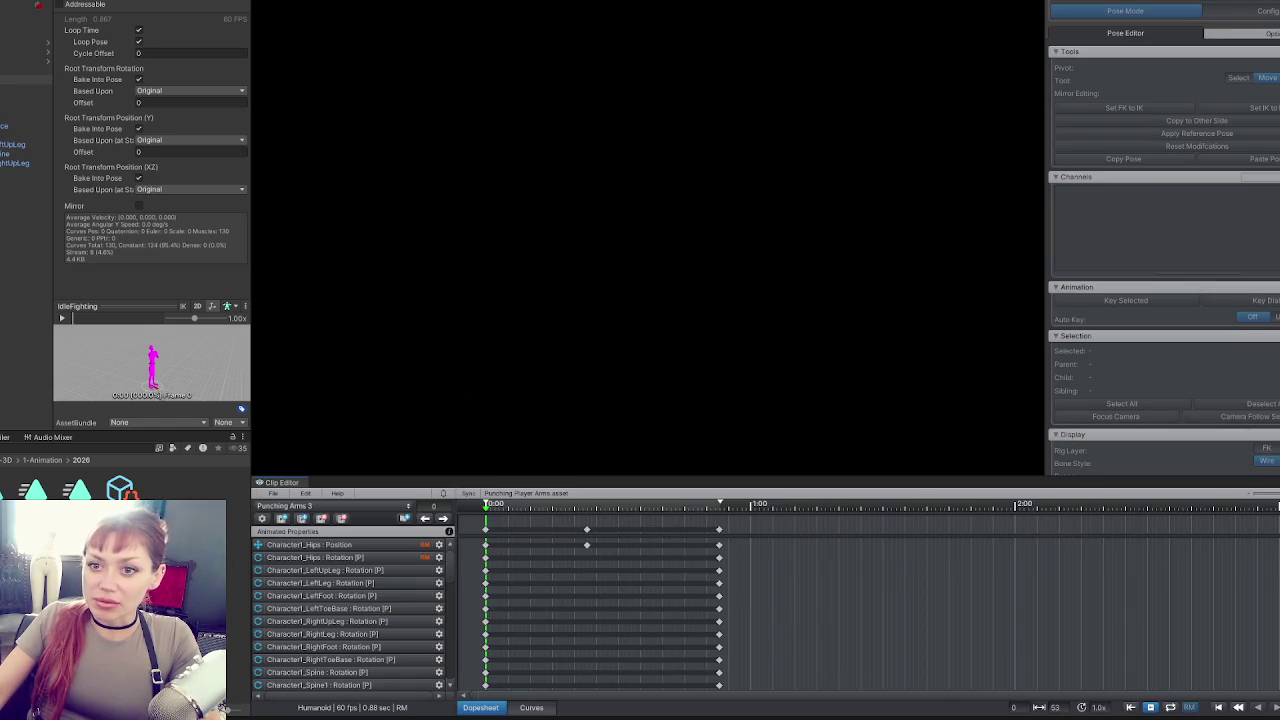
pyautogui.moveTo(52, 97); pyautogui.dragTo(50, 97)
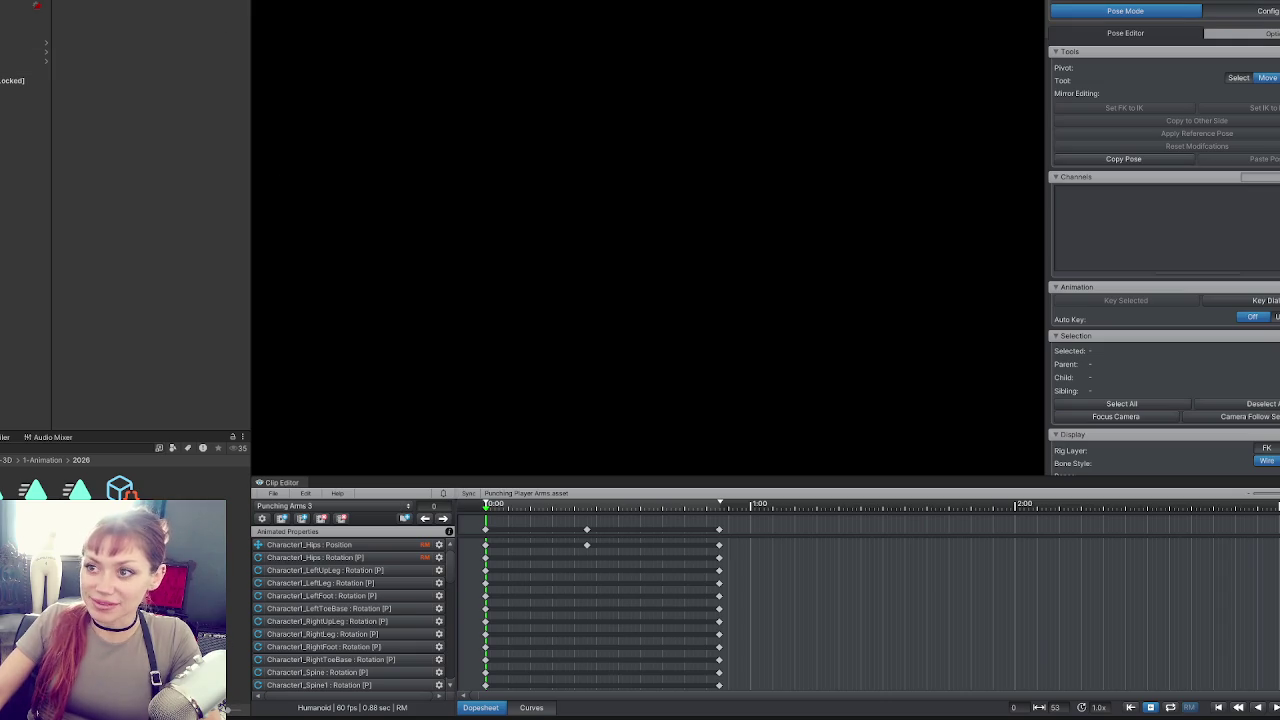
# Inspect the Spine2 and LeftShoulder bones from a top-down view over the shoulders.
pyautogui.moveTo(494, 155)
pyautogui.mouseDown()
pyautogui.moveTo(337, 129)
pyautogui.moveTo(851, 123)
pyautogui.moveTo(514, 143)
pyautogui.moveTo(672, 222)
pyautogui.moveTo(641, 275)
pyautogui.moveTo(709, 294)
pyautogui.moveTo(660, 310)
pyautogui.mouseUp()
pyautogui.click(656, 263)
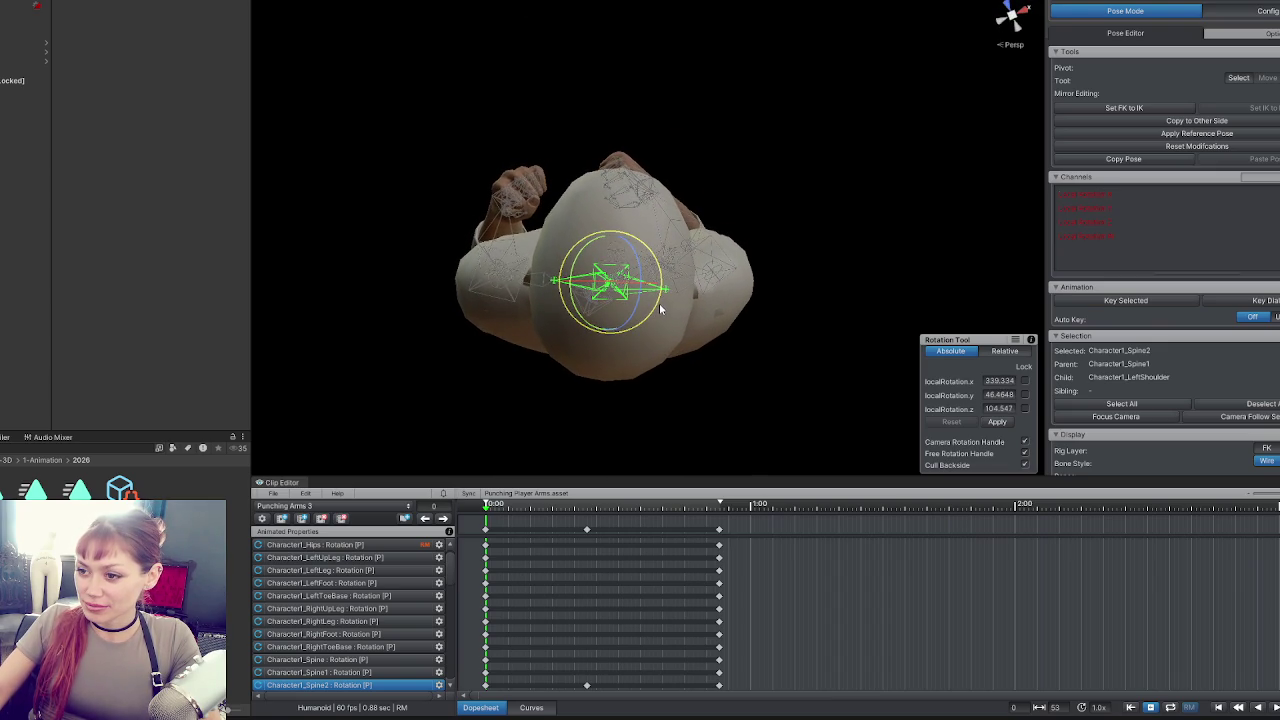
pyautogui.moveTo(673, 363); pyautogui.dragTo(676, 152)
pyautogui.scroll(5, 645, 155)
pyautogui.moveTo(630, 62)
pyautogui.mouseDown()
pyautogui.moveTo(594, 184)
pyautogui.moveTo(597, 157)
pyautogui.moveTo(620, 229)
pyautogui.moveTo(700, 285)
pyautogui.moveTo(730, 213)
pyautogui.moveTo(708, 318)
pyautogui.moveTo(688, 343)
pyautogui.moveTo(657, 311)
pyautogui.moveTo(668, 310)
pyautogui.moveTo(648, 322)
pyautogui.mouseUp()
pyautogui.click(627, 262)
pyautogui.click(717, 252)
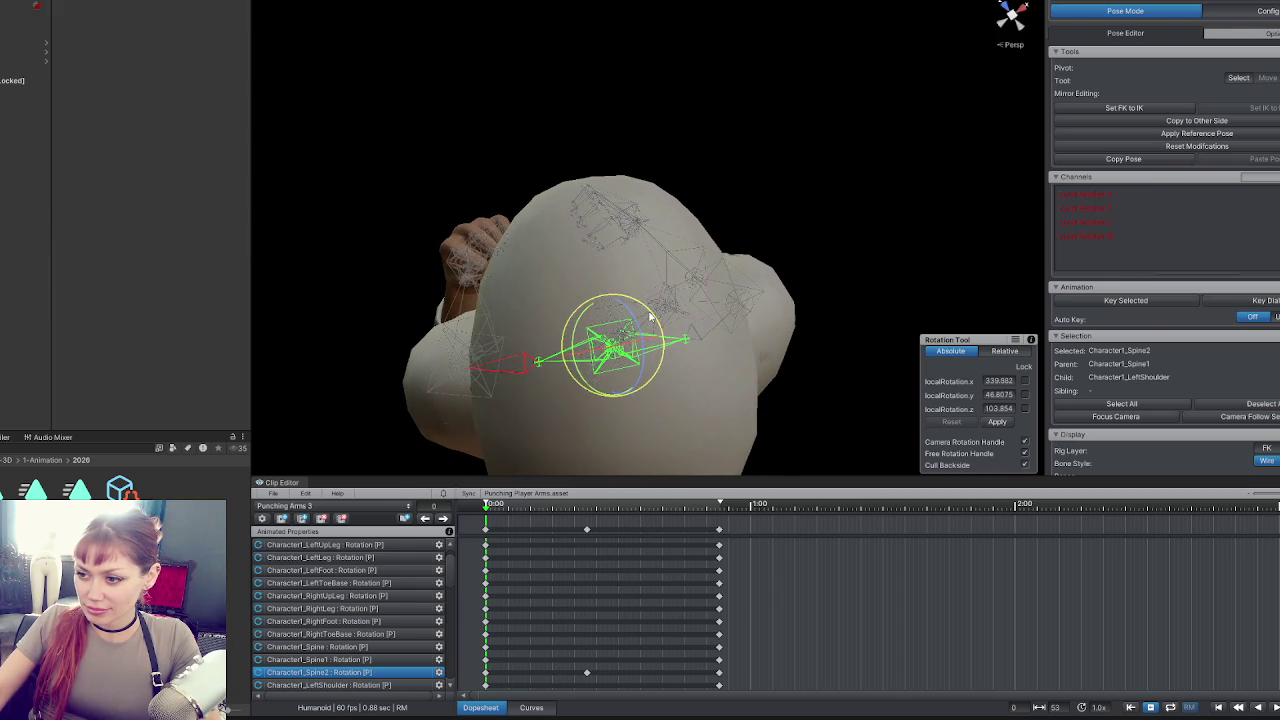
pyautogui.click(510, 362)
pyautogui.moveTo(510, 362)
pyautogui.mouseDown()
pyautogui.moveTo(579, 345)
pyautogui.moveTo(516, 374)
pyautogui.mouseUp()
# Rotate the LeftForeArm to pull the left arm into a tighter guard.
pyautogui.click(501, 353)
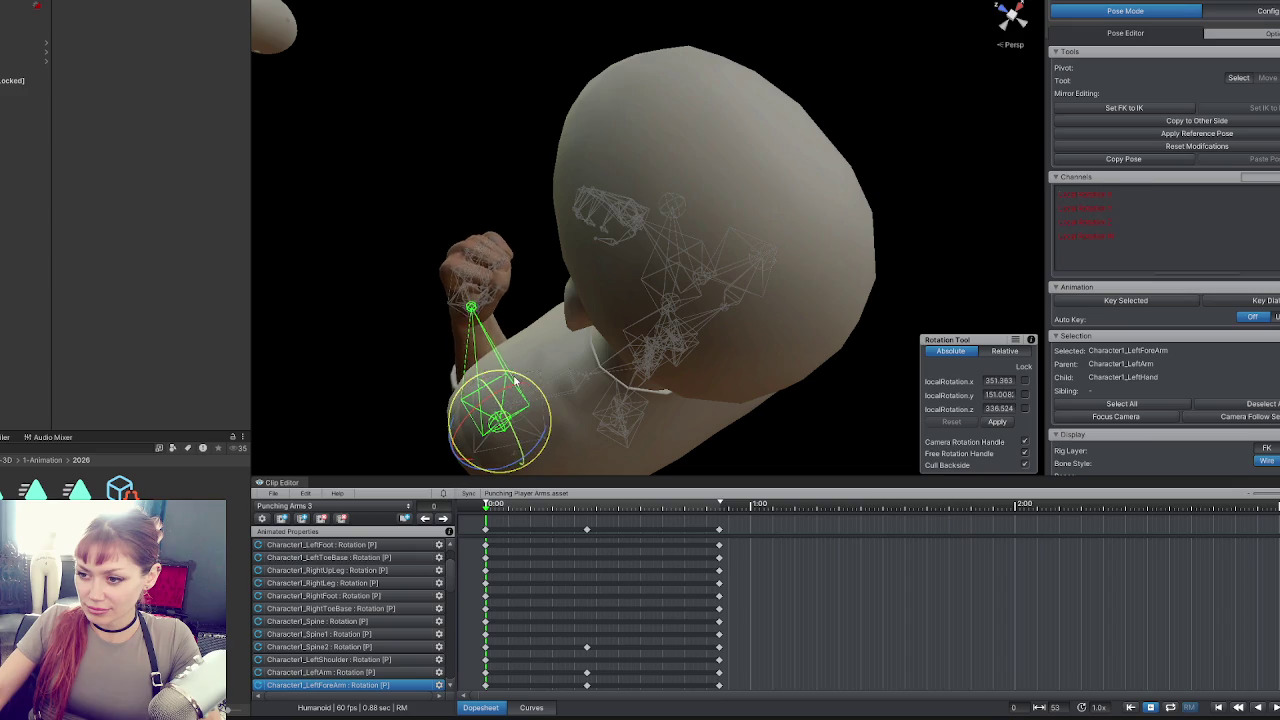
pyautogui.moveTo(523, 375)
pyautogui.mouseDown()
pyautogui.moveTo(765, 275)
pyautogui.moveTo(660, 181)
pyautogui.moveTo(644, 157)
pyautogui.moveTo(660, 145)
pyautogui.moveTo(641, 150)
pyautogui.mouseUp()
pyautogui.click(660, 181)
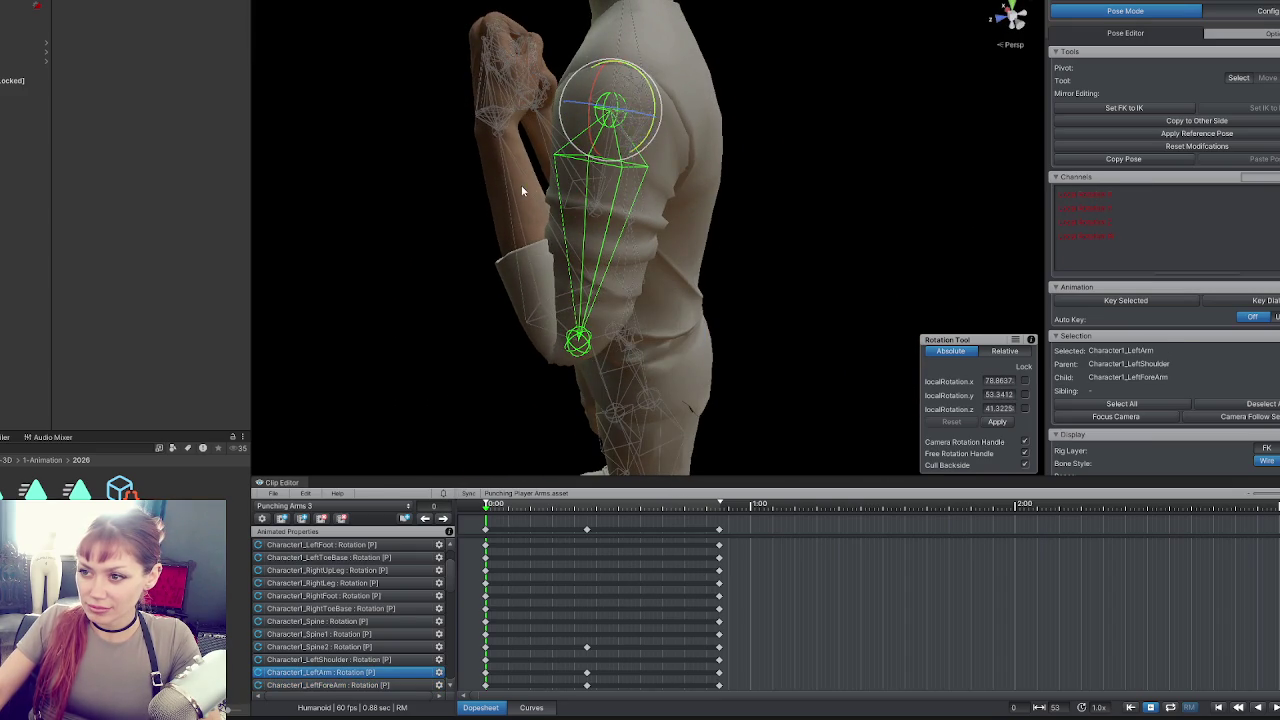
pyautogui.click(596, 315)
pyautogui.moveTo(596, 315)
pyautogui.mouseDown()
pyautogui.moveTo(609, 283)
pyautogui.moveTo(720, 194)
pyautogui.moveTo(649, 141)
pyautogui.moveTo(576, 168)
pyautogui.moveTo(579, 138)
pyautogui.moveTo(717, 195)
pyautogui.moveTo(698, 205)
pyautogui.mouseUp()
pyautogui.click(605, 282)
# Rotate the LeftHand toward the face.
pyautogui.click(620, 126)
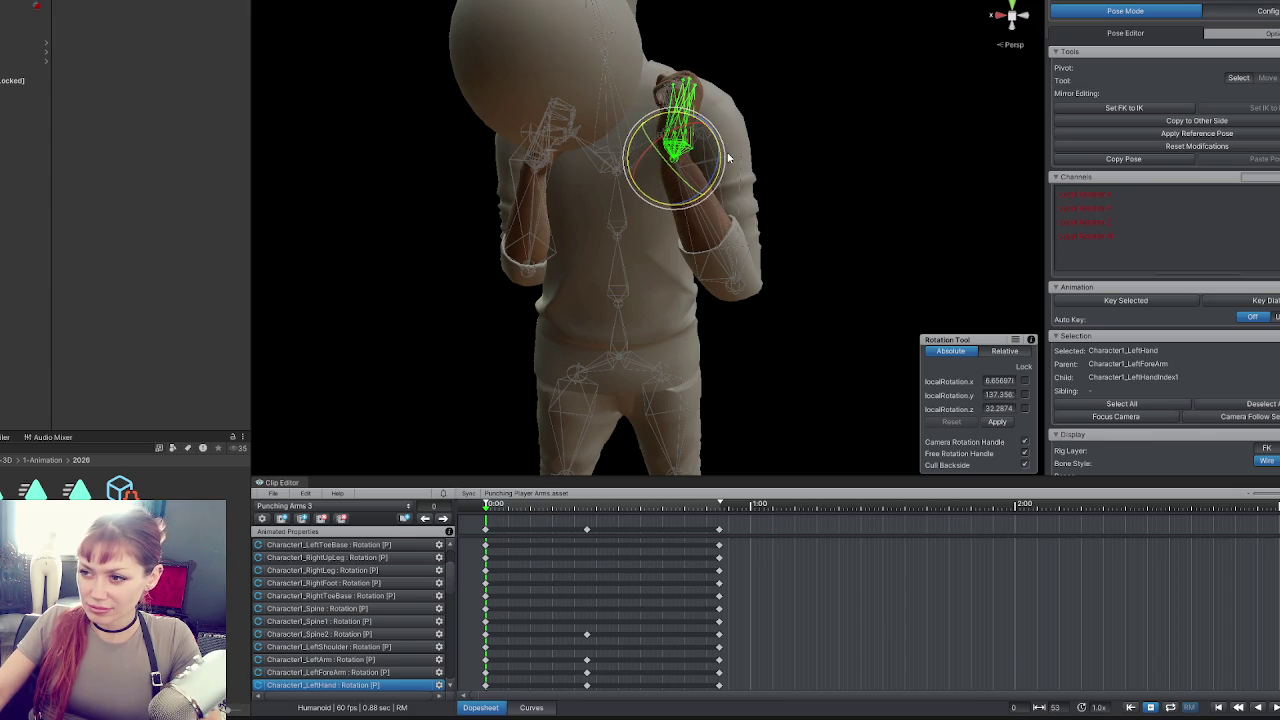
pyautogui.moveTo(716, 176); pyautogui.dragTo(884, 281)
pyautogui.moveTo(808, 262)
pyautogui.mouseDown()
pyautogui.moveTo(817, 254)
pyautogui.moveTo(673, 238)
pyautogui.moveTo(757, 320)
pyautogui.moveTo(727, 208)
pyautogui.moveTo(766, 166)
pyautogui.moveTo(778, 186)
pyautogui.mouseUp()
pyautogui.click(726, 218)
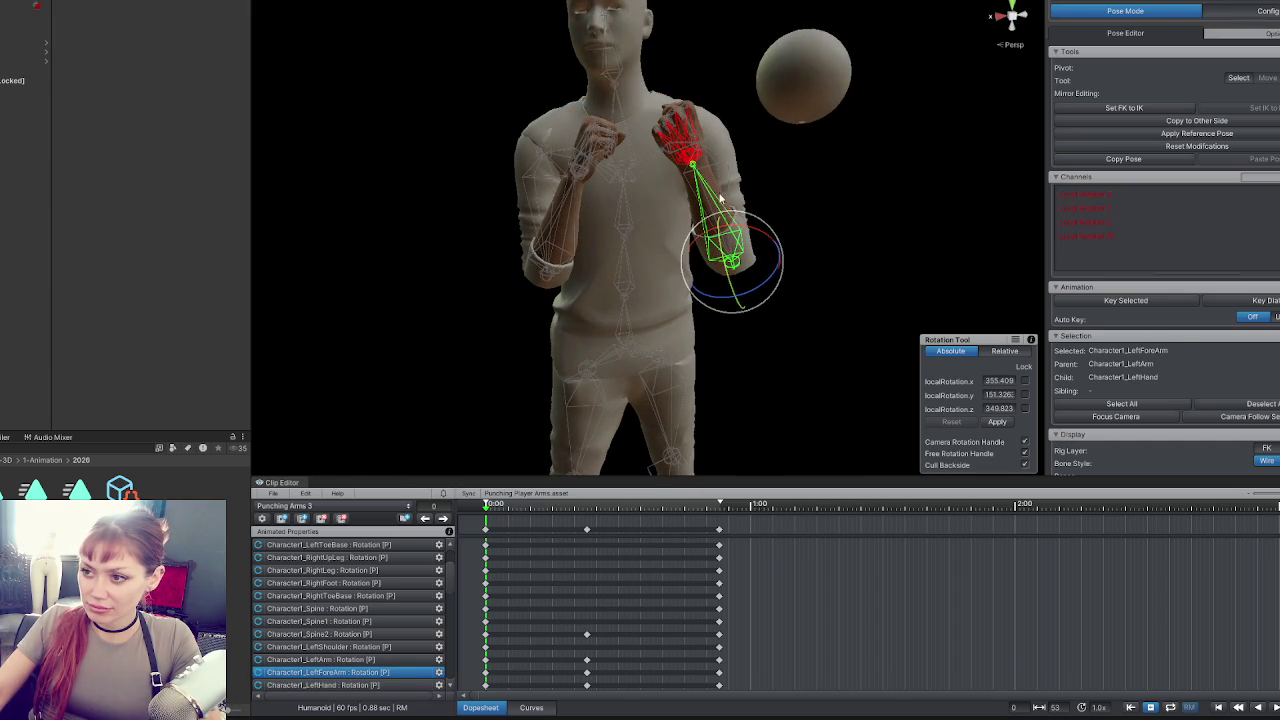
# Select all bones and step through the next two keyframes.
pyautogui.hotkey('ctrl', 'a')
pyautogui.press('w')
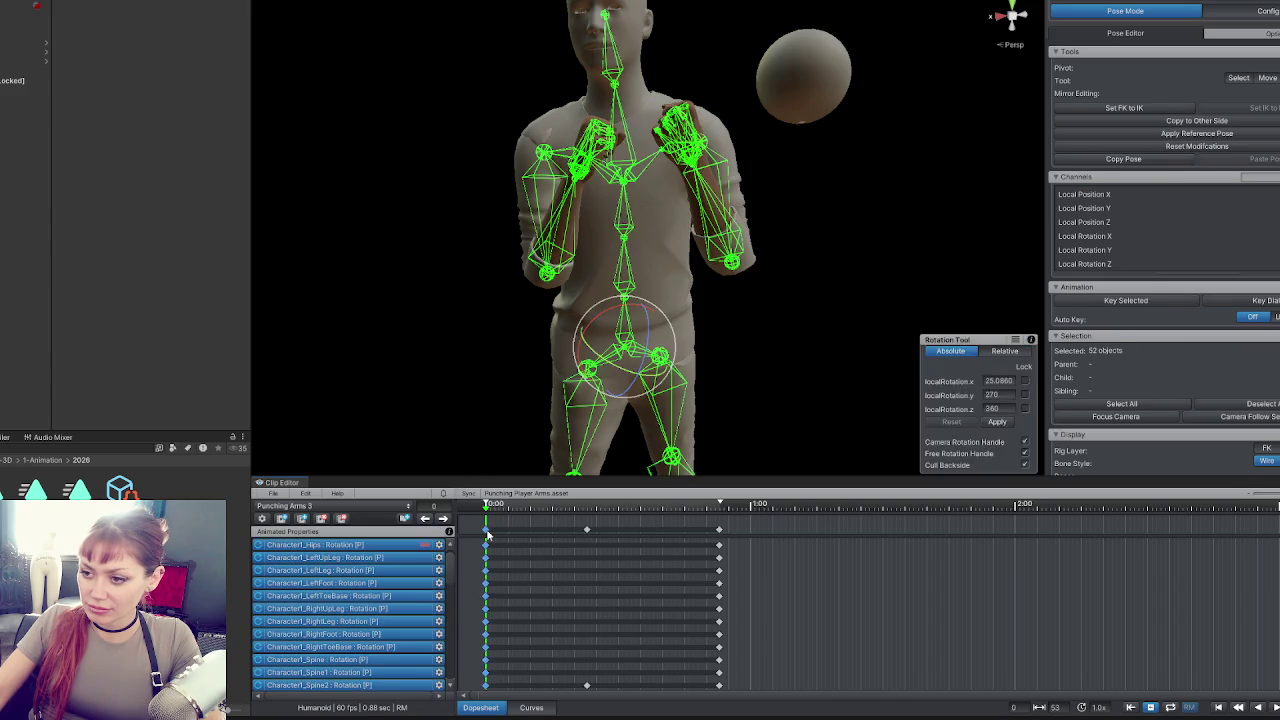
pyautogui.click(446, 523)
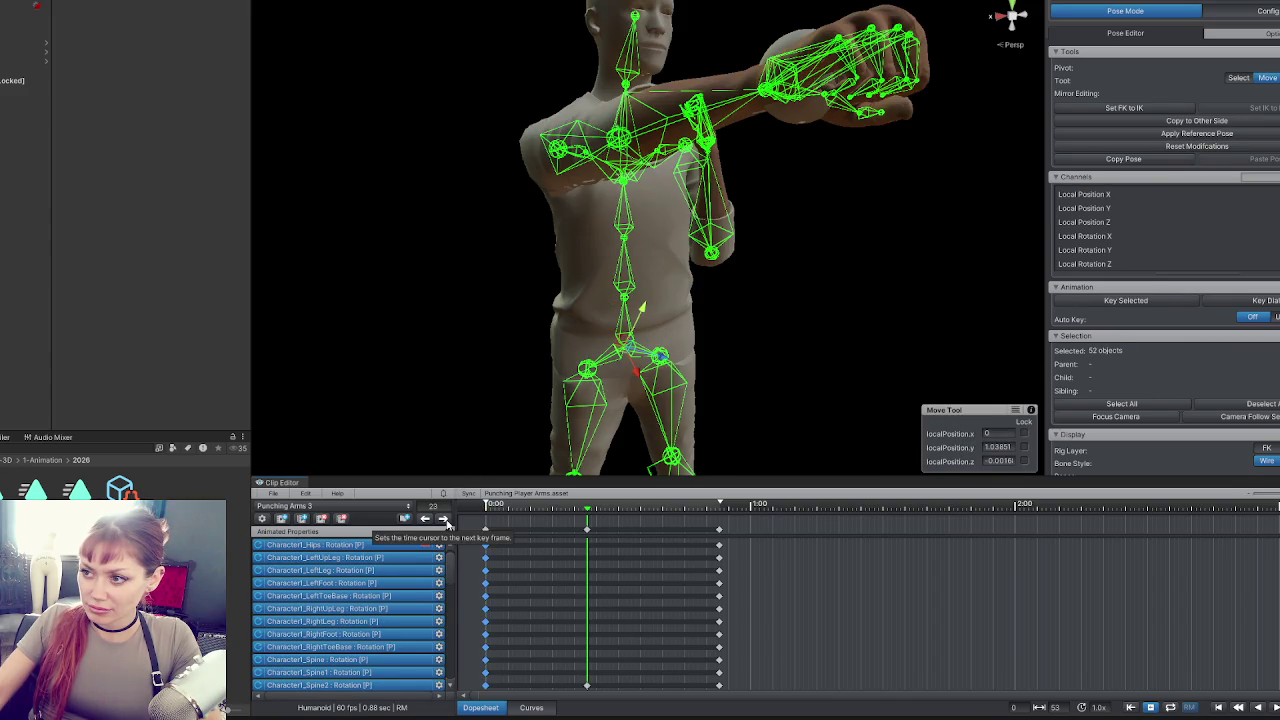
pyautogui.click(446, 523)
pyautogui.press('e')
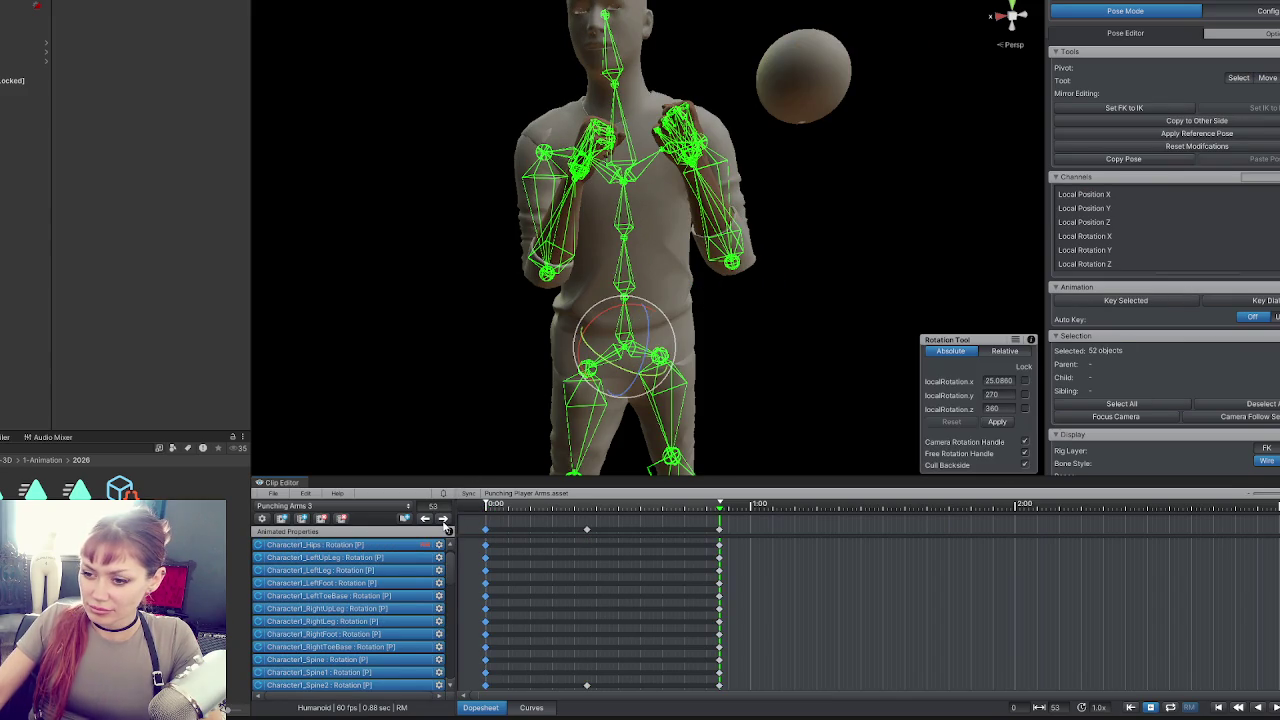
pyautogui.click(327, 507)
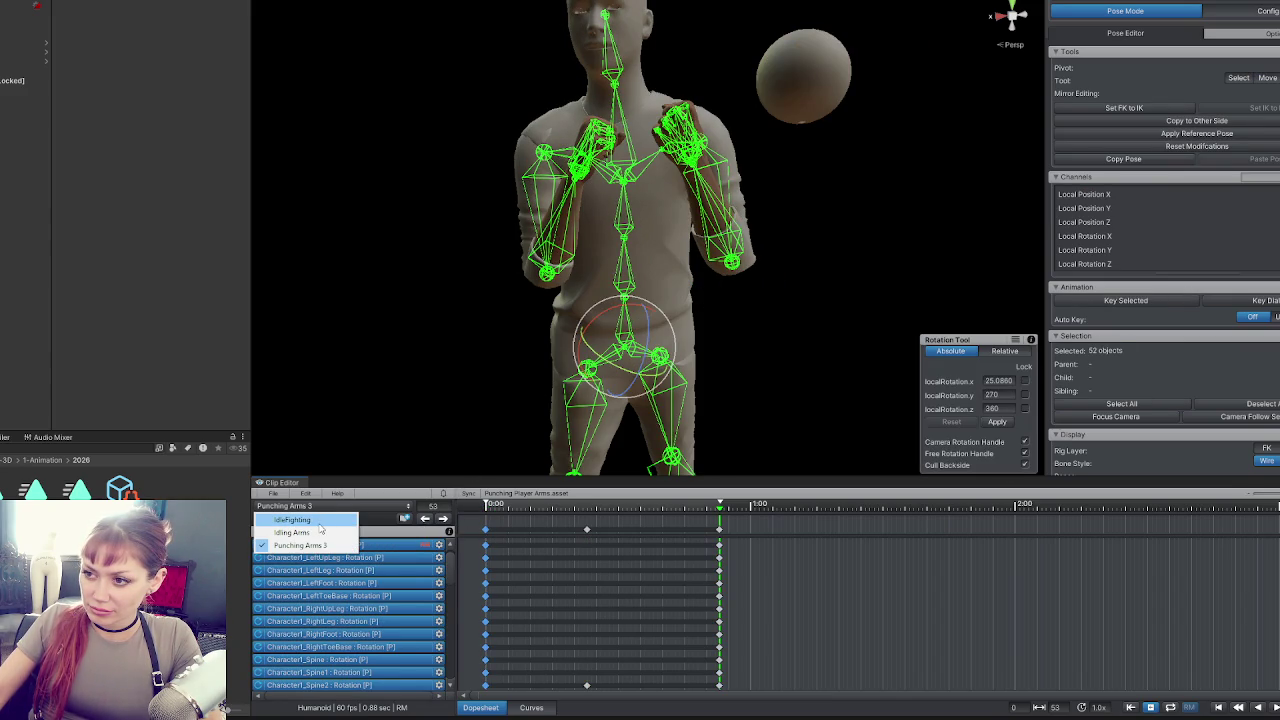
# Switch to the IdleFighting clip and inspect the arm bones from several angles.
pyautogui.click(320, 524)
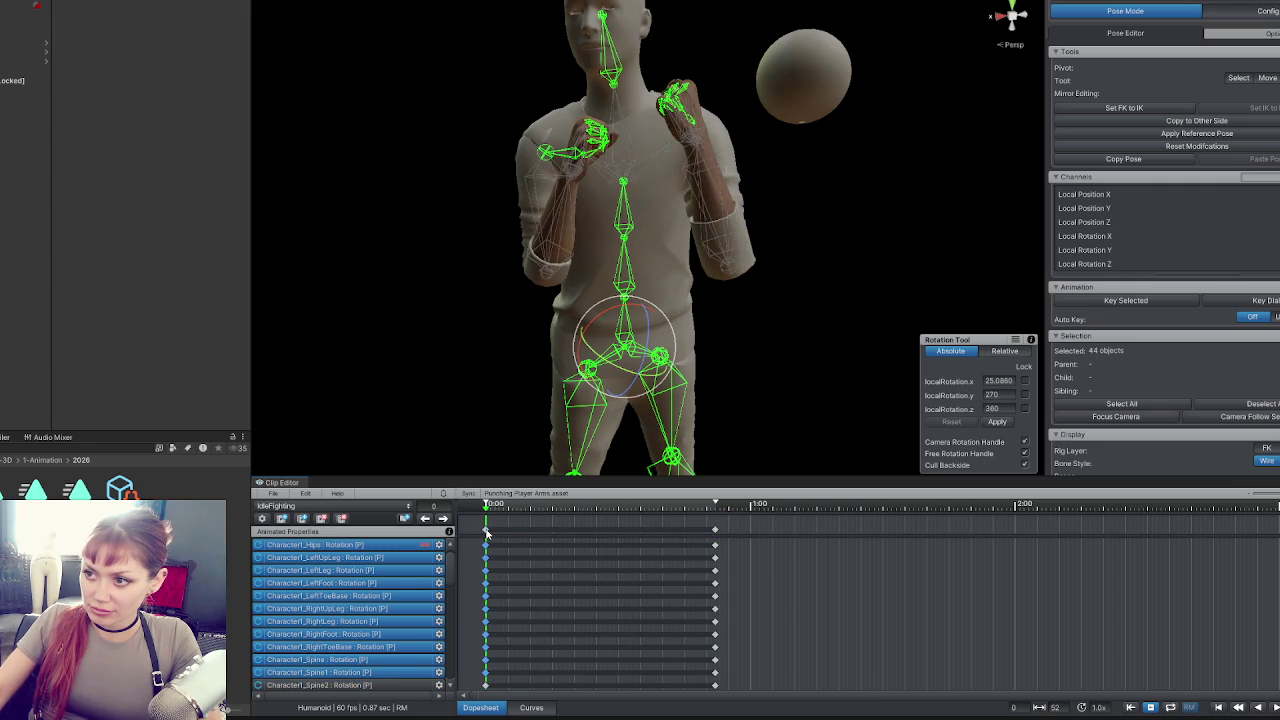
pyautogui.scroll(2, 619, 330)
pyautogui.scroll(-3, 619, 330)
pyautogui.click(700, 300)
pyautogui.moveTo(773, 253)
pyautogui.mouseDown()
pyautogui.moveTo(744, 284)
pyautogui.moveTo(886, 260)
pyautogui.moveTo(840, 234)
pyautogui.moveTo(560, 260)
pyautogui.moveTo(923, 257)
pyautogui.moveTo(624, 312)
pyautogui.moveTo(725, 257)
pyautogui.moveTo(409, 274)
pyautogui.moveTo(628, 290)
pyautogui.mouseUp()
pyautogui.click(622, 316)
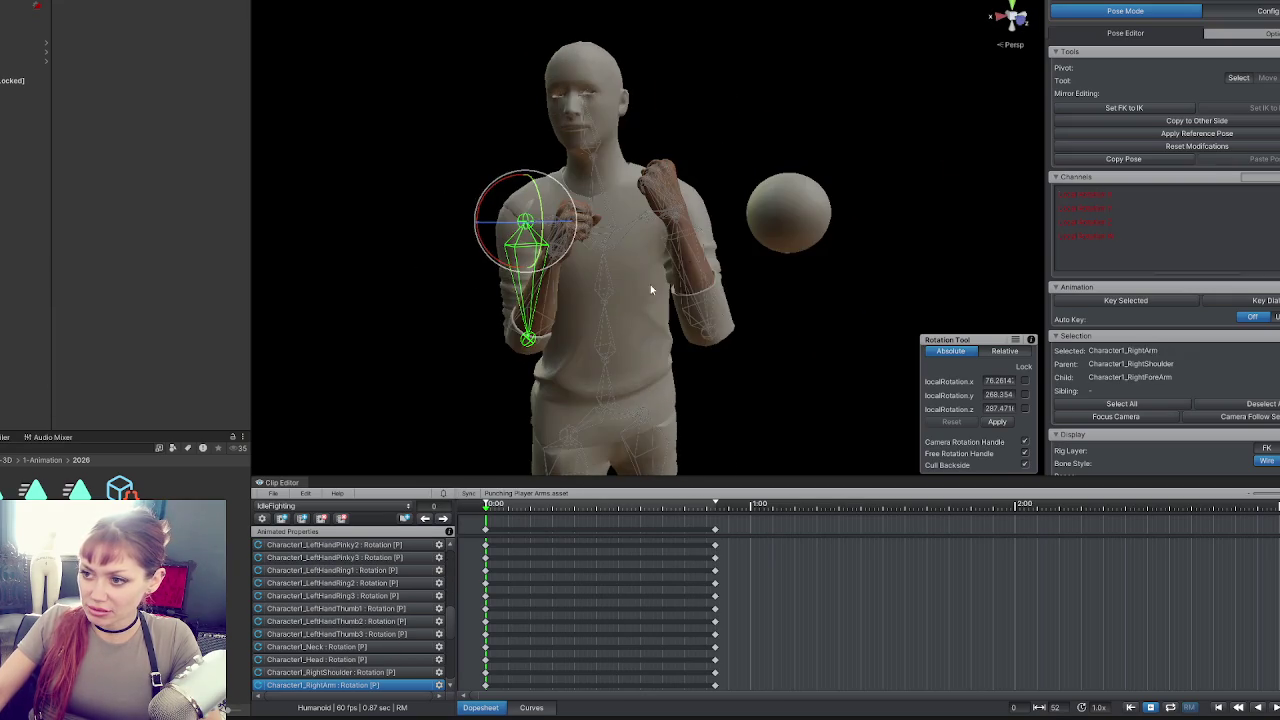
pyautogui.click(701, 268)
pyautogui.moveTo(701, 268); pyautogui.dragTo(289, 286)
# Rotate the Spine2 bone slightly.
pyautogui.click(670, 207)
pyautogui.moveTo(670, 207)
pyautogui.mouseDown()
pyautogui.moveTo(668, 255)
pyautogui.moveTo(723, 274)
pyautogui.moveTo(720, 368)
pyautogui.mouseUp()
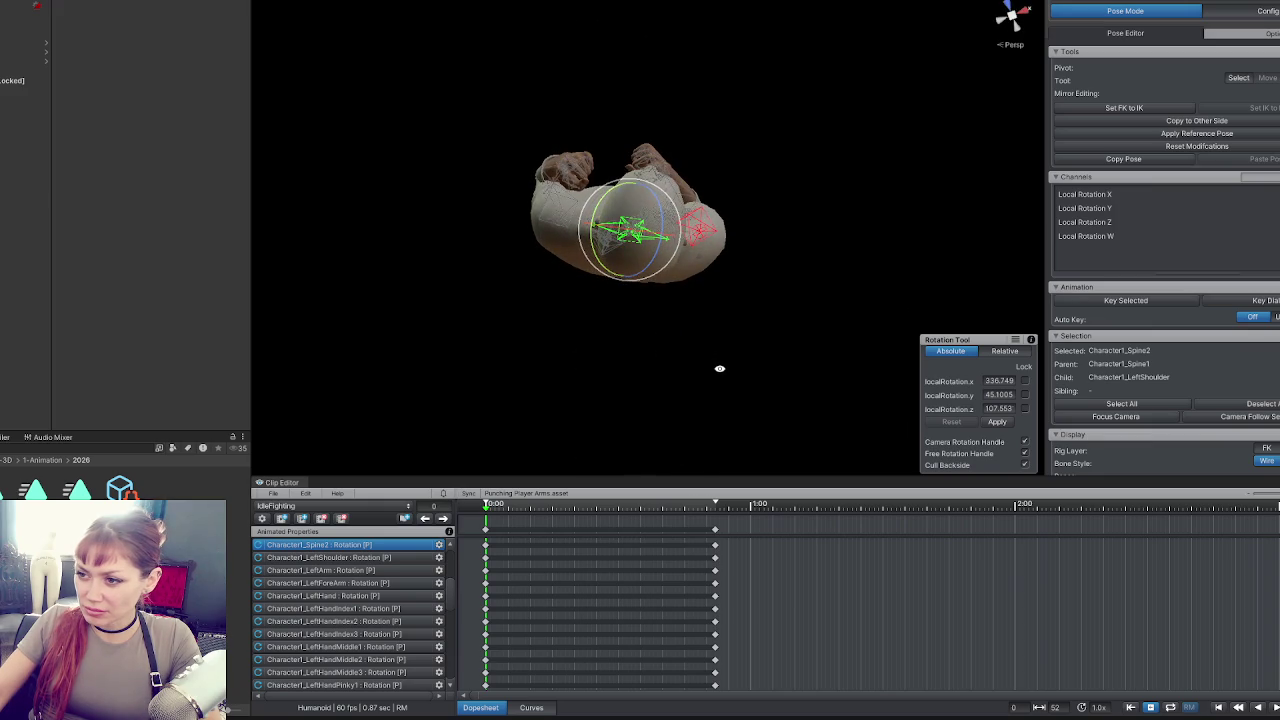
pyautogui.moveTo(660, 282); pyautogui.dragTo(673, 267)
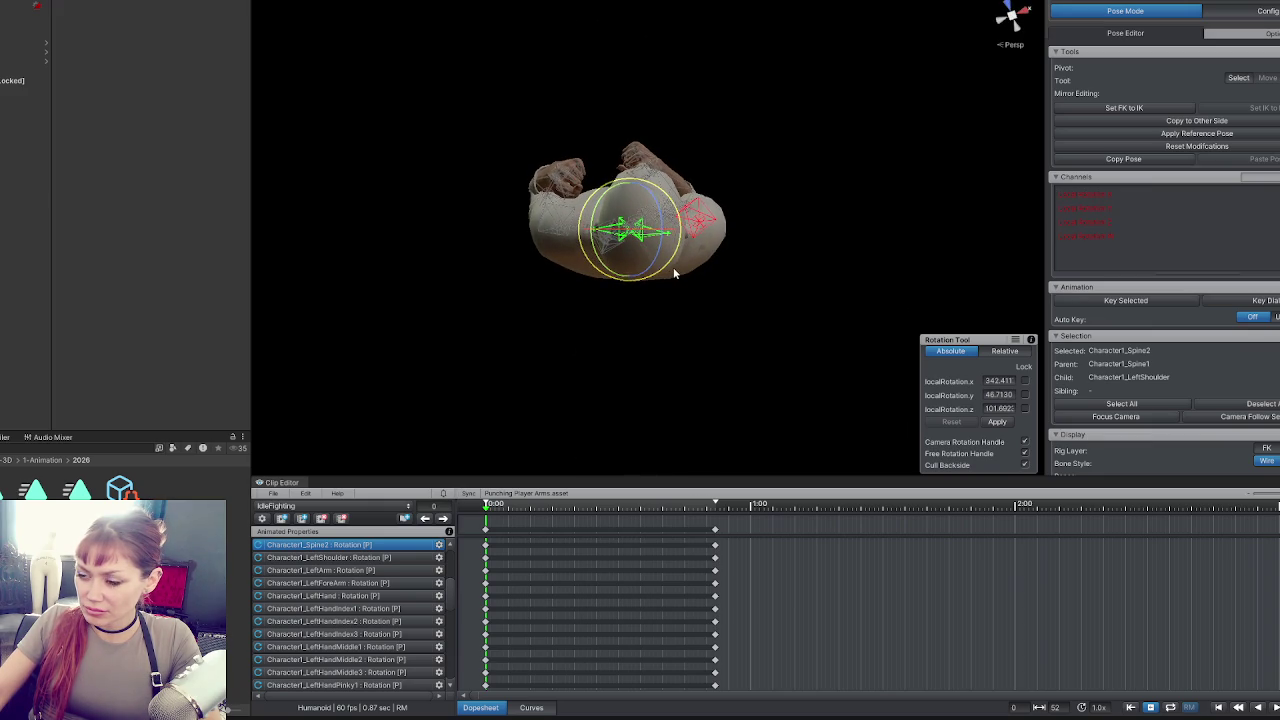
pyautogui.moveTo(606, 317); pyautogui.dragTo(783, 87)
# Rotate the LeftHand and LeftForeArm slightly so both fists sit in a guard.
pyautogui.click(570, 316)
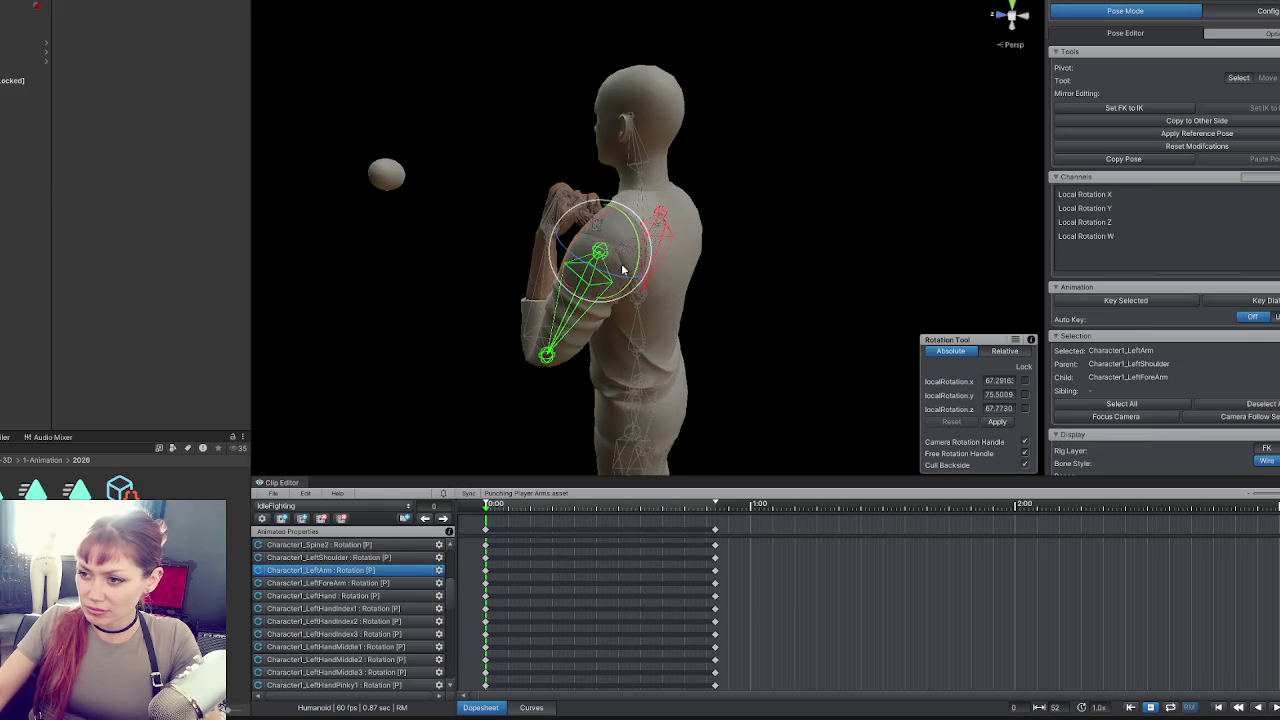
pyautogui.moveTo(593, 279)
pyautogui.mouseDown()
pyautogui.moveTo(714, 271)
pyautogui.moveTo(766, 343)
pyautogui.moveTo(683, 285)
pyautogui.mouseUp()
pyautogui.click(683, 285)
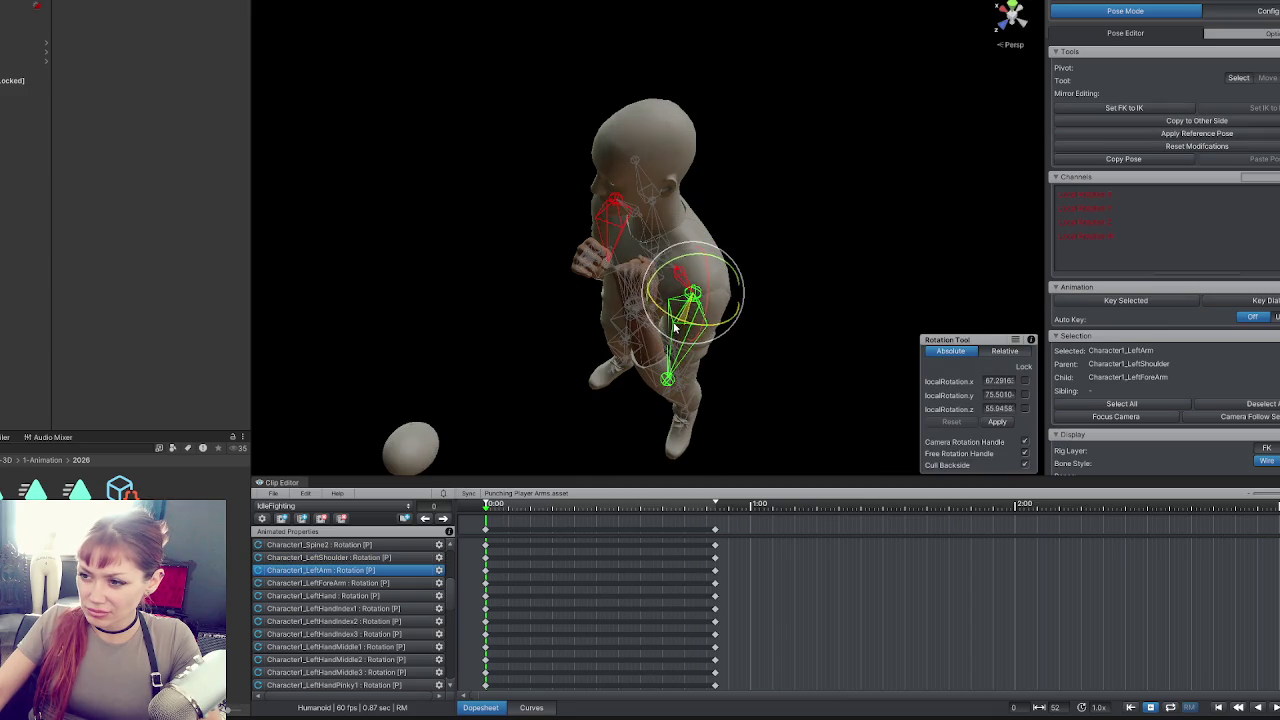
pyautogui.click(634, 297)
pyautogui.moveTo(647, 302)
pyautogui.mouseDown()
pyautogui.moveTo(724, 262)
pyautogui.moveTo(672, 252)
pyautogui.moveTo(591, 196)
pyautogui.mouseUp()
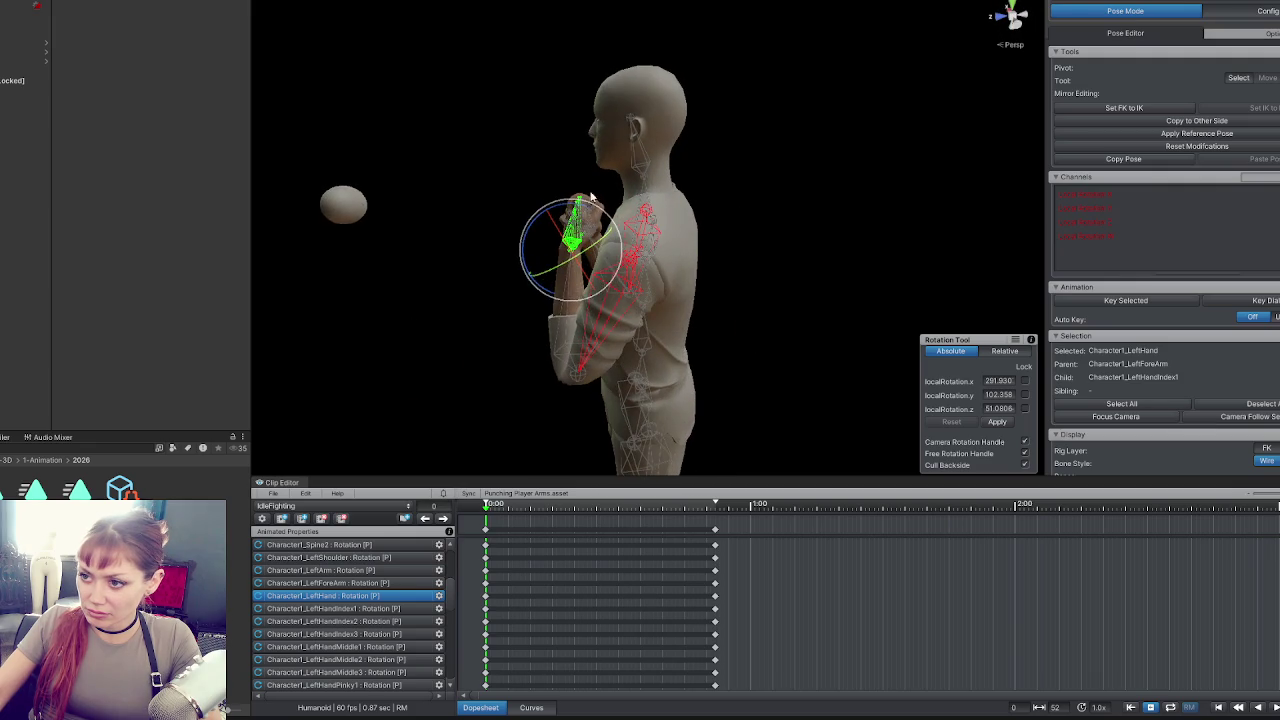
pyautogui.moveTo(738, 225)
pyautogui.mouseDown()
pyautogui.moveTo(518, 202)
pyautogui.moveTo(975, 152)
pyautogui.mouseUp()
pyautogui.moveTo(690, 280)
pyautogui.mouseDown()
pyautogui.moveTo(597, 201)
pyautogui.moveTo(794, 166)
pyautogui.moveTo(715, 184)
pyautogui.mouseUp()
pyautogui.moveTo(594, 209); pyautogui.dragTo(638, 285)
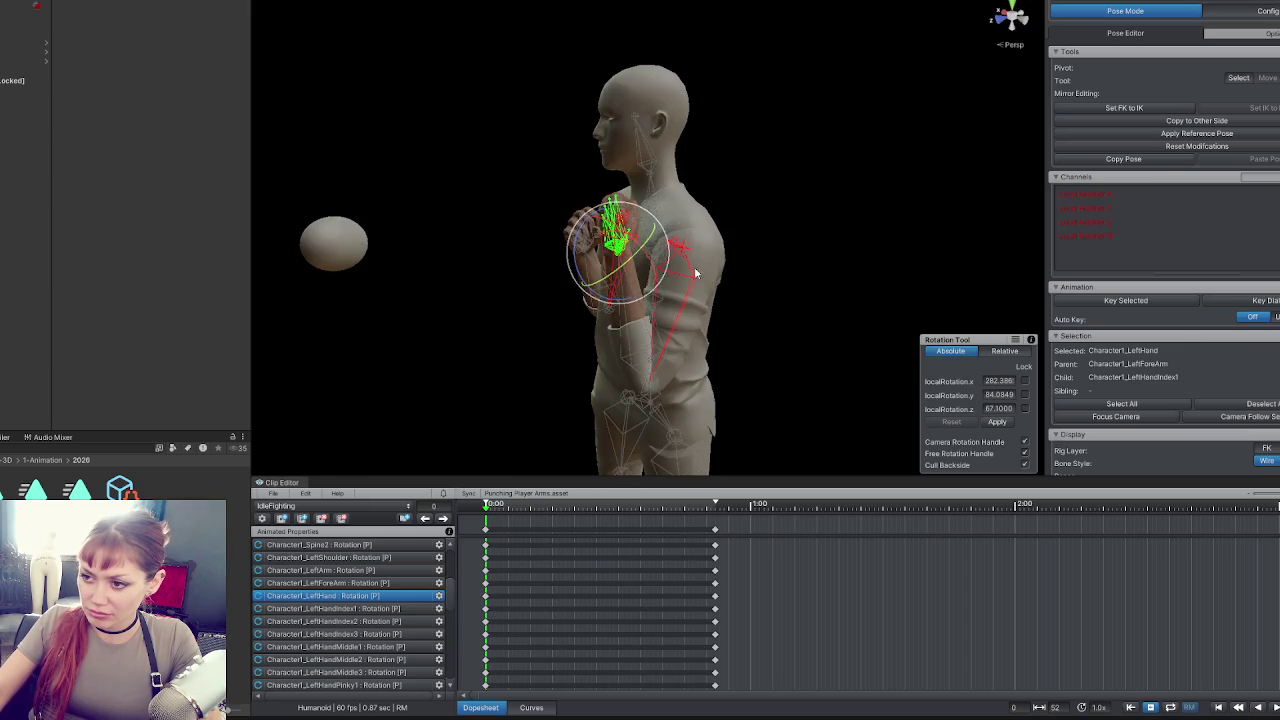
pyautogui.click(638, 285)
pyautogui.moveTo(648, 337); pyautogui.dragTo(817, 313)
# Select all bones at the last keyframe.
pyautogui.hotkey('ctrl', 'a')
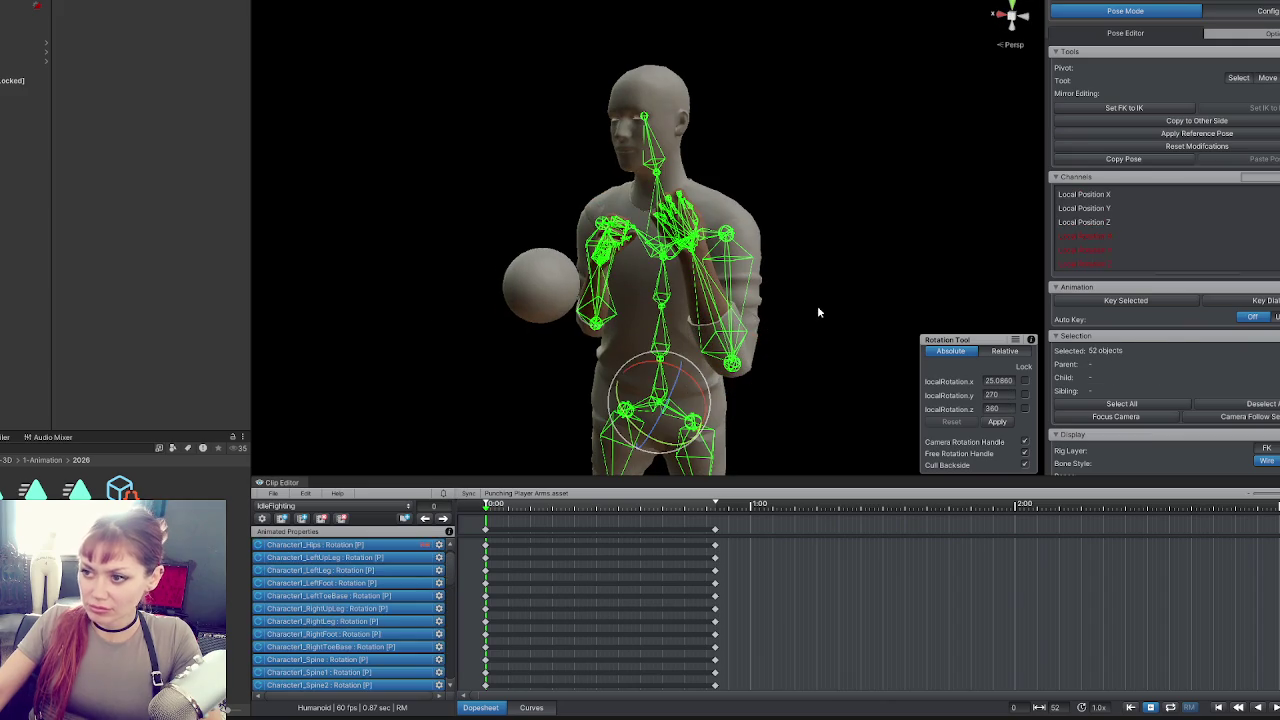
pyautogui.click(443, 519)
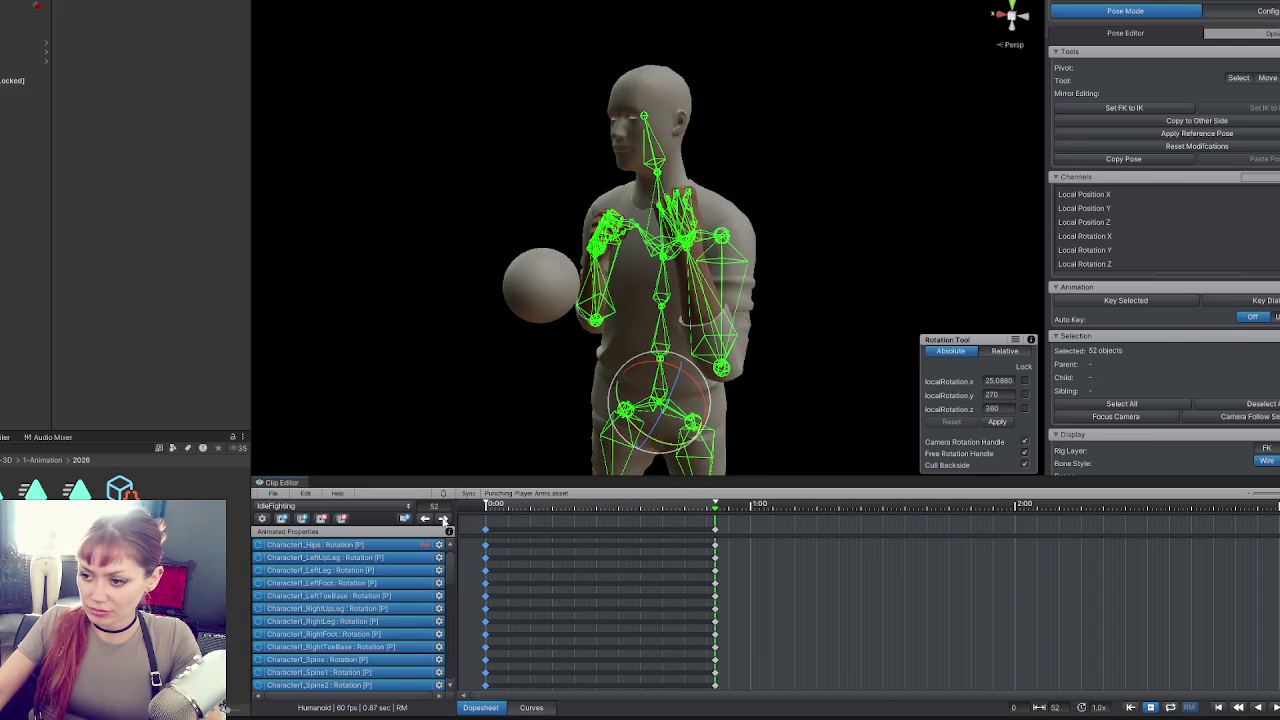
pyautogui.press('w')
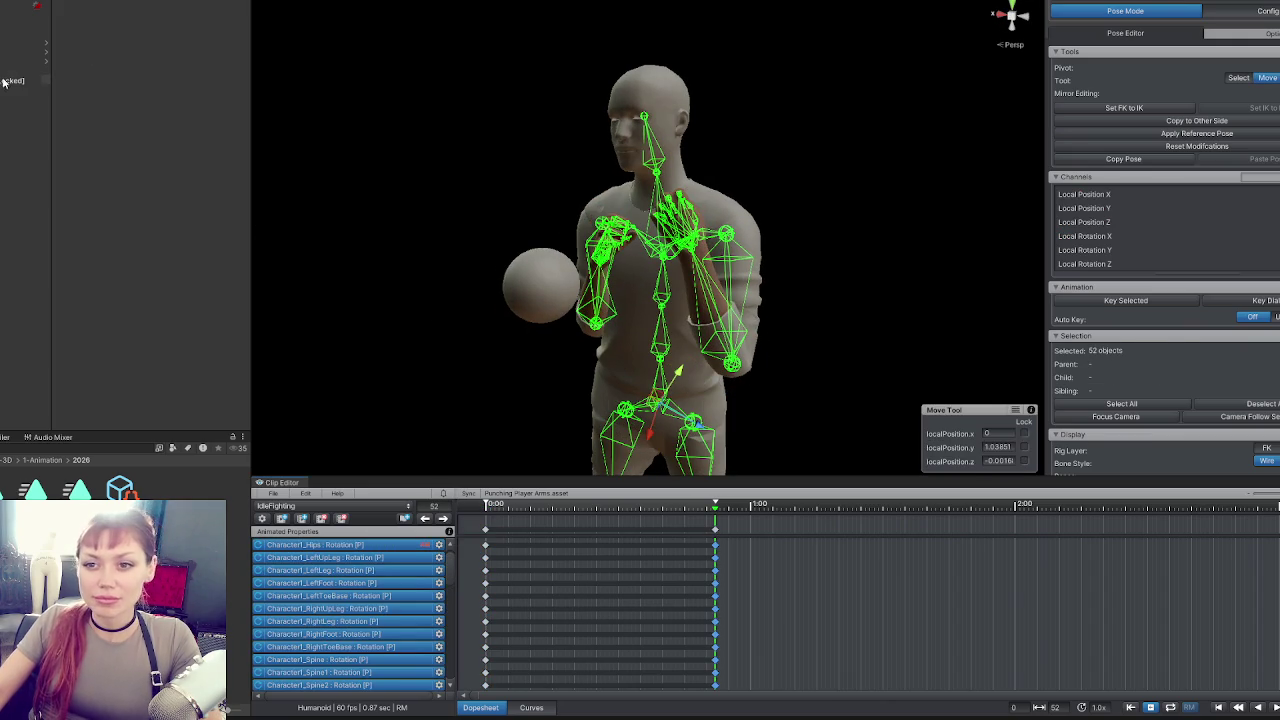
# Delete the old IdleFighting clip asset from the project.
pyautogui.click(222, 707)
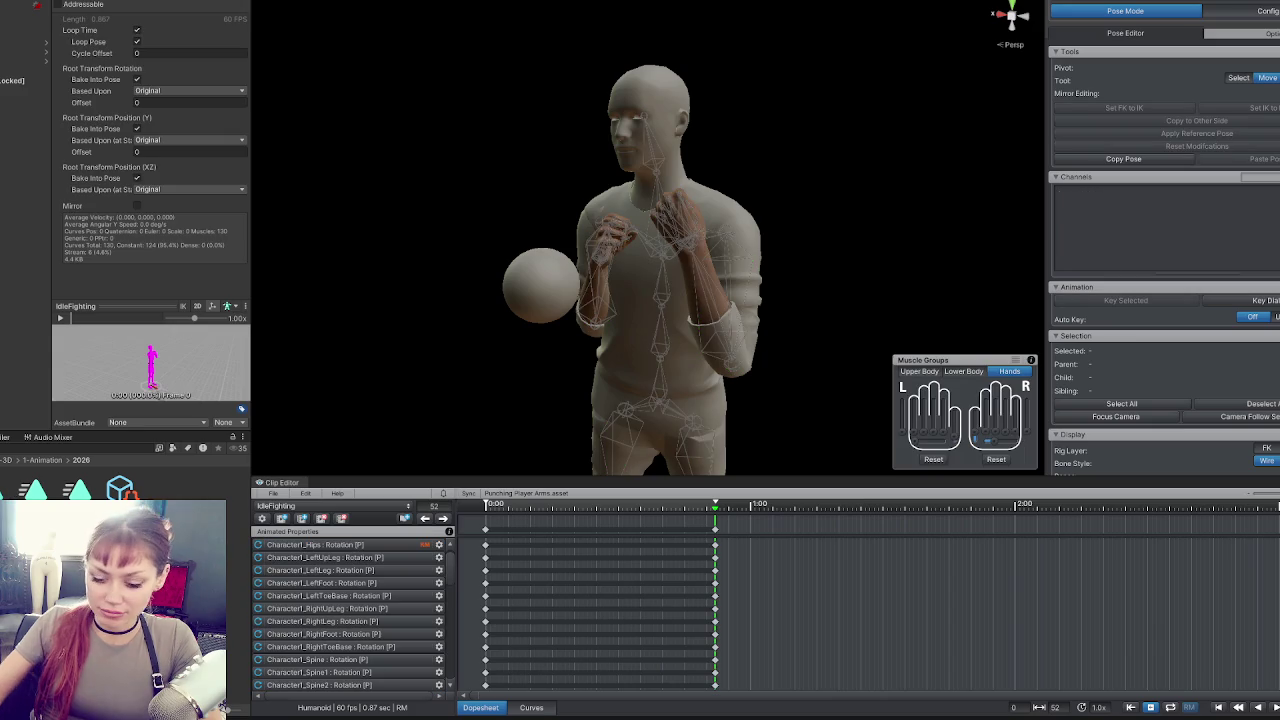
pyautogui.press('Delete')
pyautogui.press('Return')
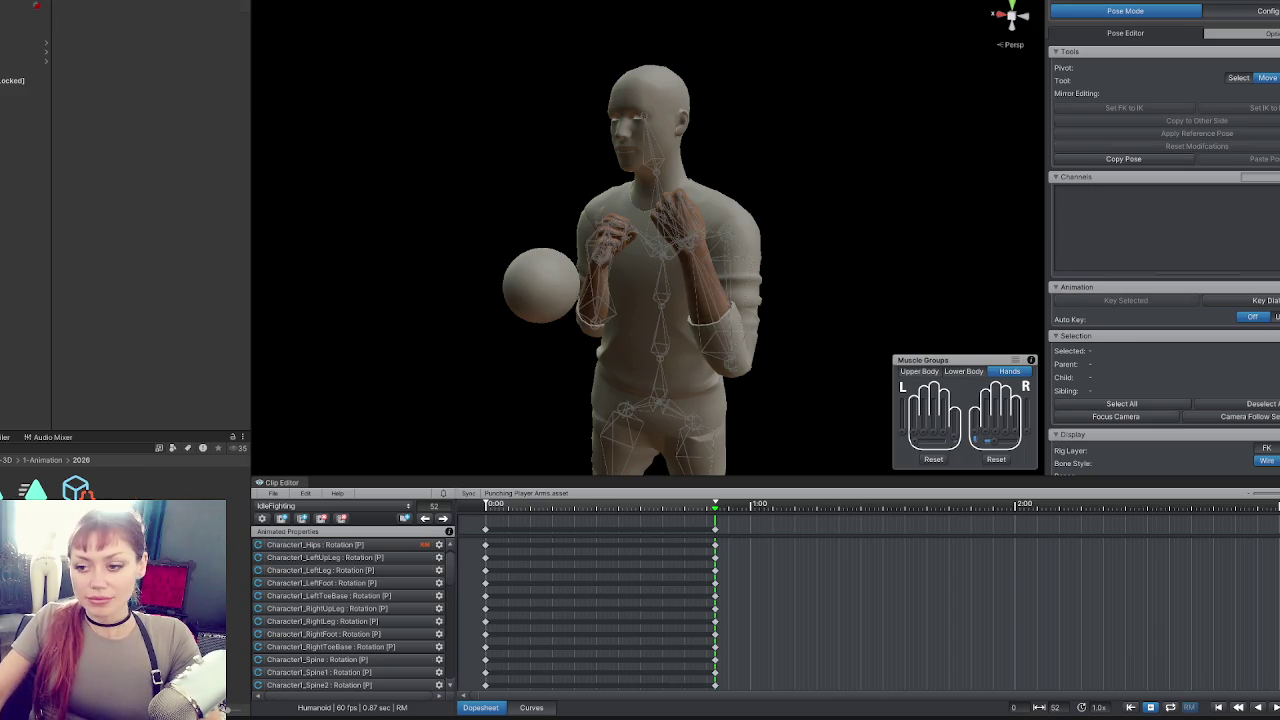
# Export the edited UMotion clips as animations and dismiss the export log.
pyautogui.click(272, 493)
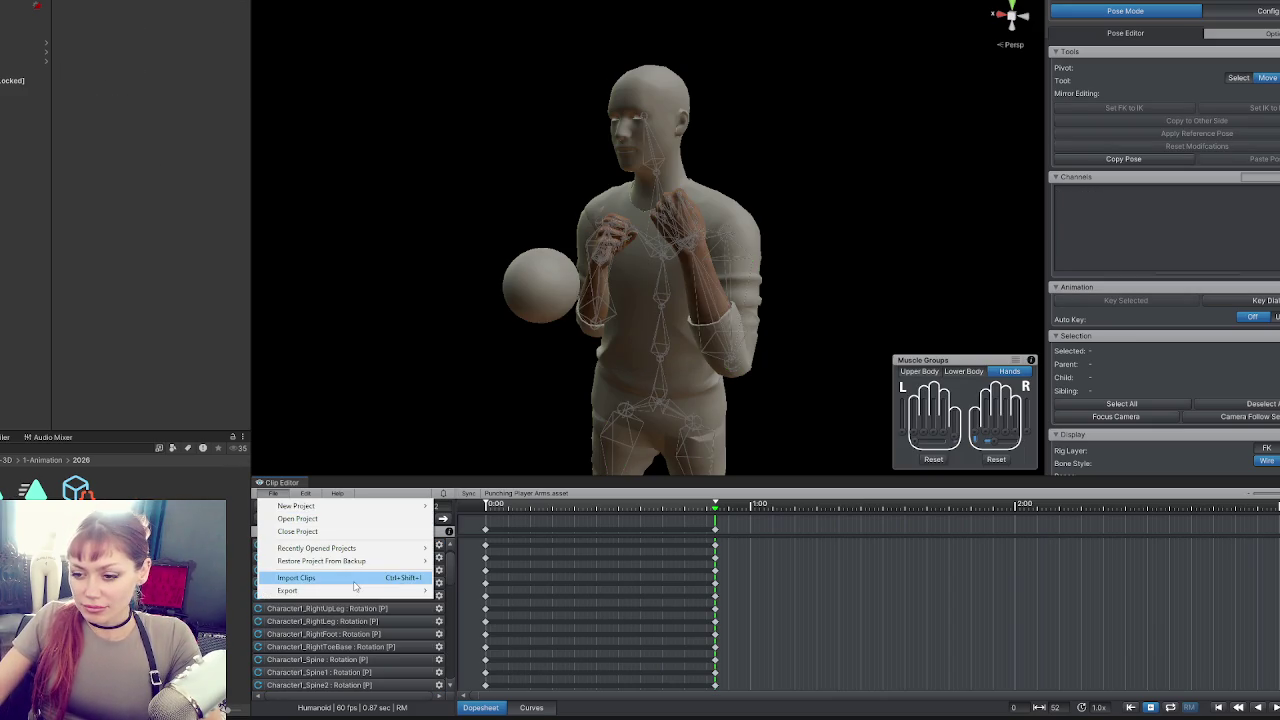
pyautogui.moveTo(354, 590)
pyautogui.click(500, 591)
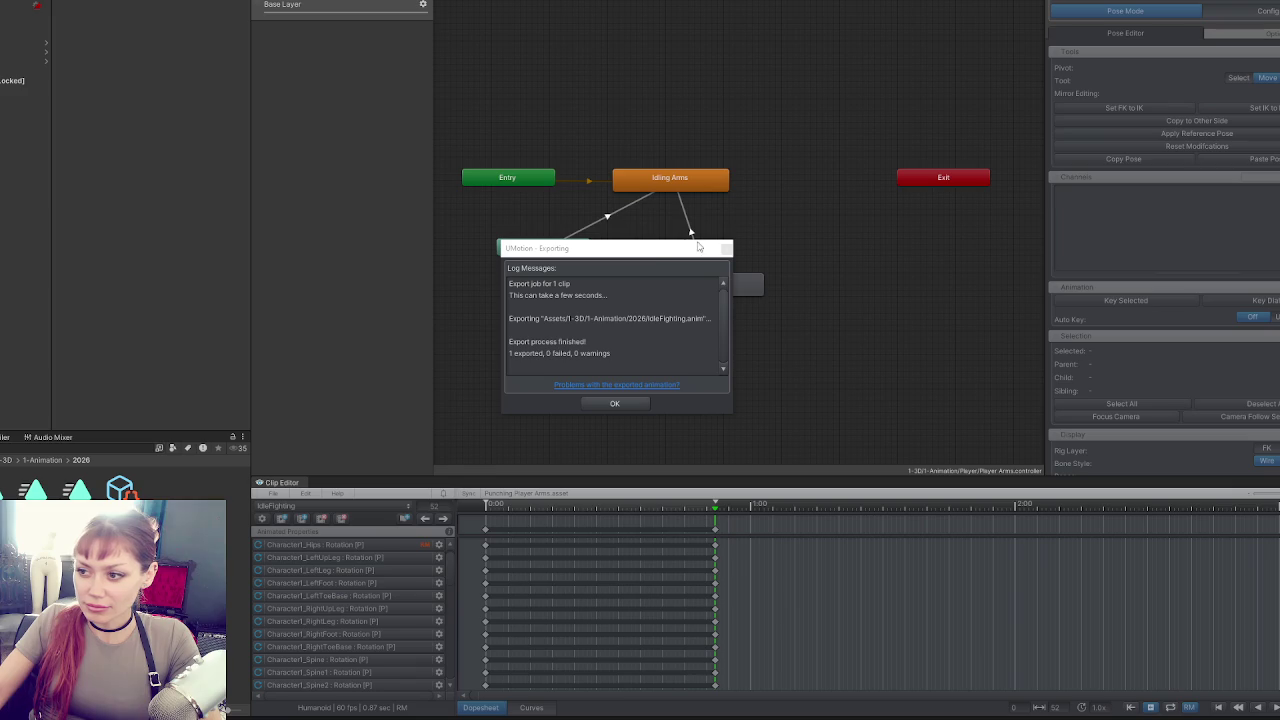
pyautogui.click(614, 403)
# Assign the IdleFighting clip to the Idling Arms state's Motion field.
pyautogui.click(696, 286)
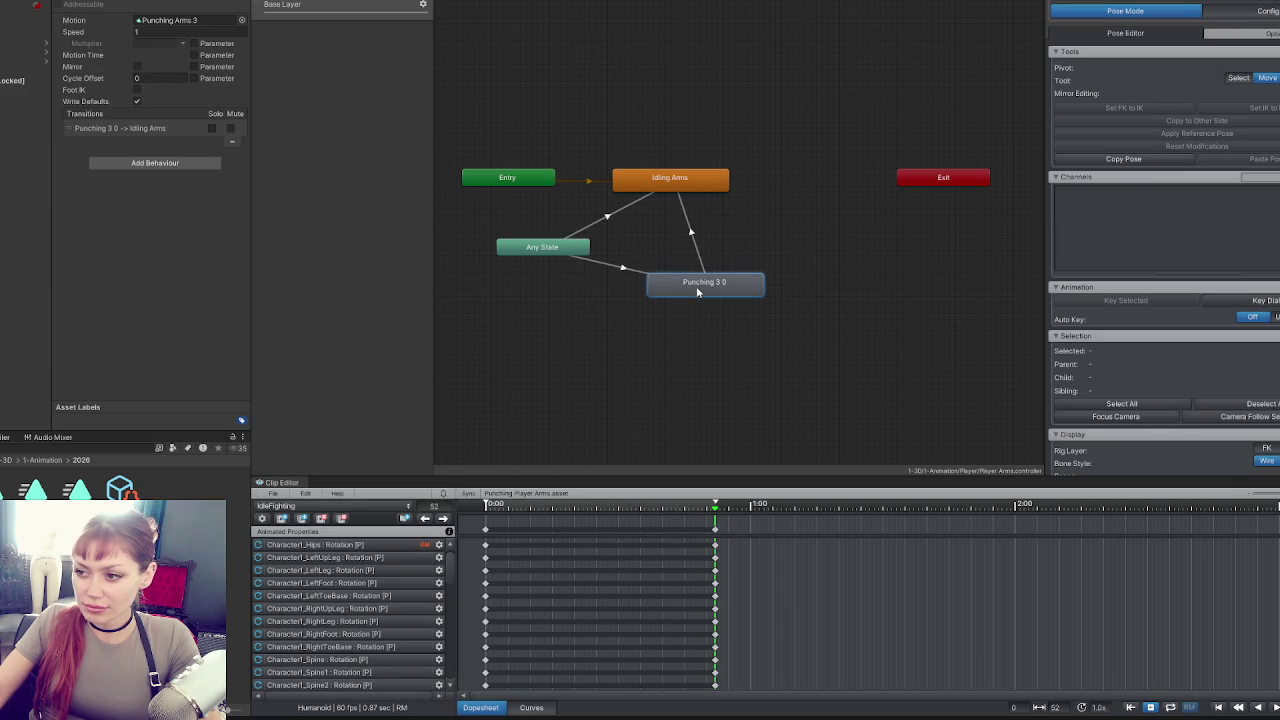
pyautogui.click(187, 22)
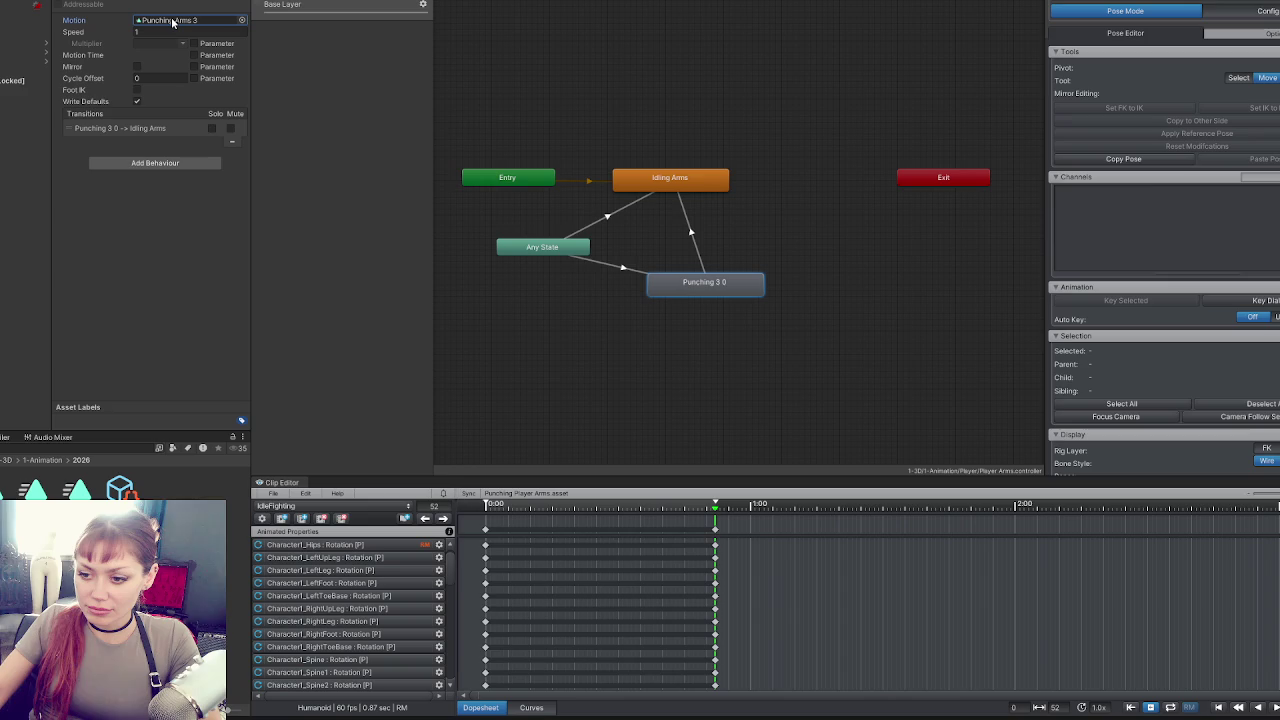
pyautogui.click(657, 183)
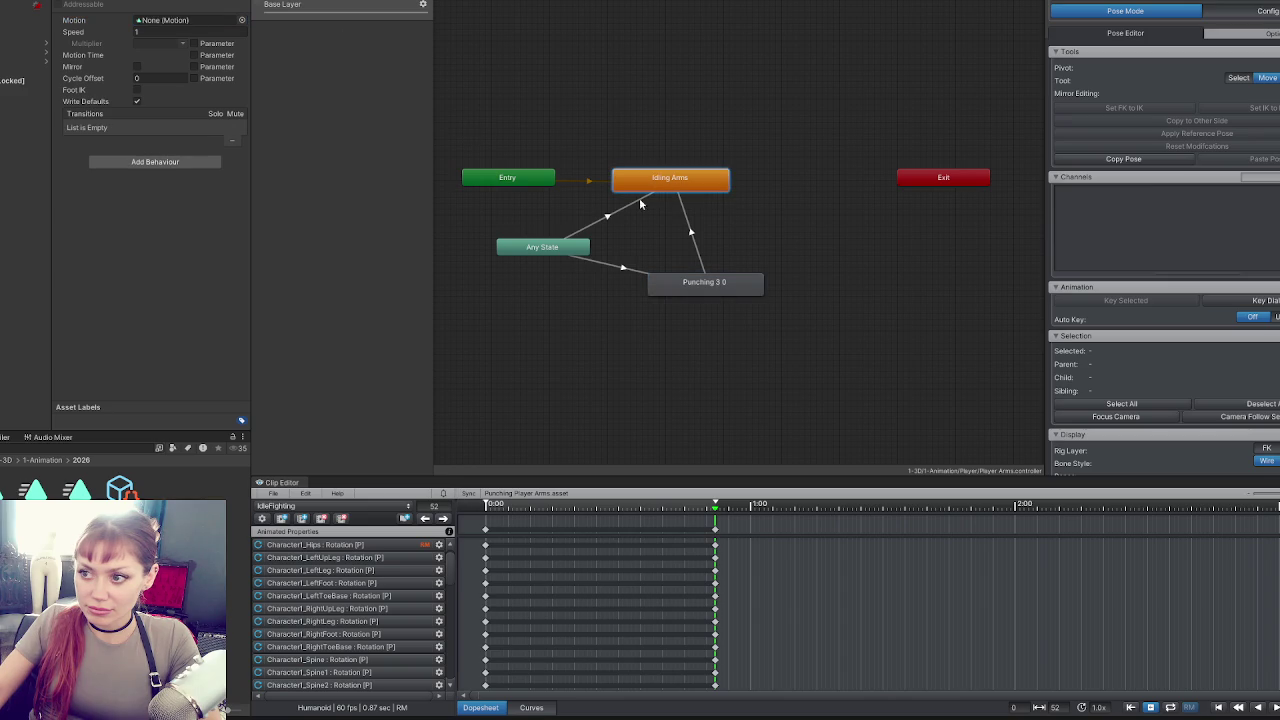
pyautogui.moveTo(185, 48); pyautogui.dragTo(195, 22)
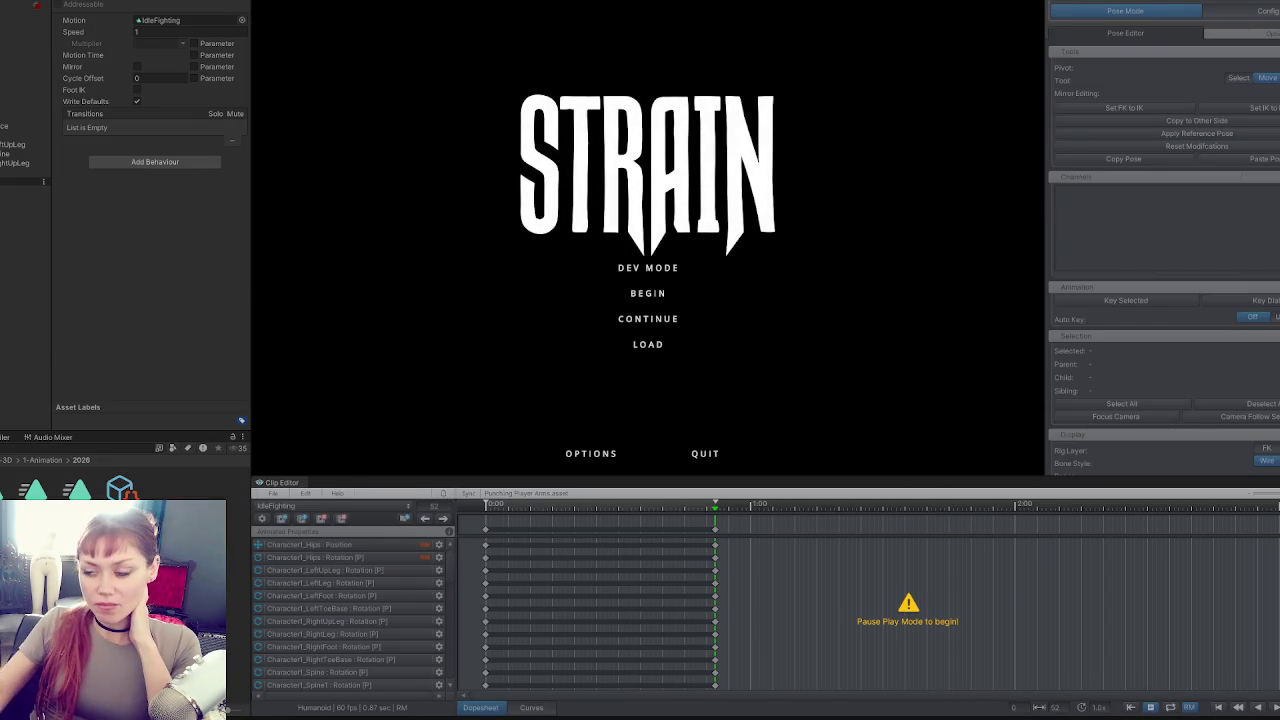
# Start the game in dev mode and throw four punches to test the animation.
pyautogui.click(673, 269)
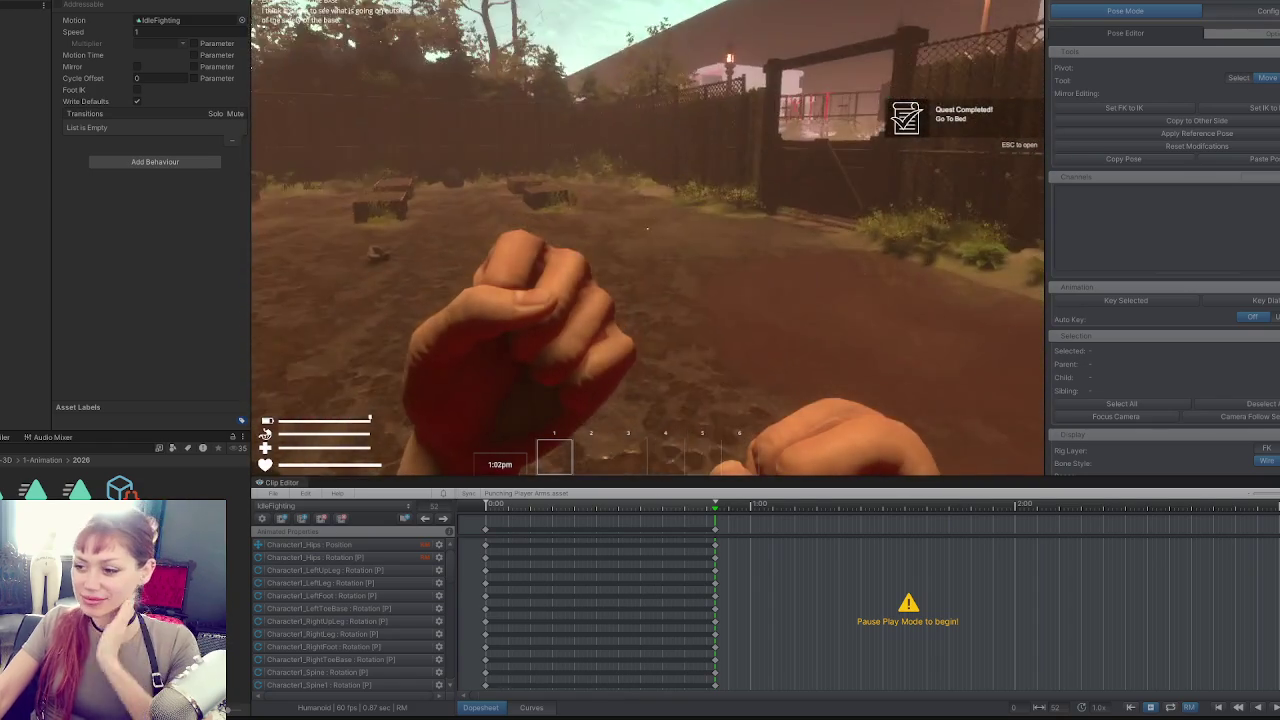
pyautogui.click(647, 228)
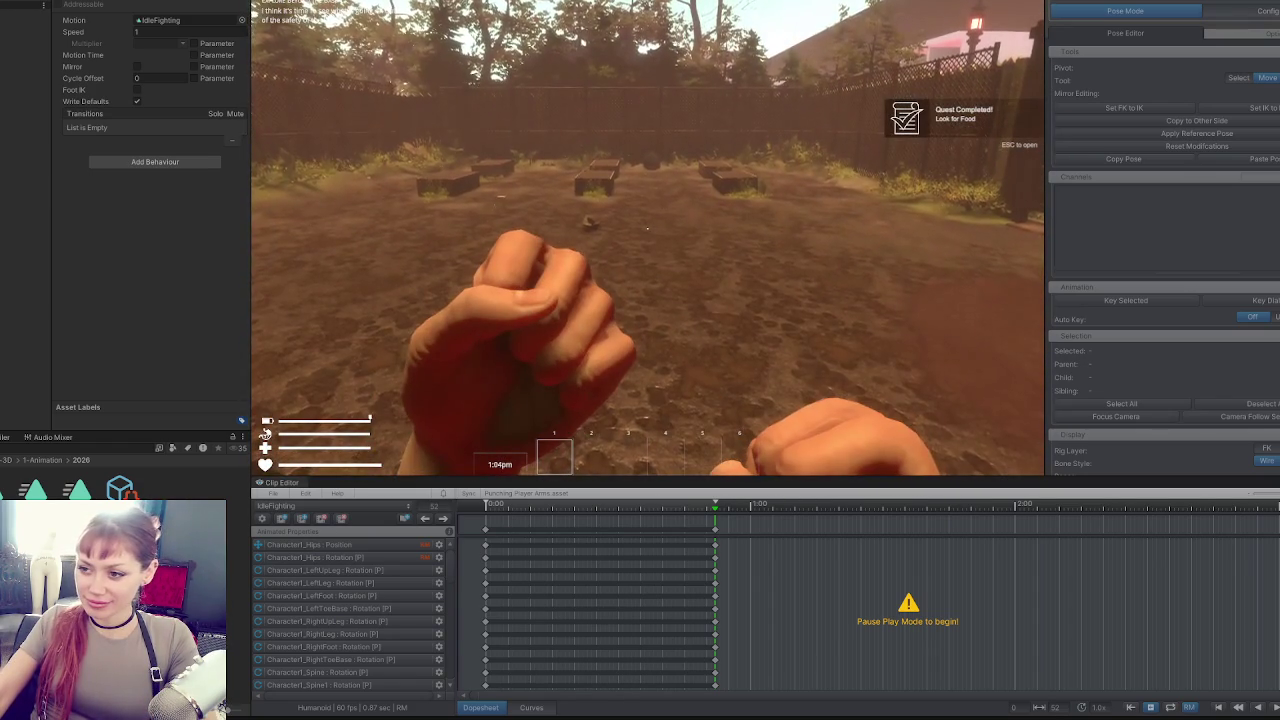
pyautogui.click(647, 228)
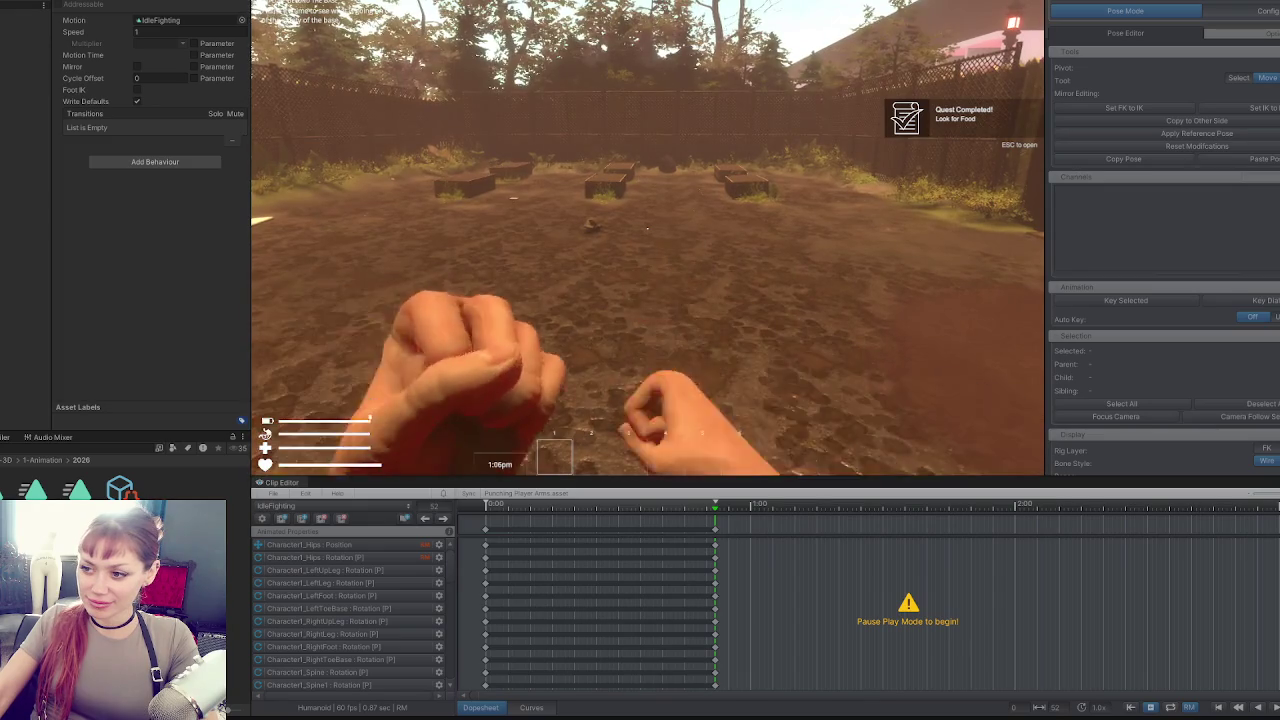
pyautogui.click(647, 228)
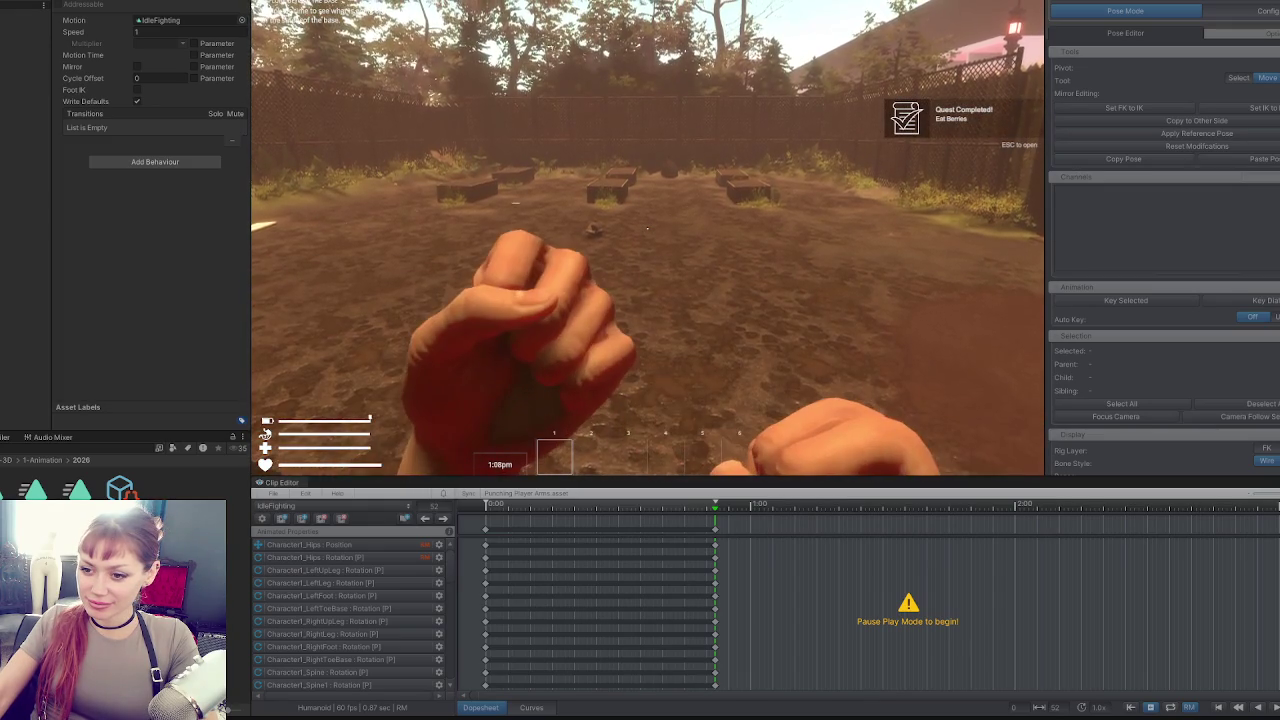
pyautogui.click(647, 228)
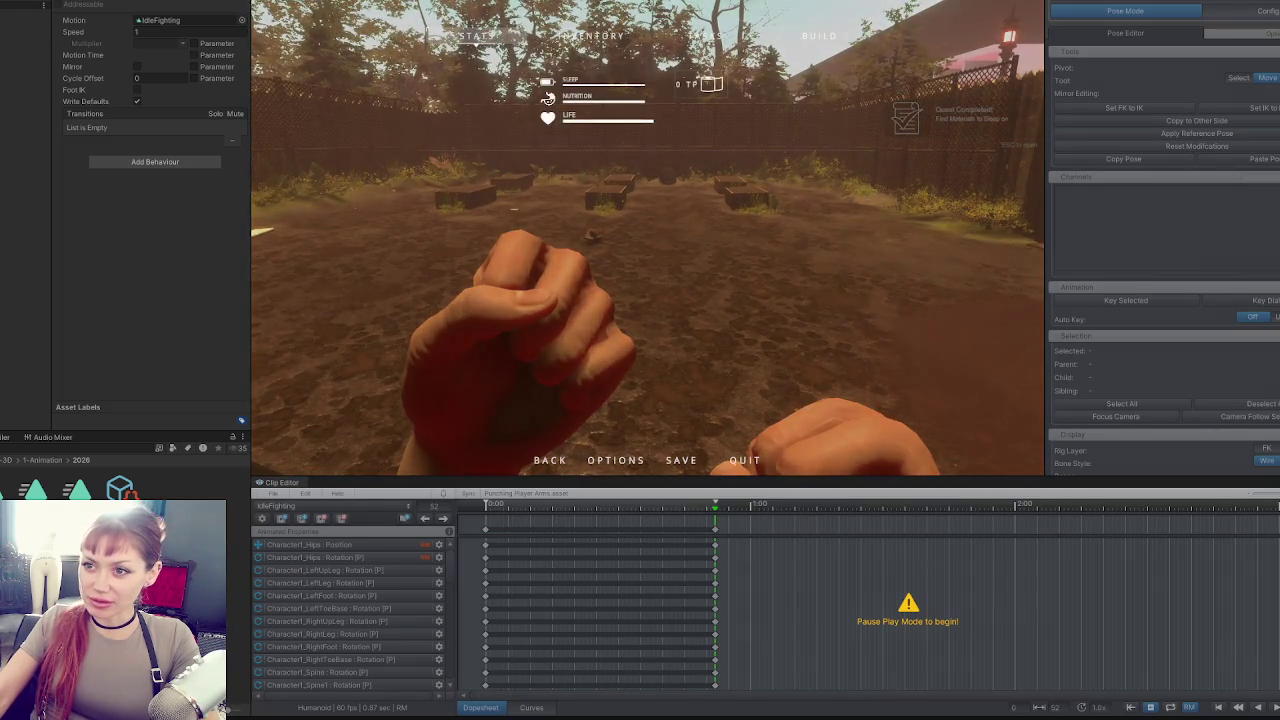
# Pause to inspect the scene across the garden, resume play, then bring up the pause menu.
pyautogui.hotkey('ctrl', 'p')
pyautogui.moveTo(925, 194)
pyautogui.mouseDown()
pyautogui.moveTo(683, 138)
pyautogui.moveTo(666, 182)
pyautogui.moveTo(570, 243)
pyautogui.moveTo(736, 174)
pyautogui.moveTo(848, 176)
pyautogui.moveTo(519, 160)
pyautogui.moveTo(603, 131)
pyautogui.moveTo(571, 143)
pyautogui.moveTo(600, 160)
pyautogui.mouseUp()
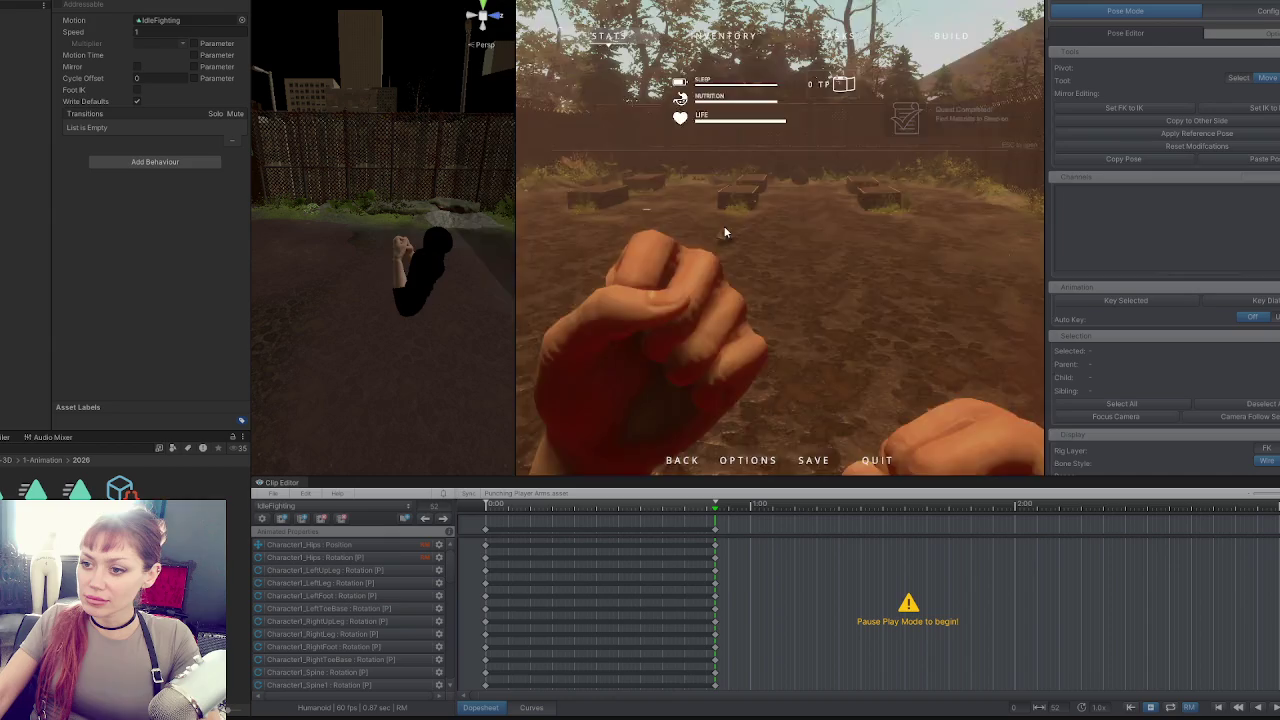
pyautogui.press('Escape')
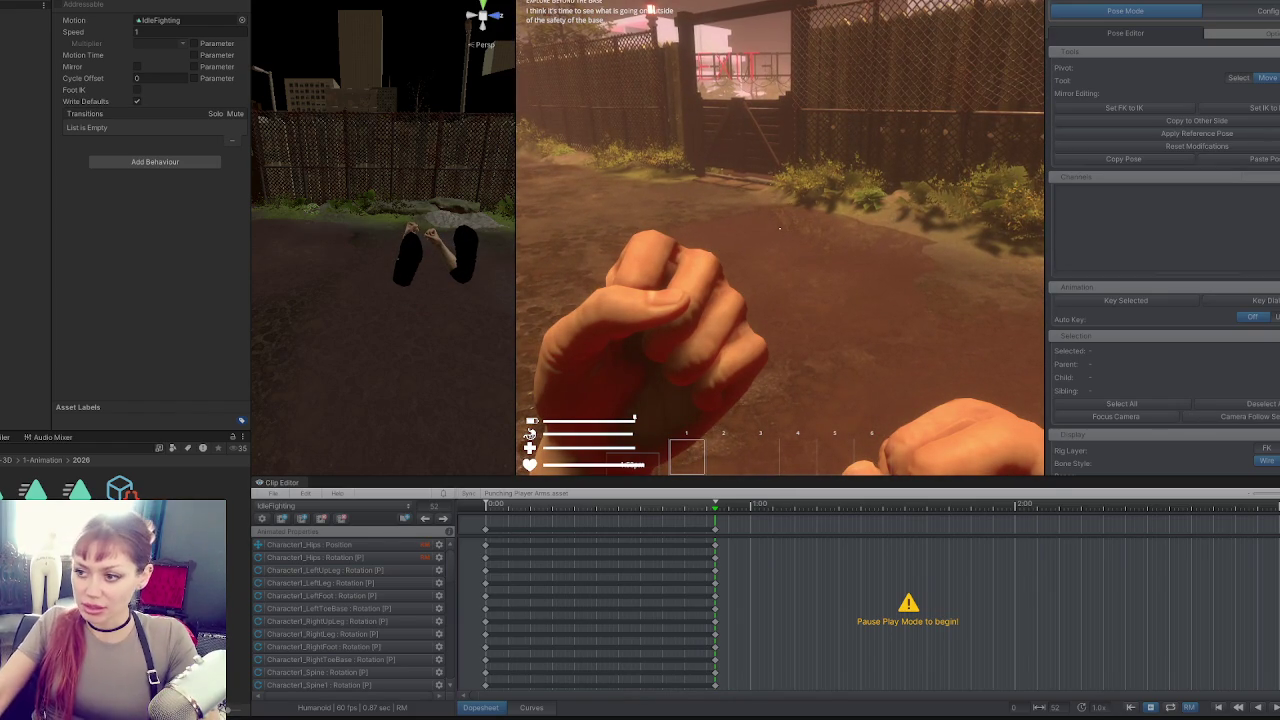
pyautogui.press('Escape')
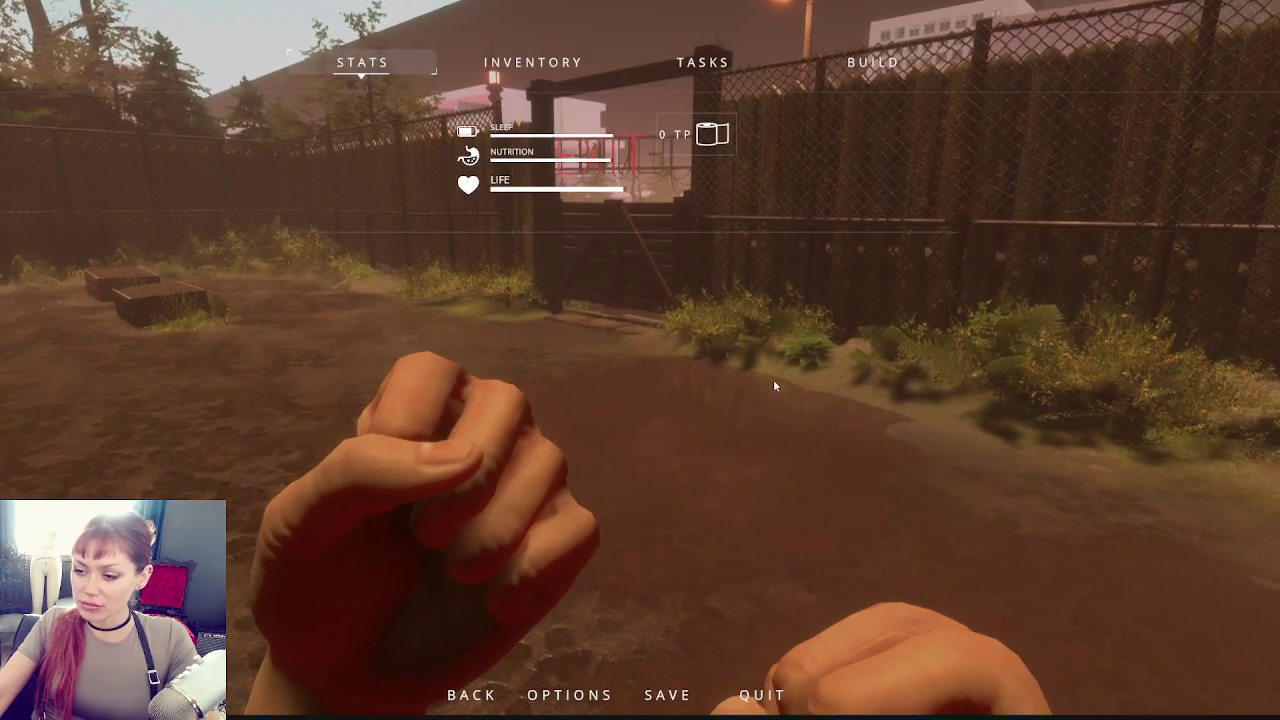
# Resume the game, throw three more punches watching the guard, and return to the pause menu.
pyautogui.press('Escape')
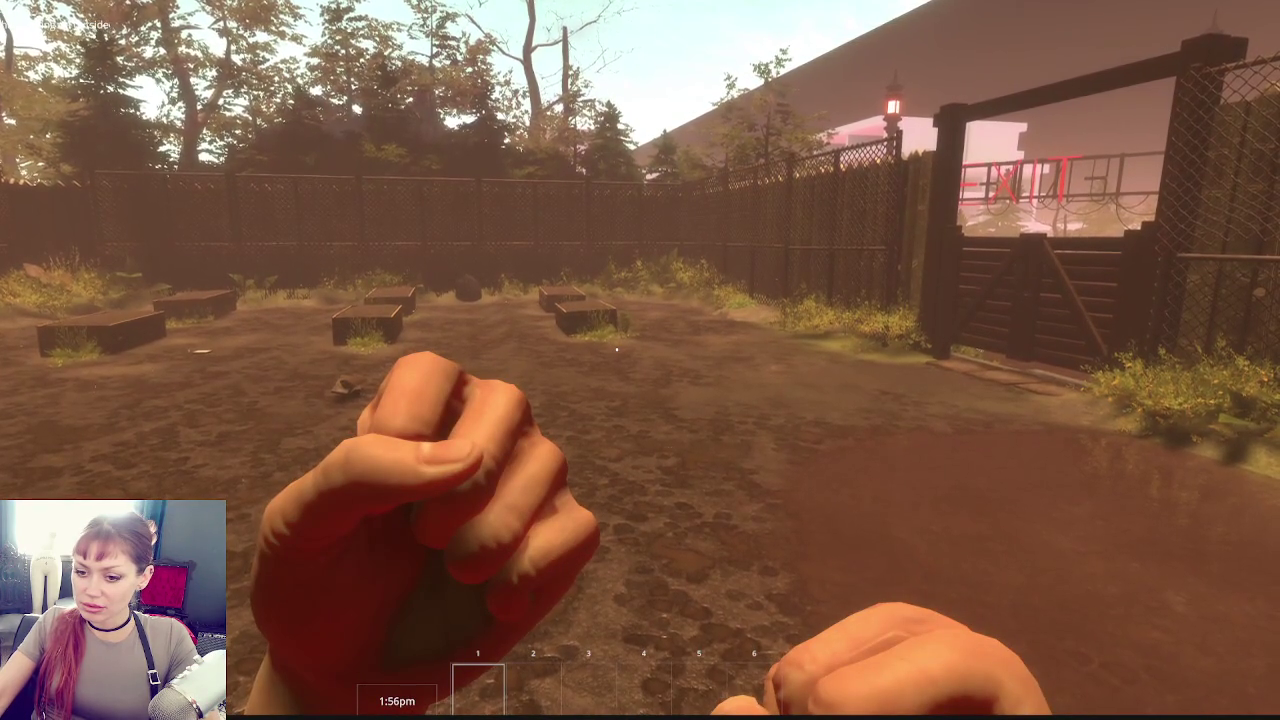
pyautogui.click(616, 349)
pyautogui.click(616, 349)
pyautogui.click(616, 349)
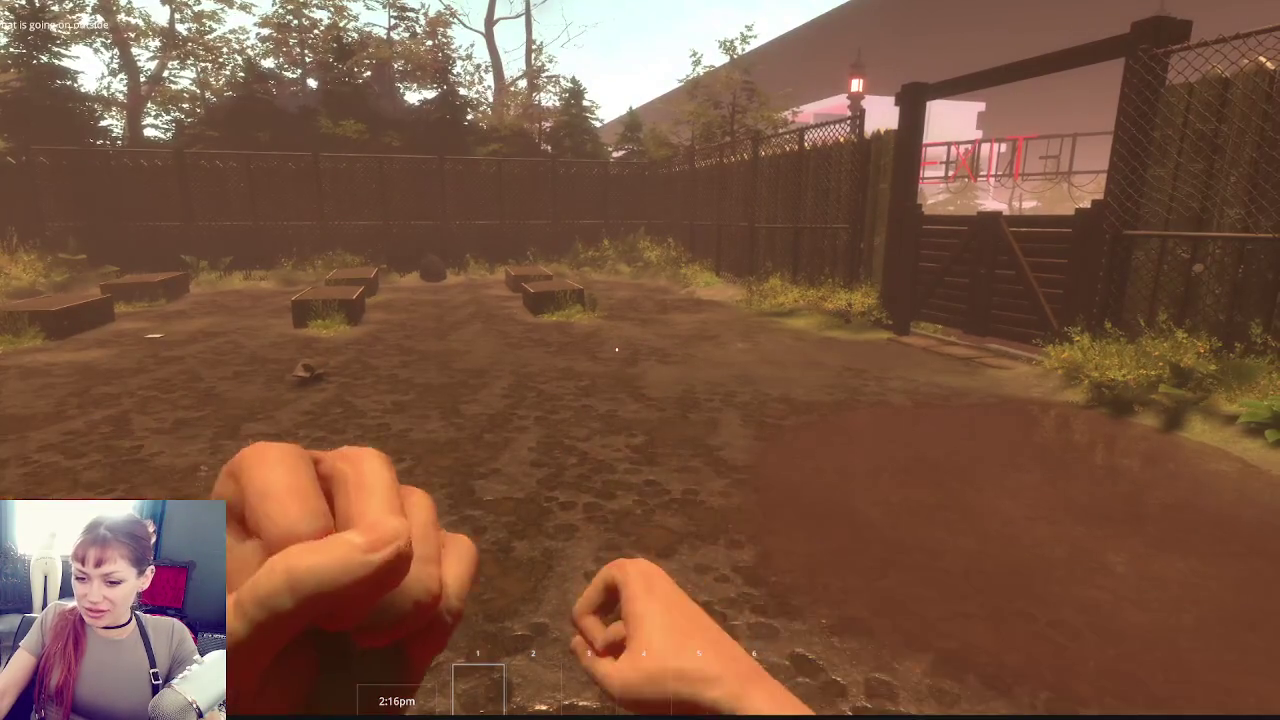
pyautogui.press('Escape')
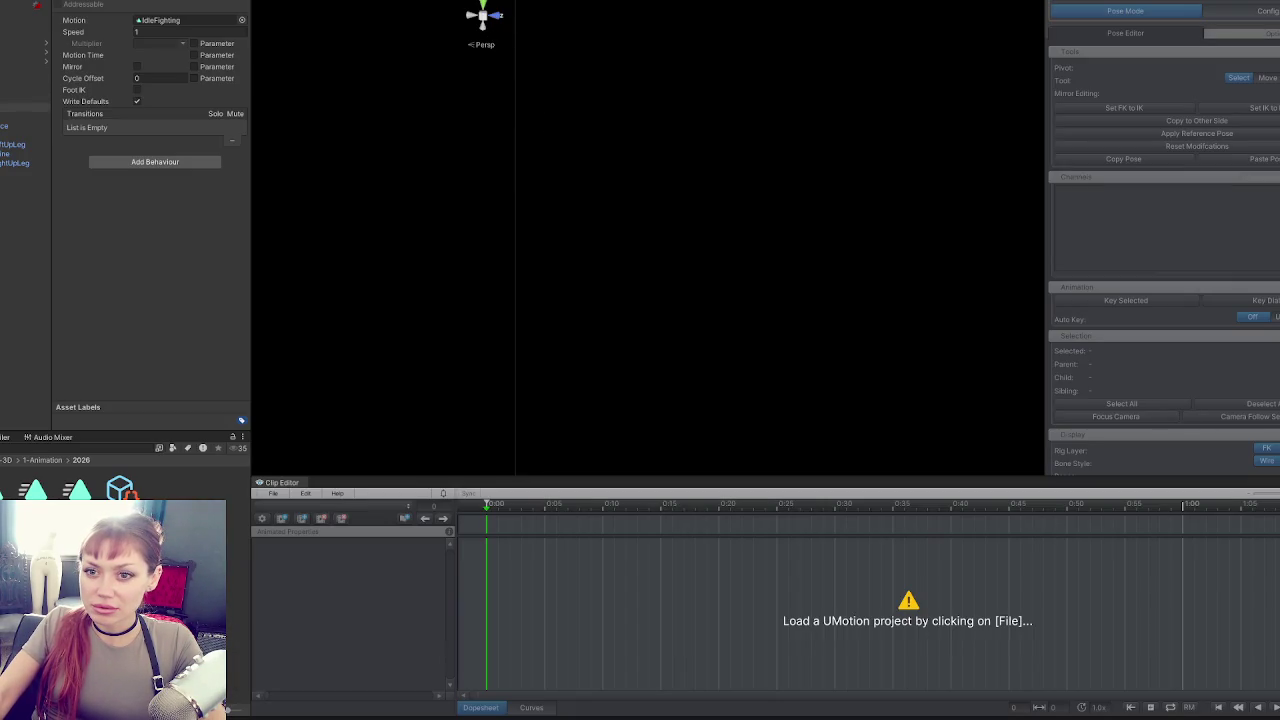
# Load Punching Player Arms.asset from UMotion's Recently Opened Projects list.
pyautogui.click(264, 497)
pyautogui.click(282, 500)
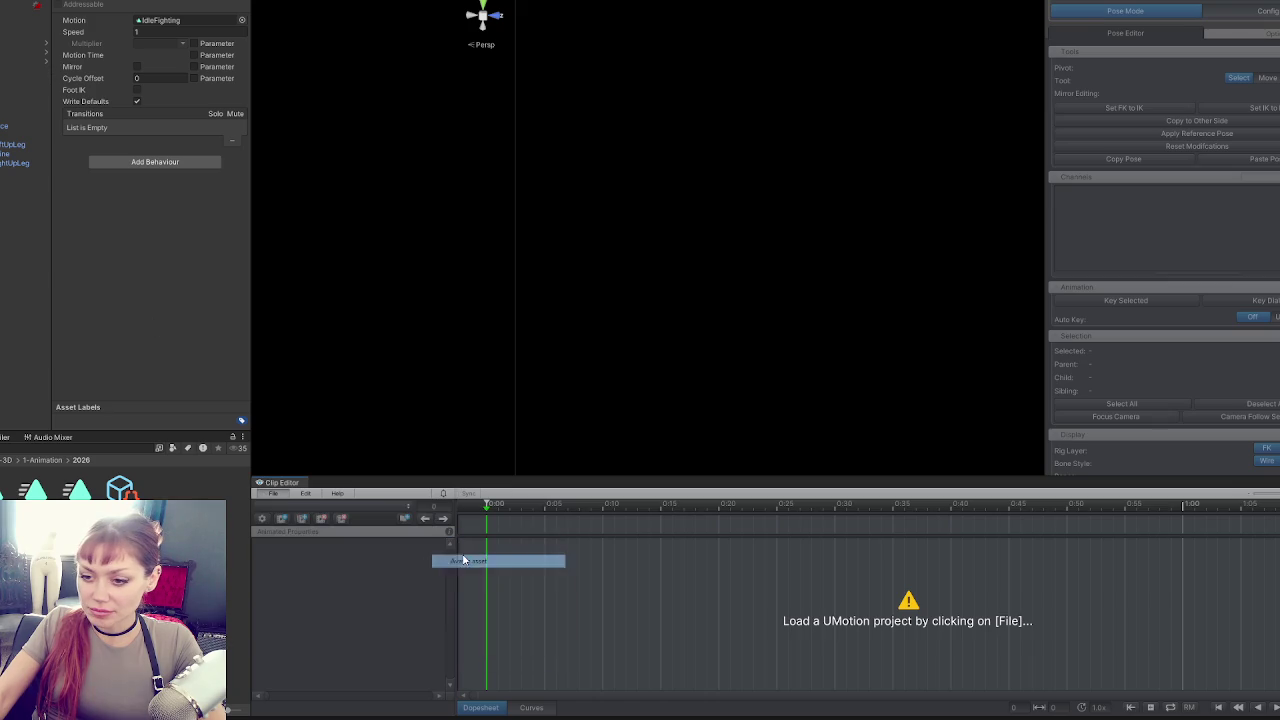
pyautogui.click(282, 498)
pyautogui.moveTo(350, 550)
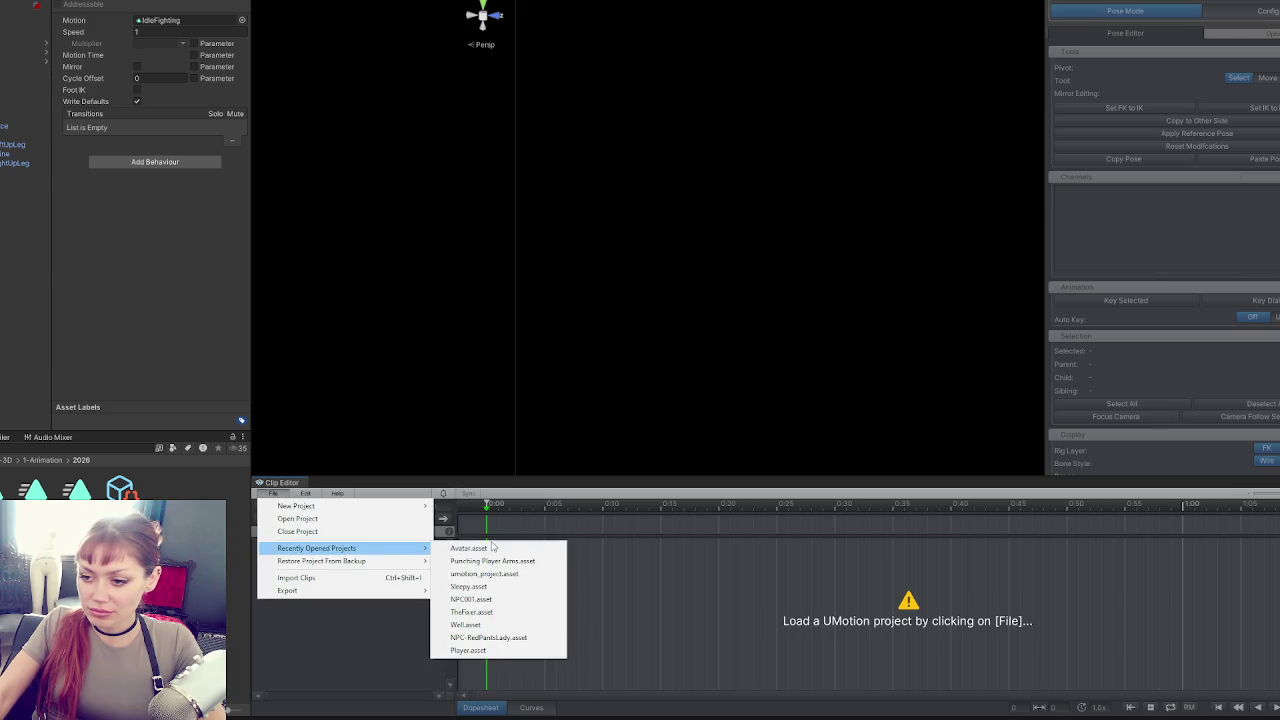
pyautogui.click(483, 561)
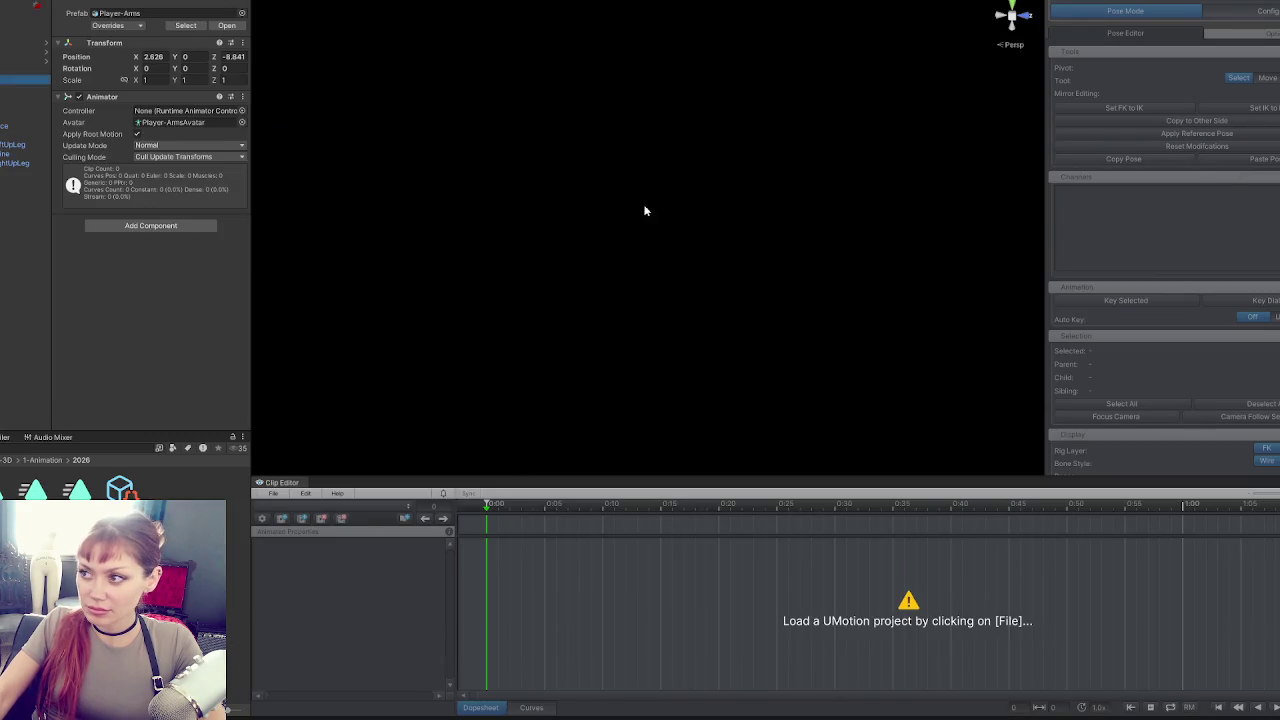
pyautogui.scroll(3, 755, 150)
pyautogui.click(268, 493)
pyautogui.moveTo(340, 549)
pyautogui.click(495, 548)
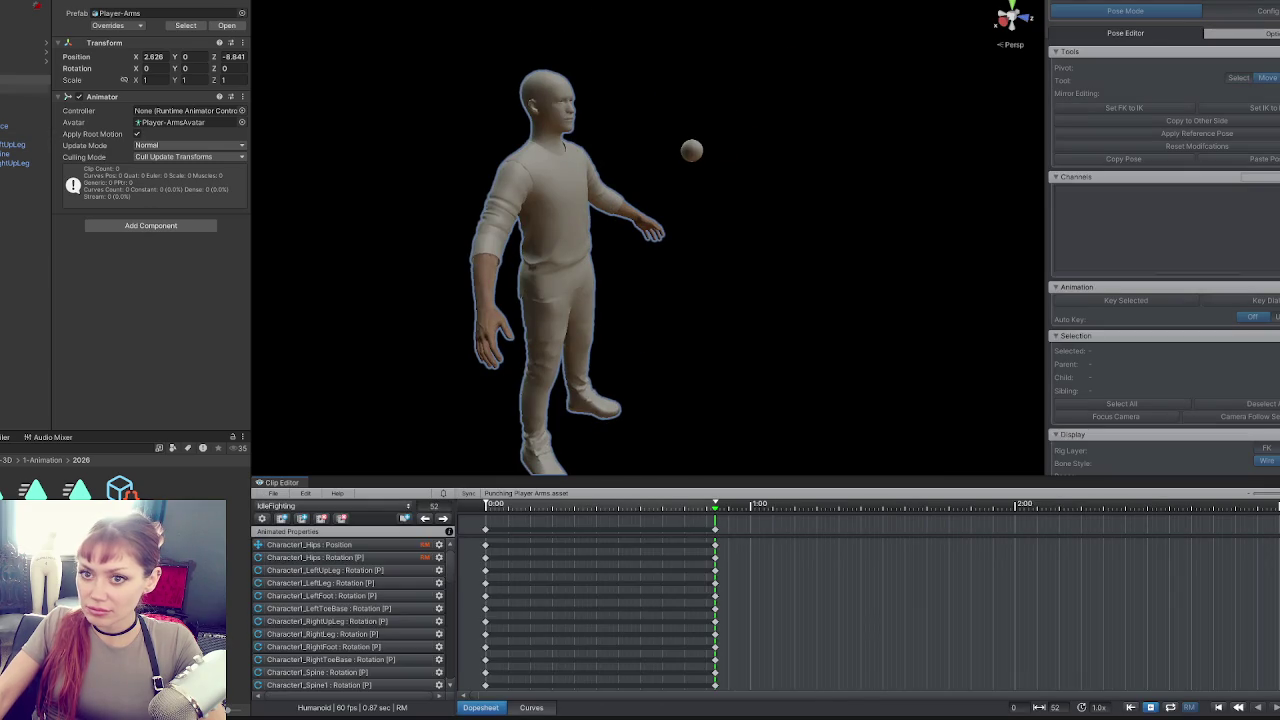
# In pose mode, rotate the left forearm inward and tilt the left hand toward the body.
pyautogui.click(1173, 9)
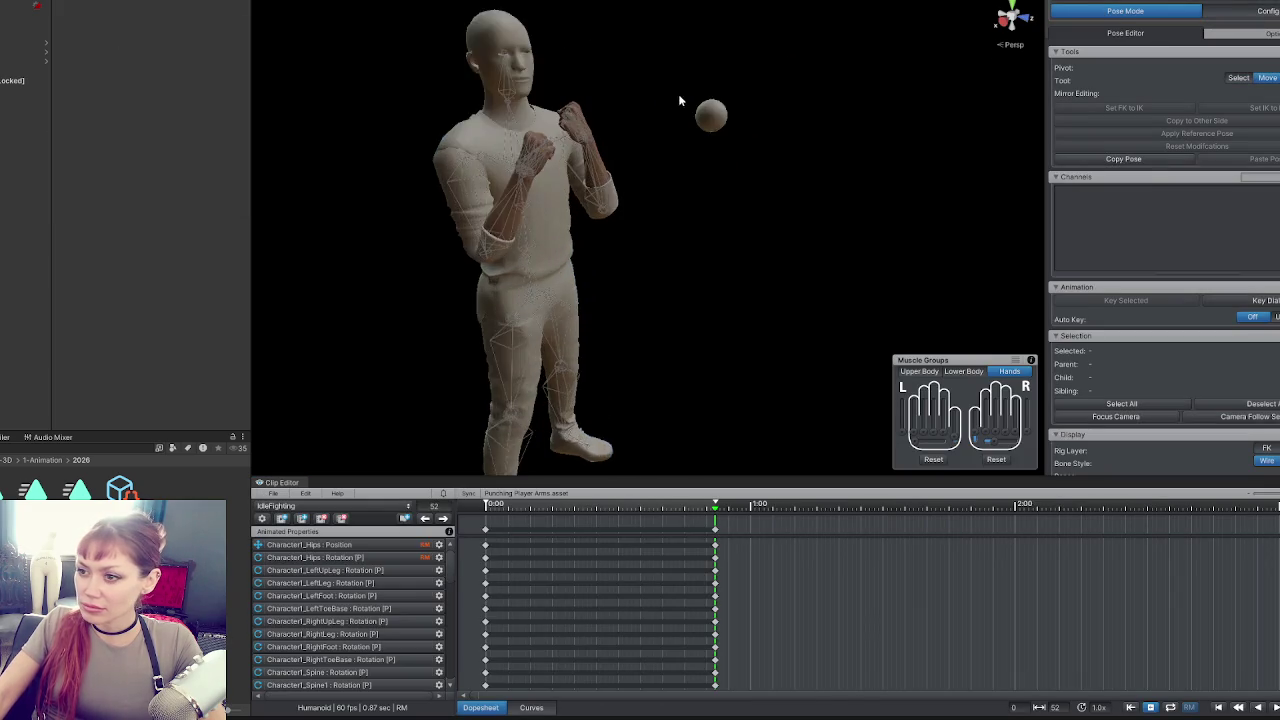
pyautogui.moveTo(645, 288)
pyautogui.mouseDown()
pyautogui.moveTo(749, 372)
pyautogui.moveTo(731, 316)
pyautogui.moveTo(766, 334)
pyautogui.moveTo(513, 129)
pyautogui.moveTo(354, 163)
pyautogui.moveTo(413, 180)
pyautogui.mouseUp()
pyautogui.click(664, 299)
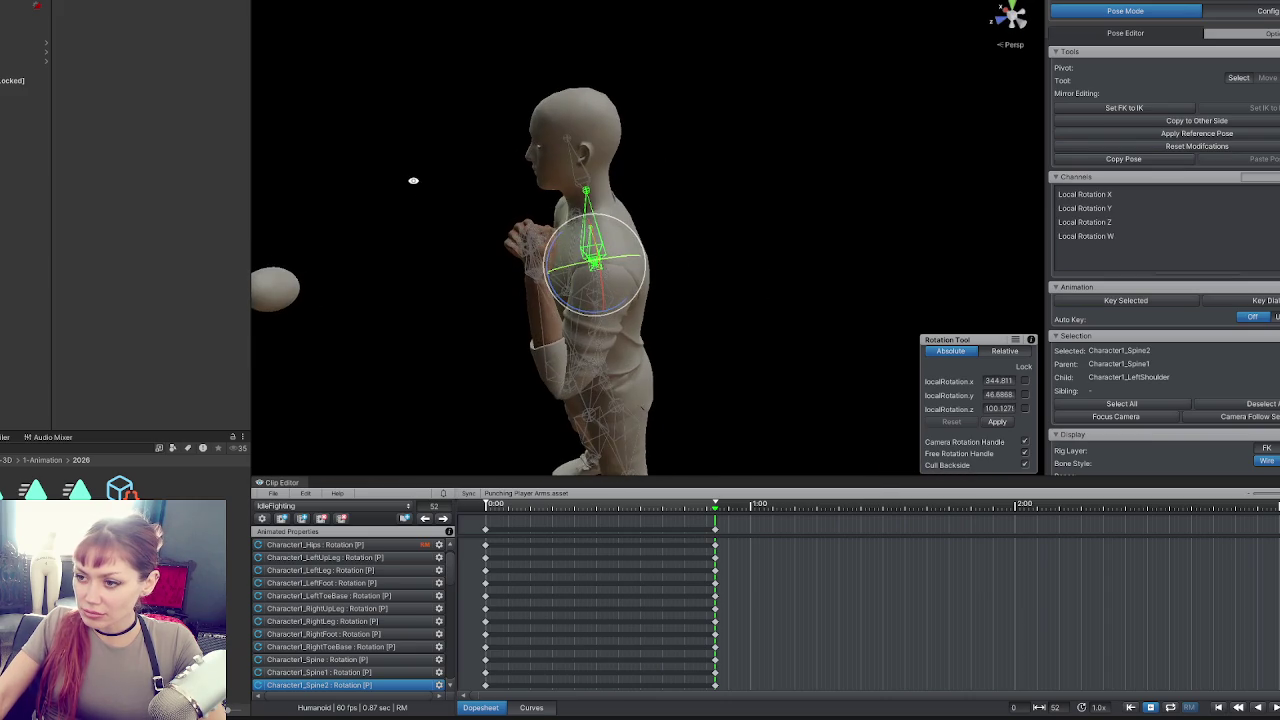
pyautogui.click(544, 319)
pyautogui.moveTo(544, 319); pyautogui.dragTo(800, 237)
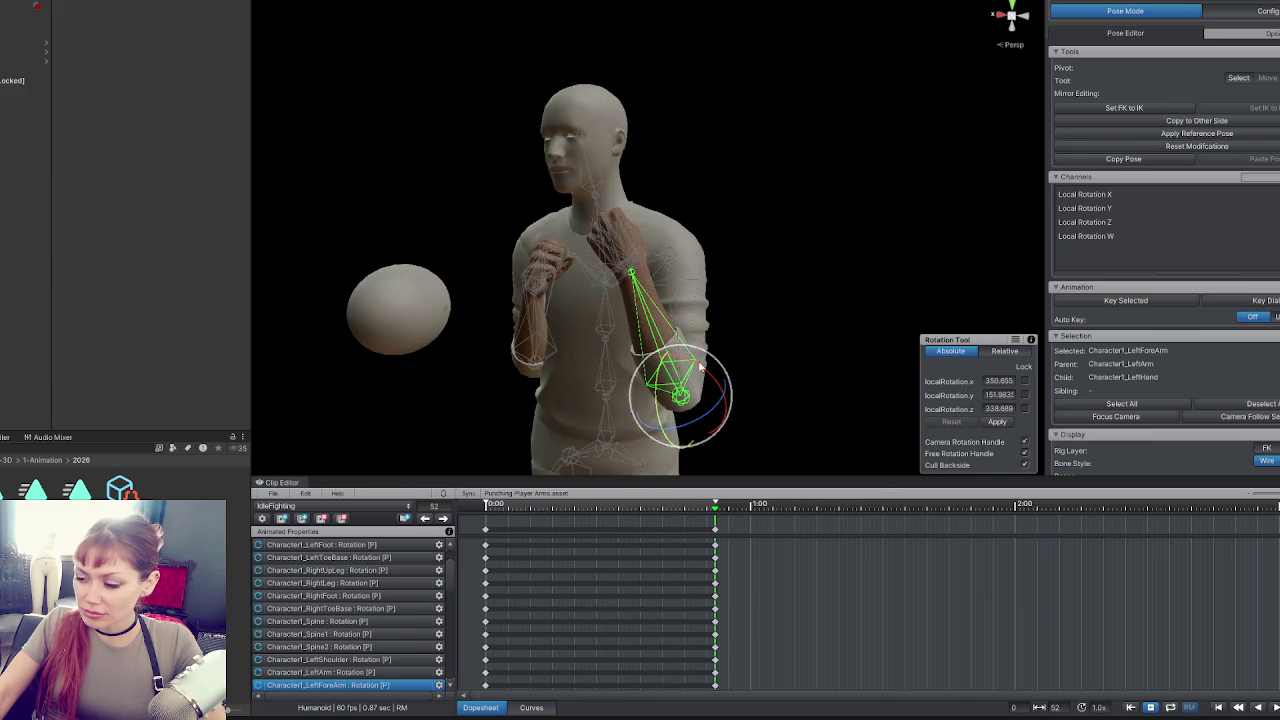
pyautogui.moveTo(720, 407); pyautogui.dragTo(739, 392)
pyautogui.click(635, 252)
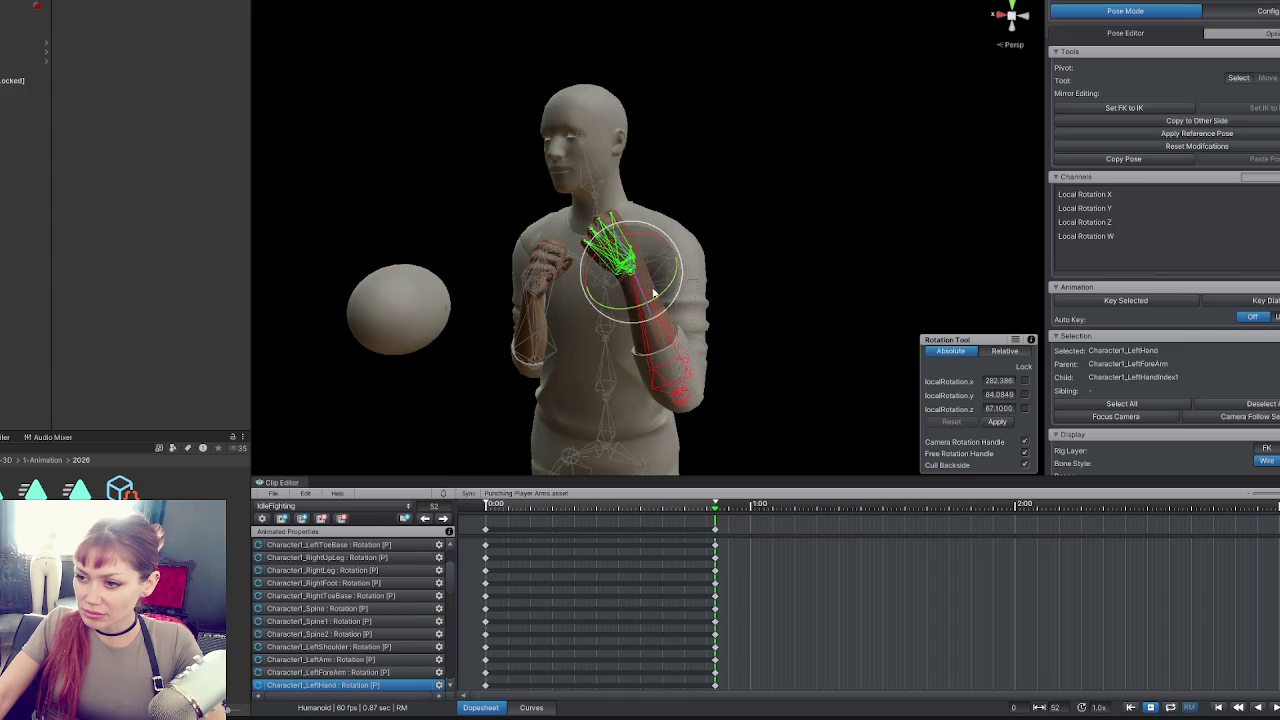
pyautogui.moveTo(678, 290)
pyautogui.mouseDown()
pyautogui.moveTo(620, 248)
pyautogui.moveTo(645, 266)
pyautogui.moveTo(722, 211)
pyautogui.mouseUp()
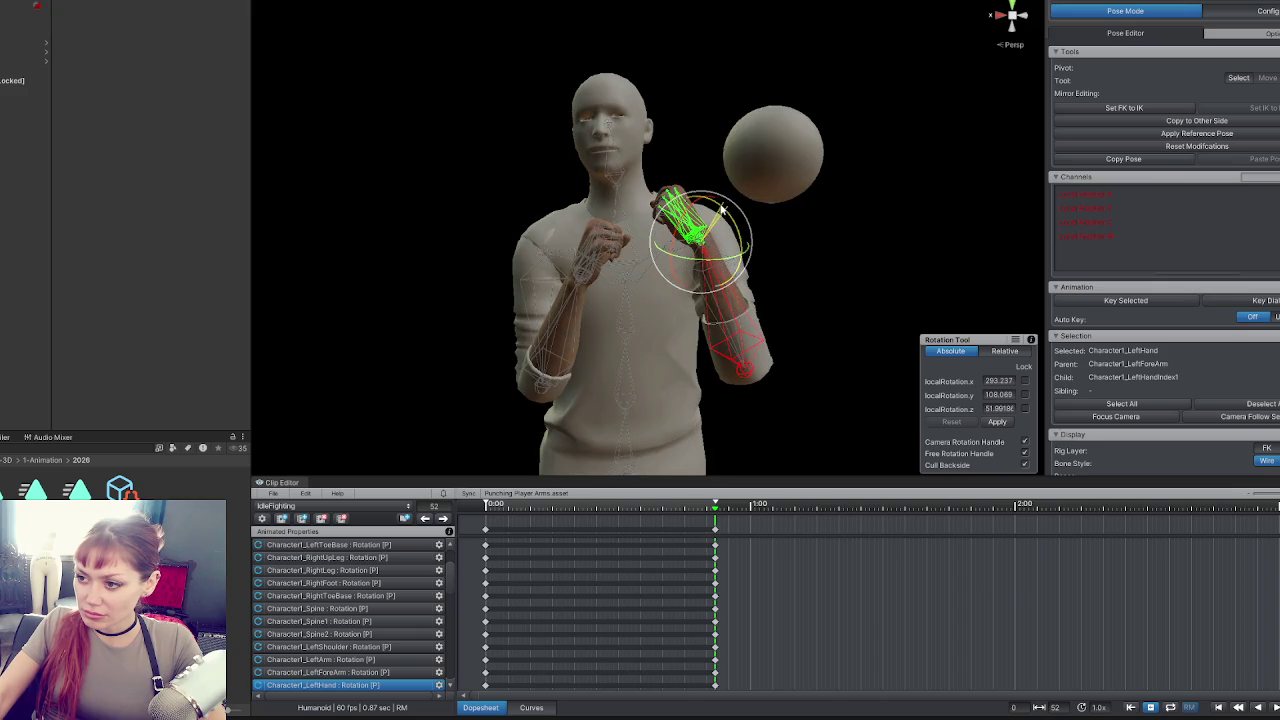
# Adjust the right arm, select all bones at the first frame, then show the Animator state machine.
pyautogui.click(547, 327)
pyautogui.moveTo(555, 326)
pyautogui.mouseDown()
pyautogui.moveTo(686, 330)
pyautogui.moveTo(697, 286)
pyautogui.moveTo(703, 323)
pyautogui.mouseUp()
pyautogui.hotkey('ctrl', 'a')
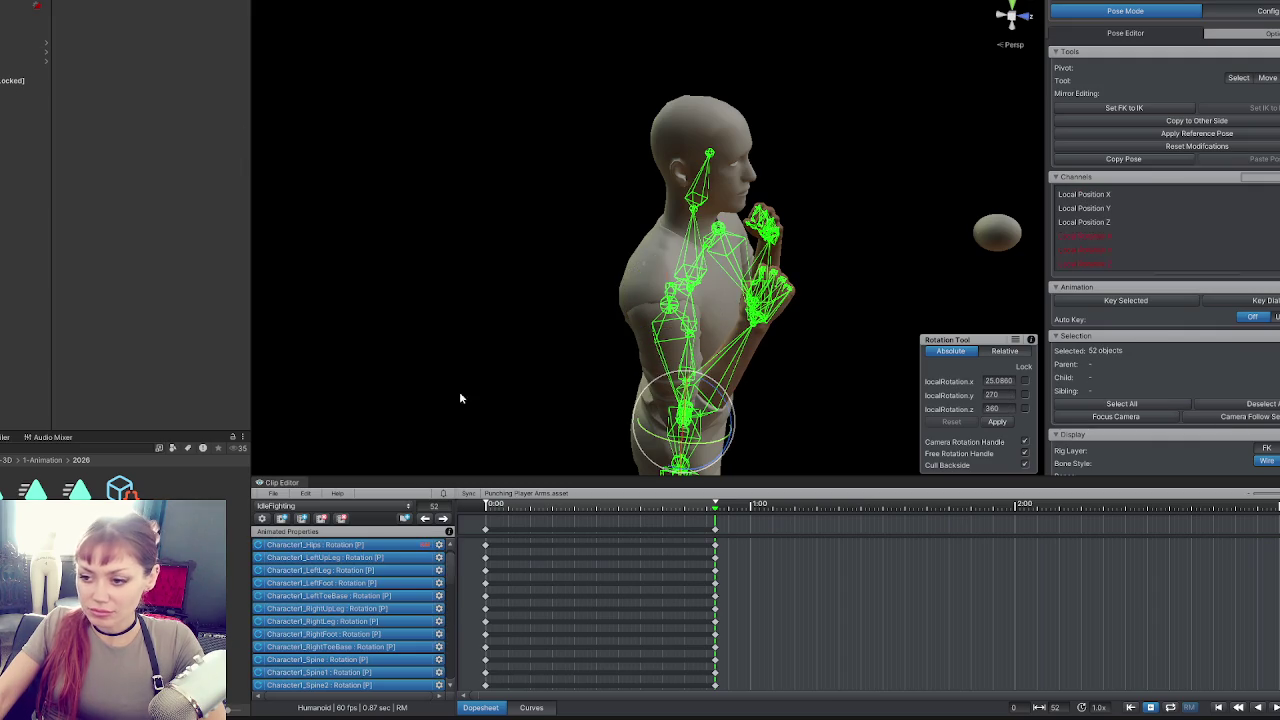
pyautogui.click(424, 518)
pyautogui.press('w')
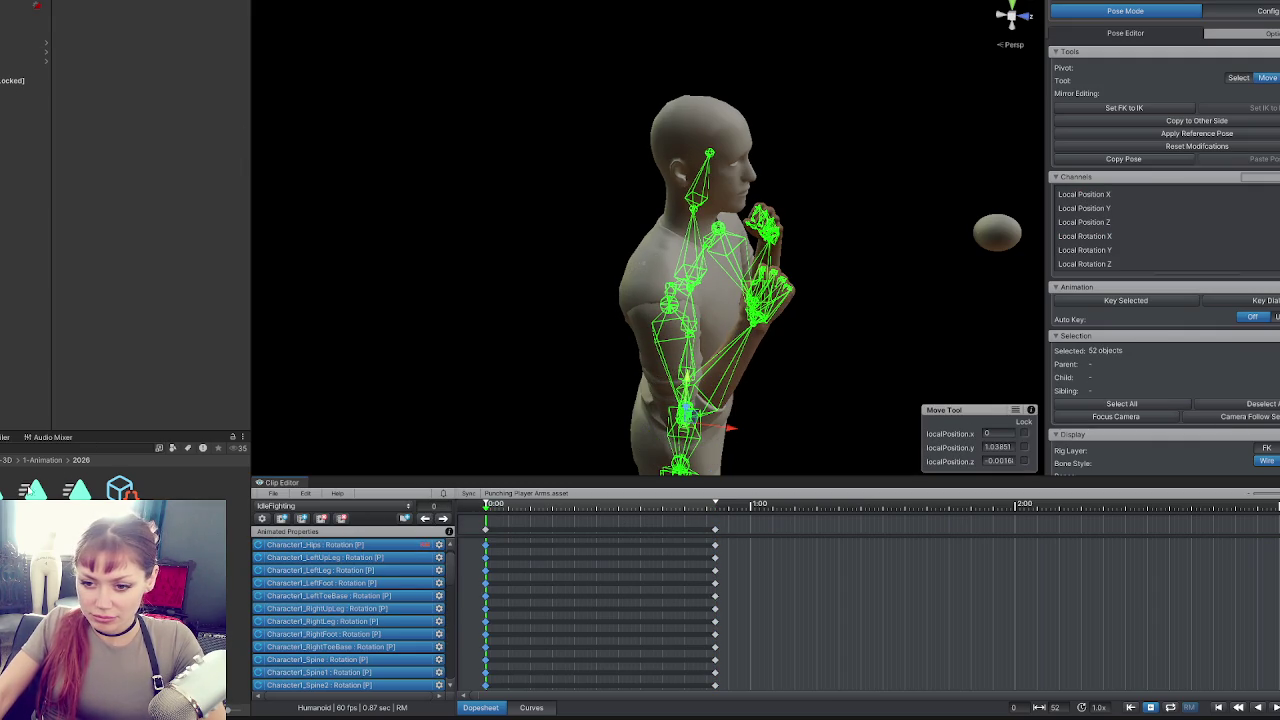
pyautogui.click(45, 487)
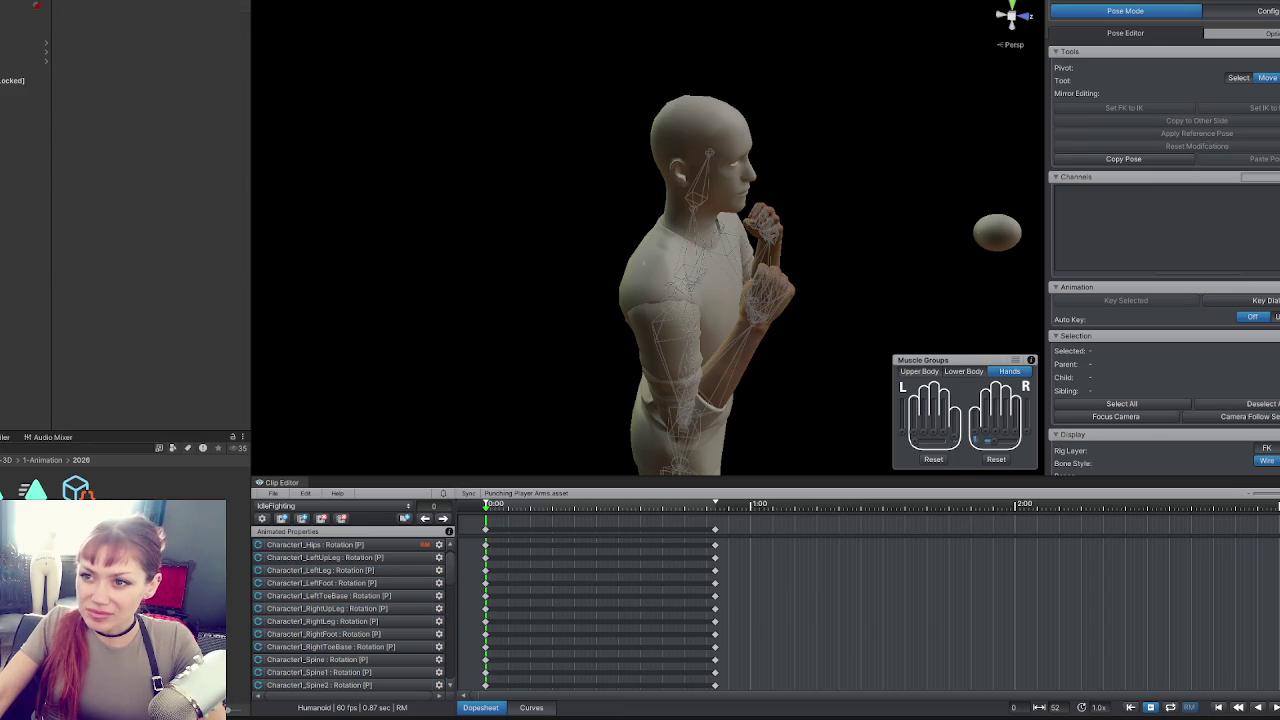
pyautogui.doubleClick(45, 487)
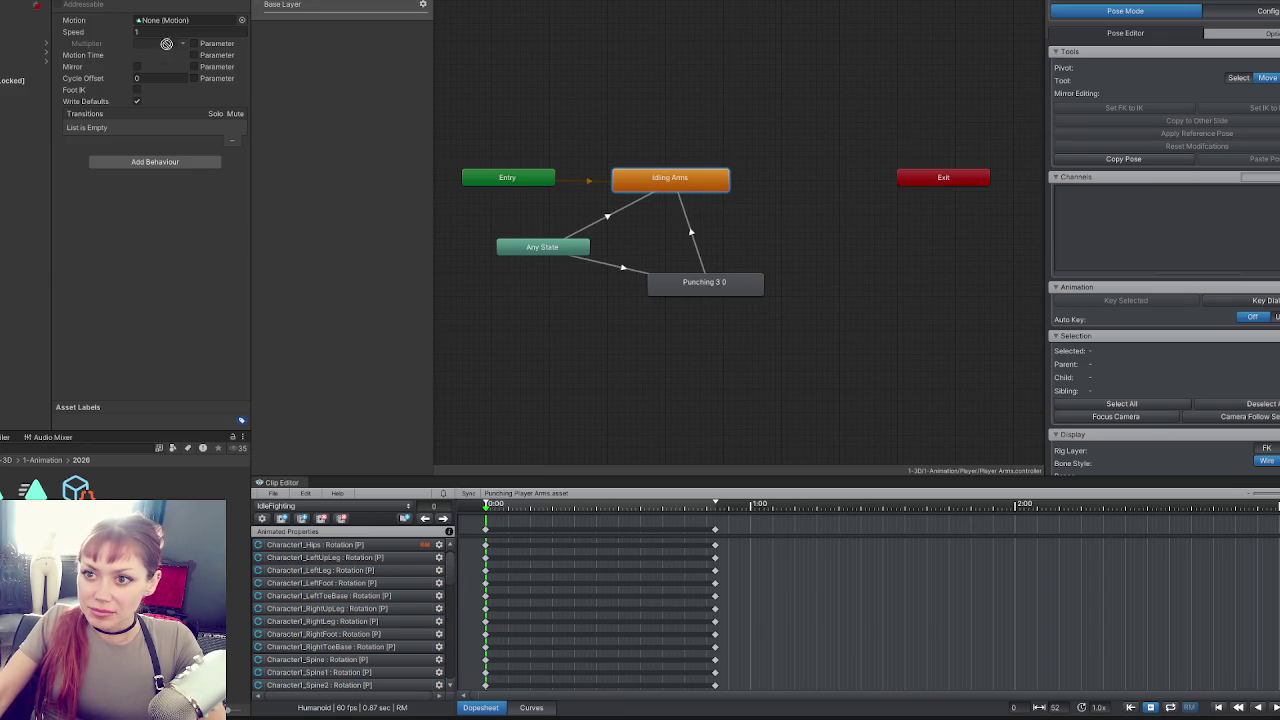
# Export the current IdleFighting clip and assign it as the Idling Arms state's Motion.
pyautogui.click(273, 493)
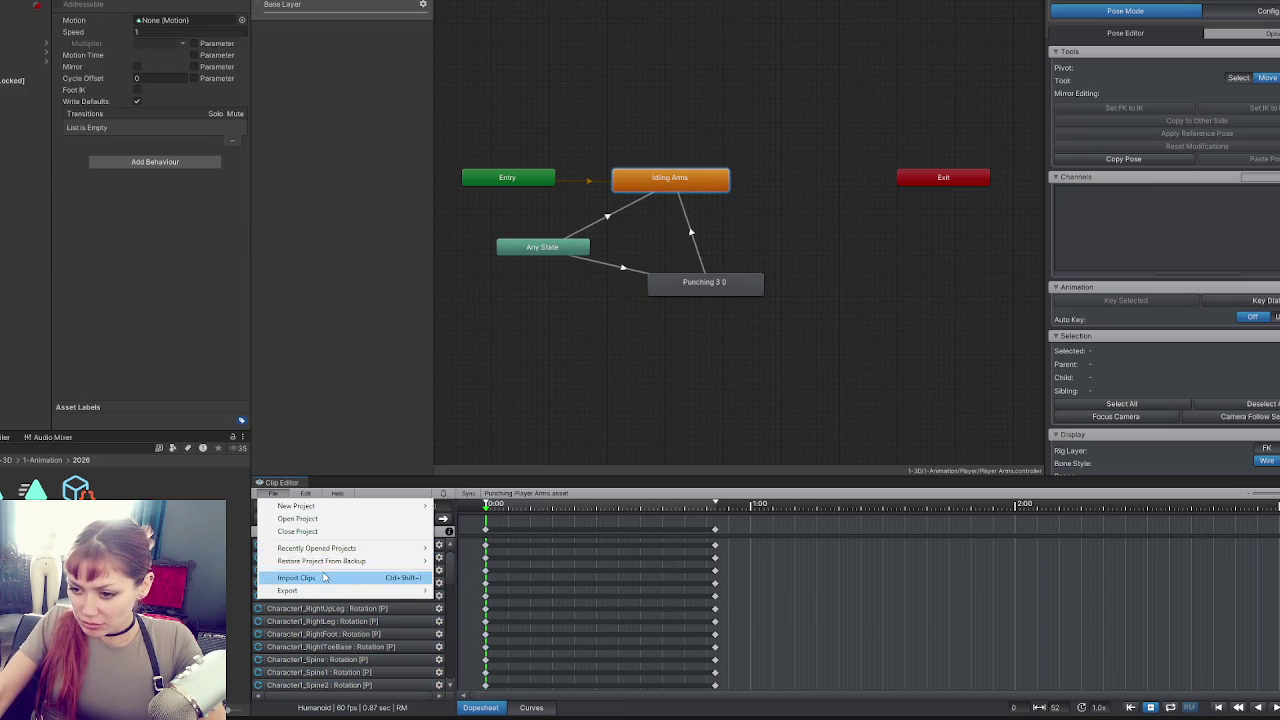
pyautogui.click(345, 577)
pyautogui.click(263, 518)
pyautogui.click(273, 493)
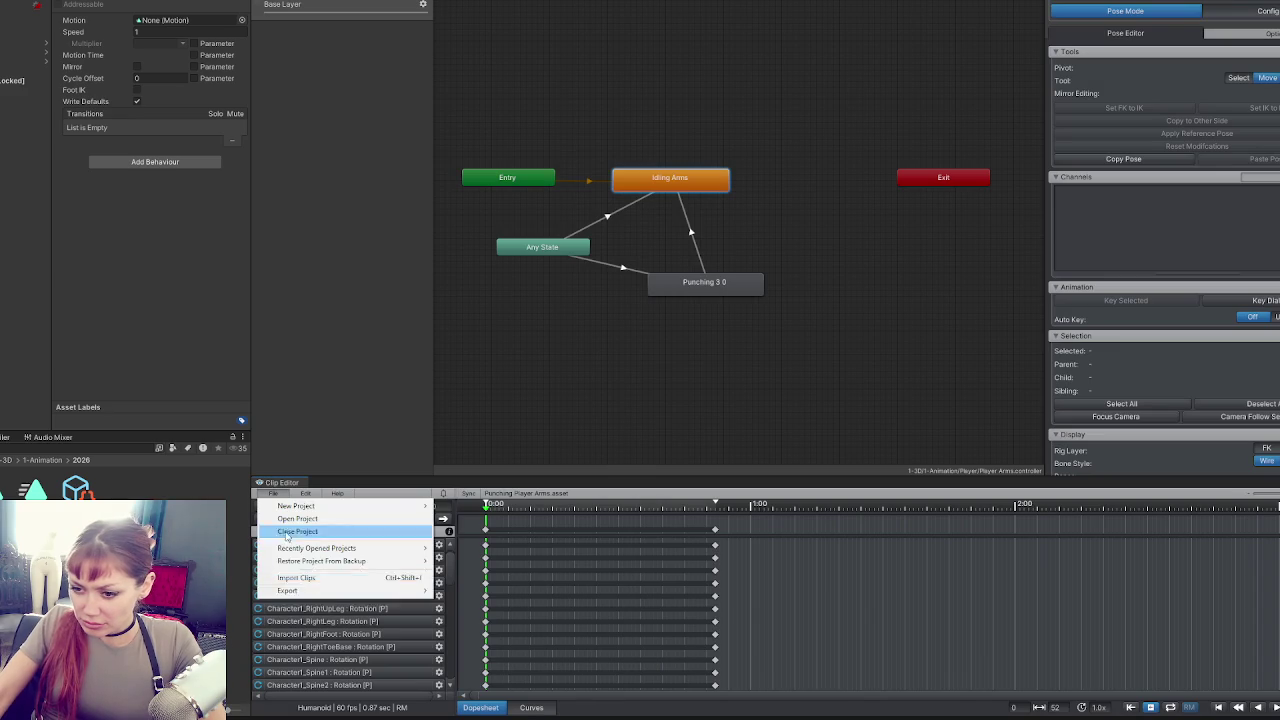
pyautogui.moveTo(290, 589)
pyautogui.click(462, 589)
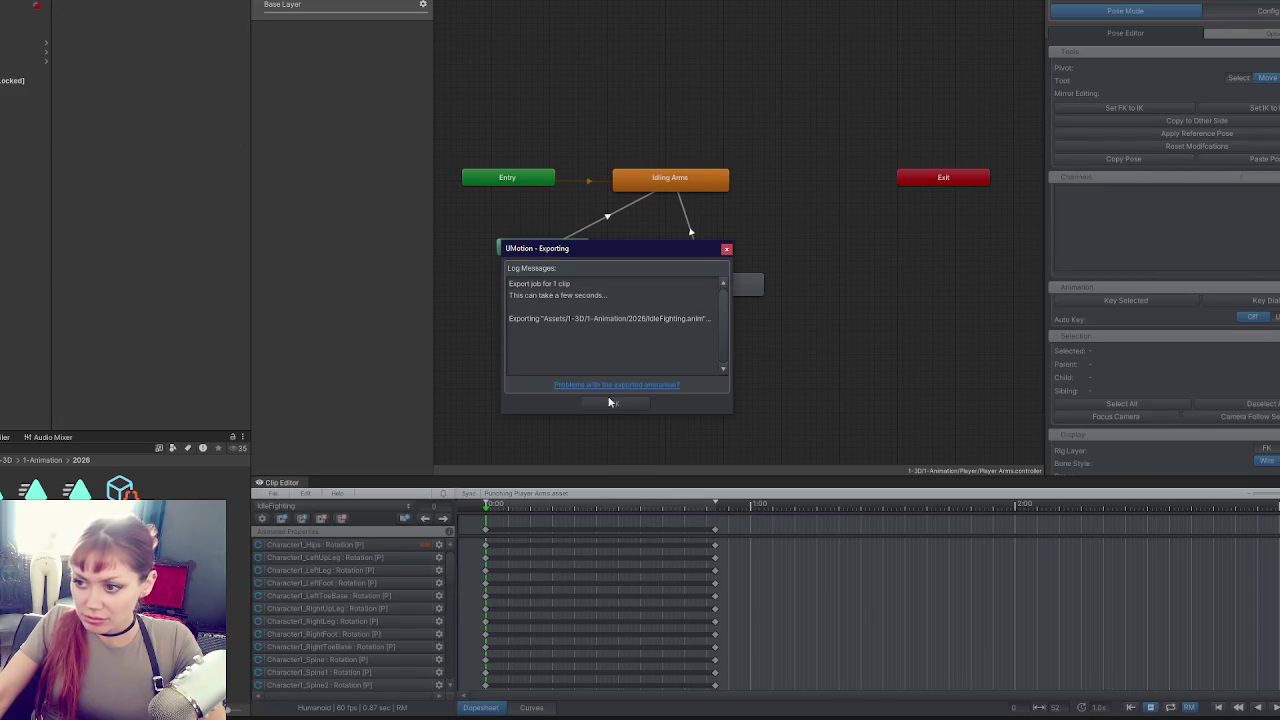
pyautogui.click(615, 404)
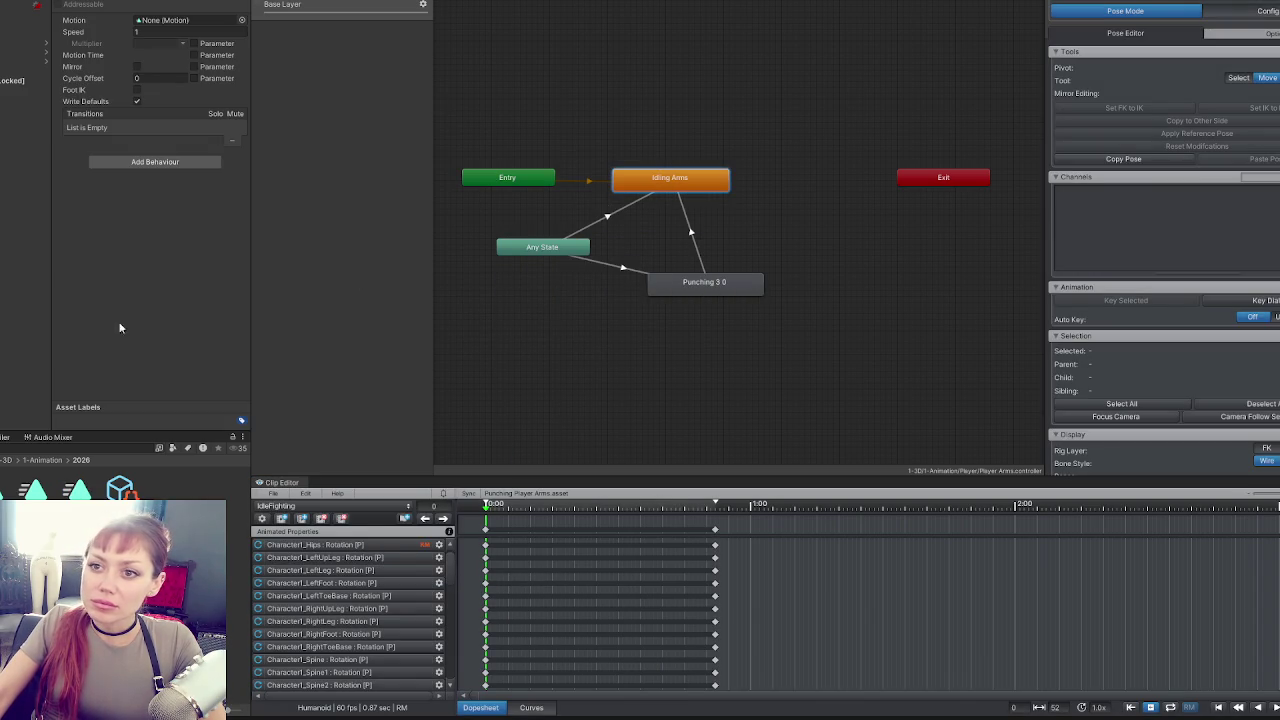
pyautogui.moveTo(166, 25); pyautogui.dragTo(166, 22)
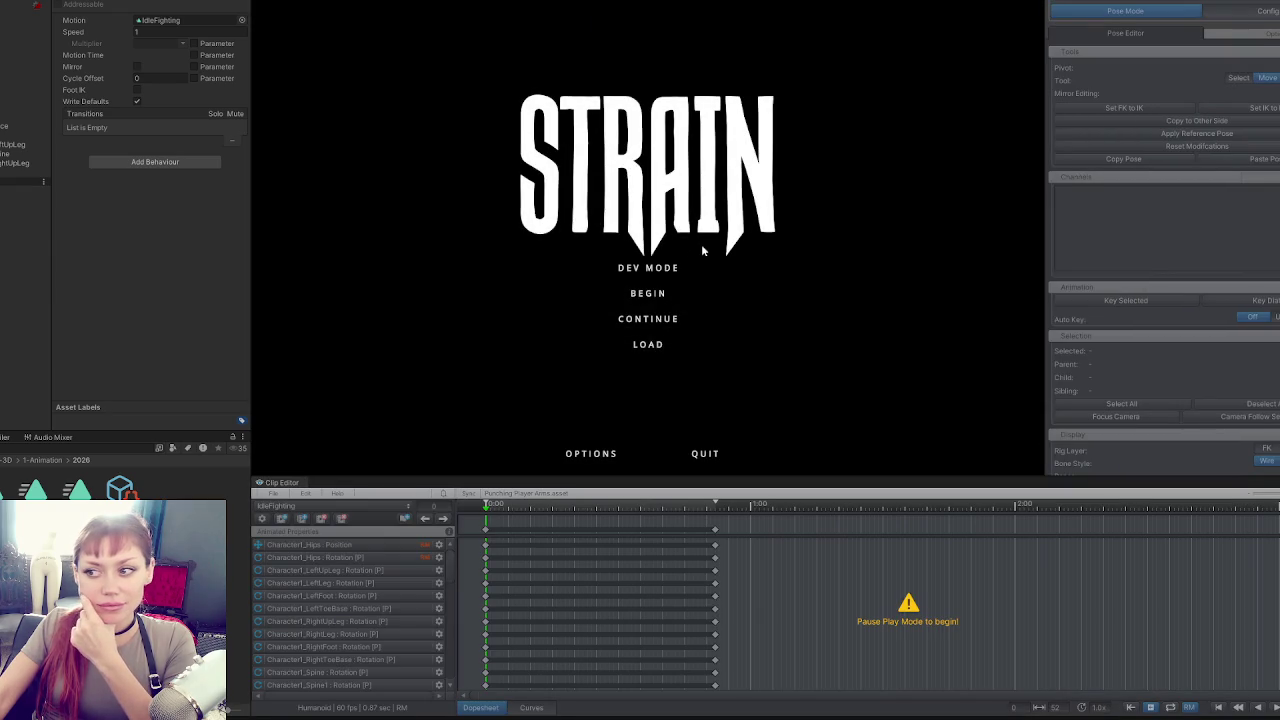
# Start the game in developer mode, throw two punches, then pause and resume.
pyautogui.click(679, 267)
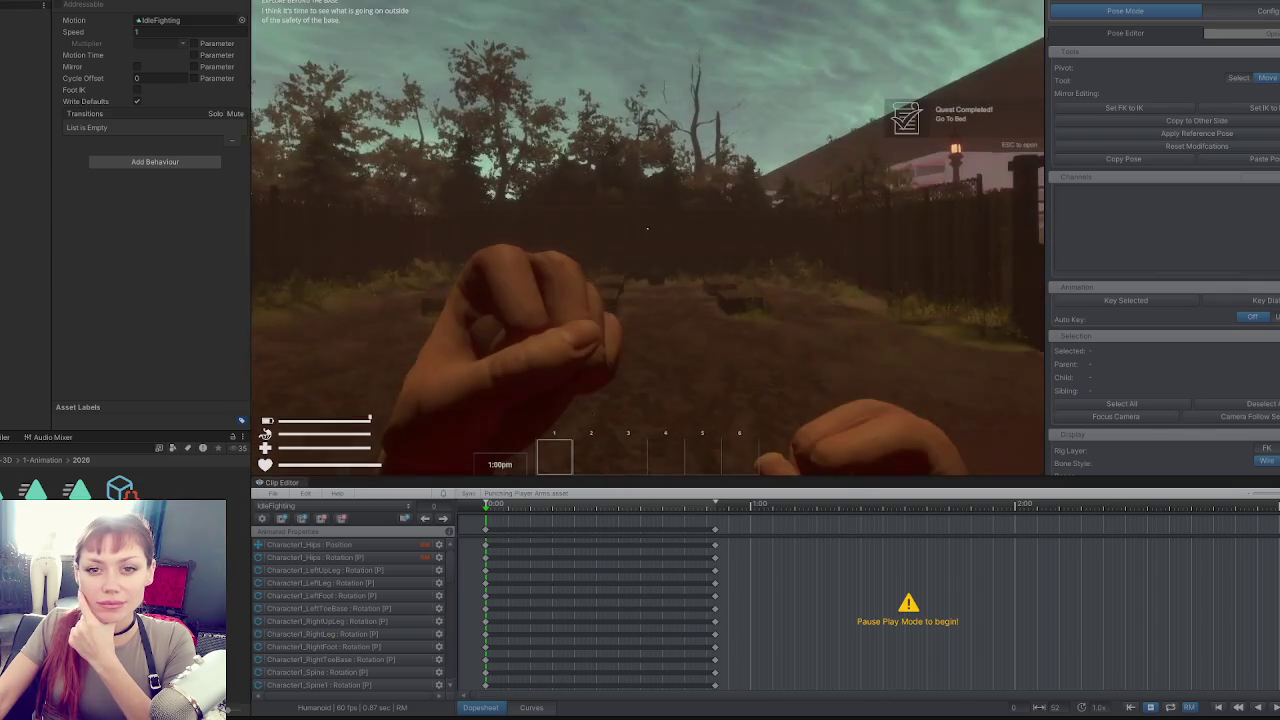
pyautogui.click(647, 228)
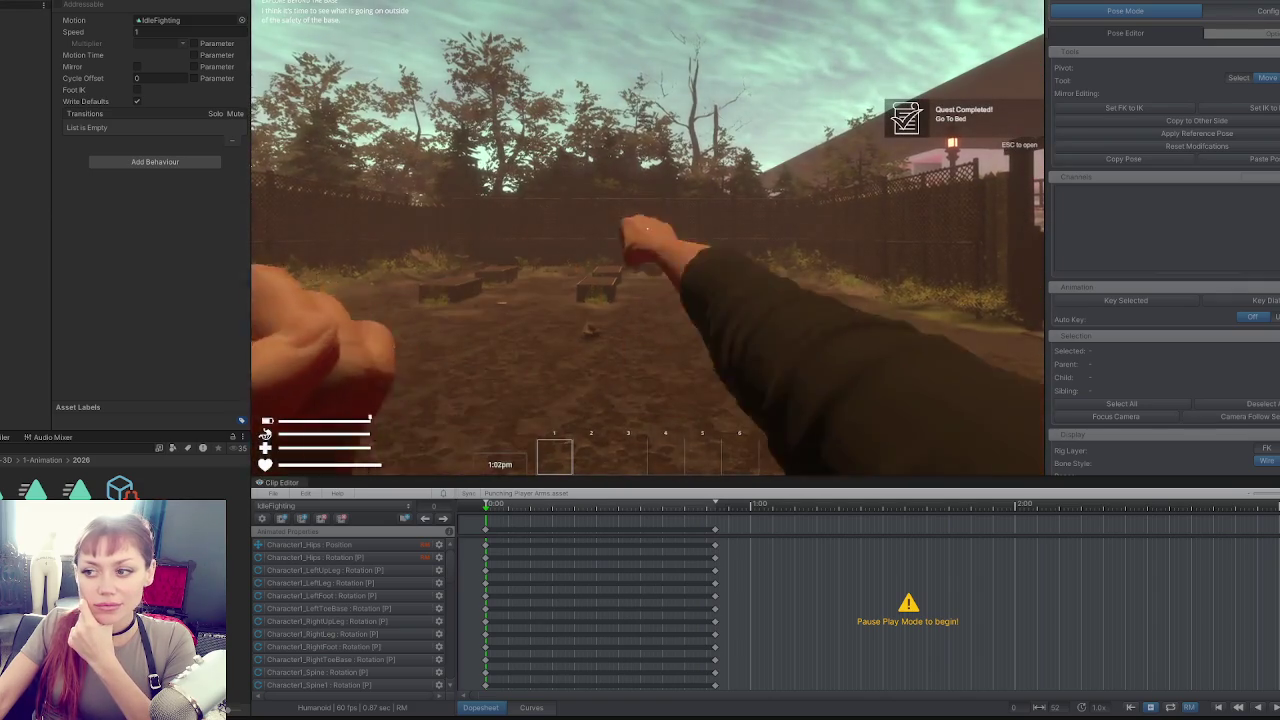
pyautogui.click(647, 228)
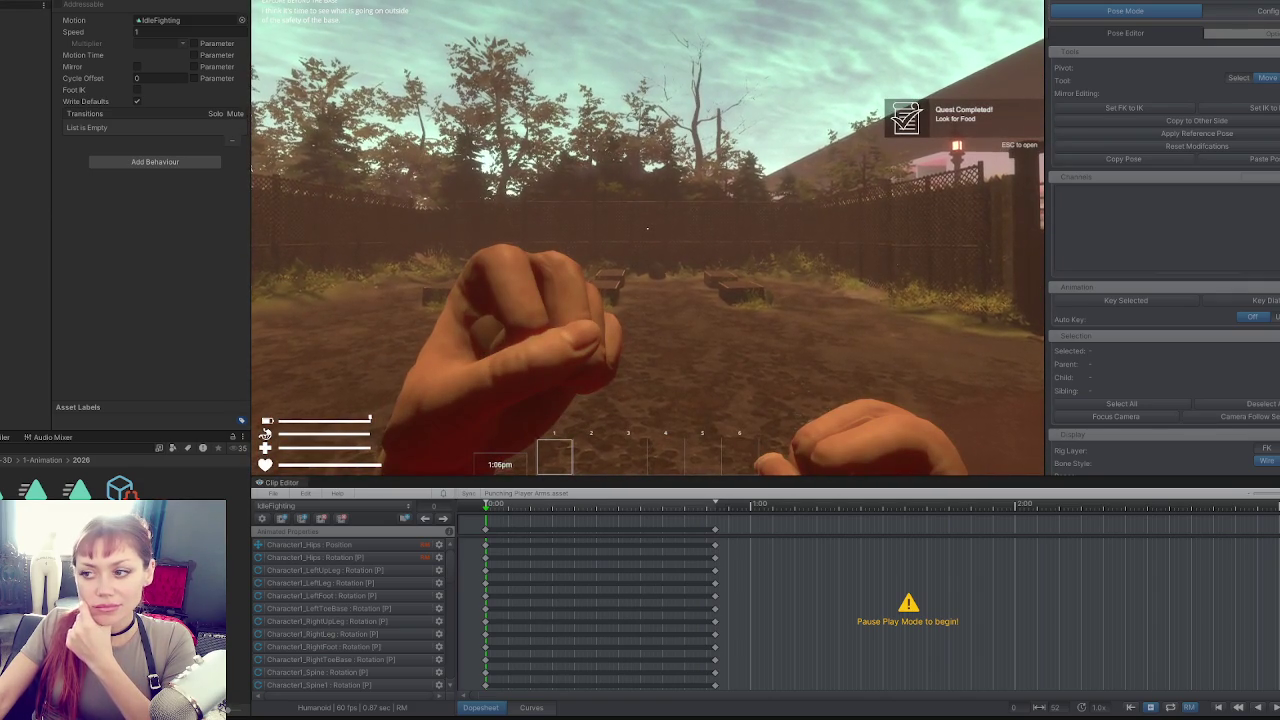
pyautogui.press('Escape')
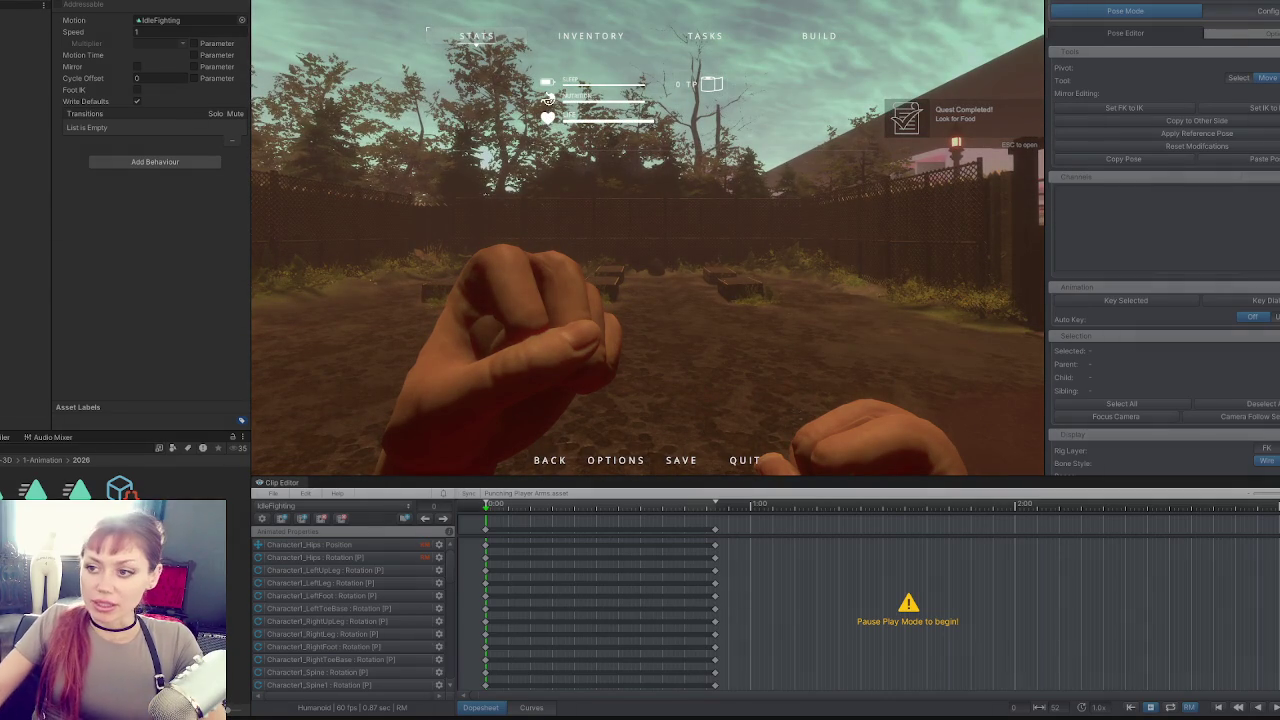
pyautogui.press('Escape')
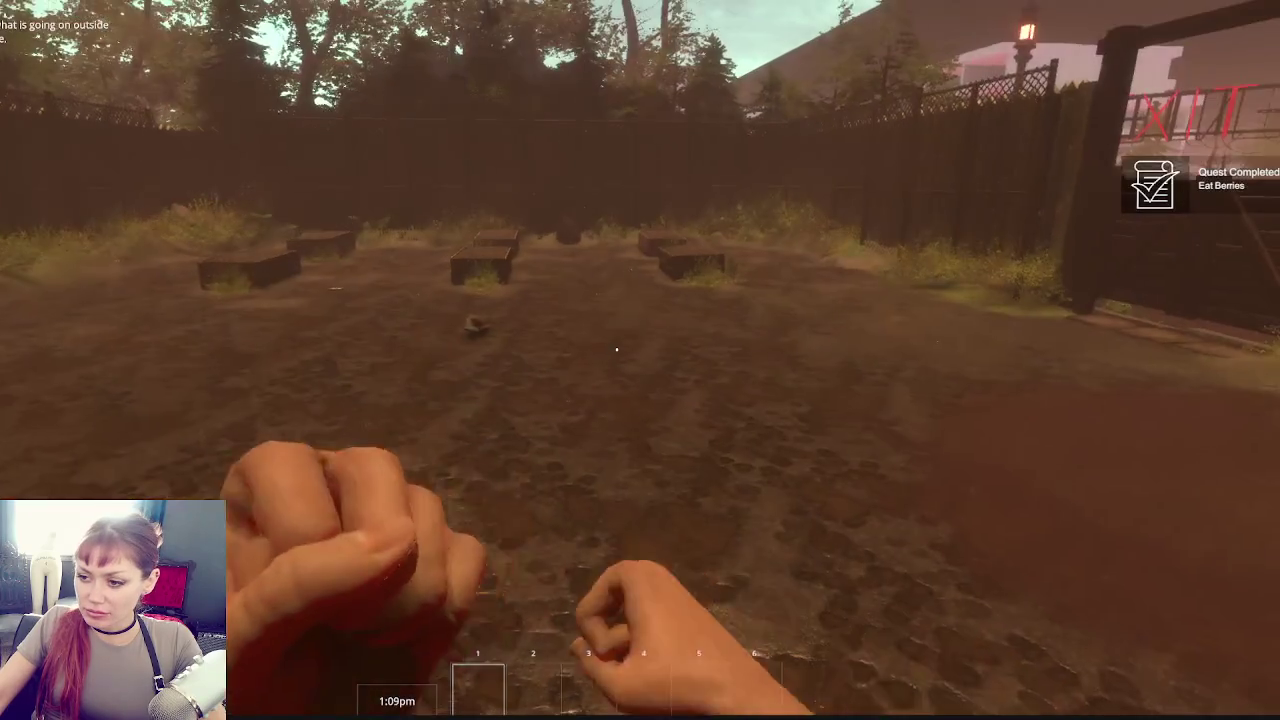
# Throw four more punches facing the yard to check the guard return, then pause again.
pyautogui.click(578, 566)
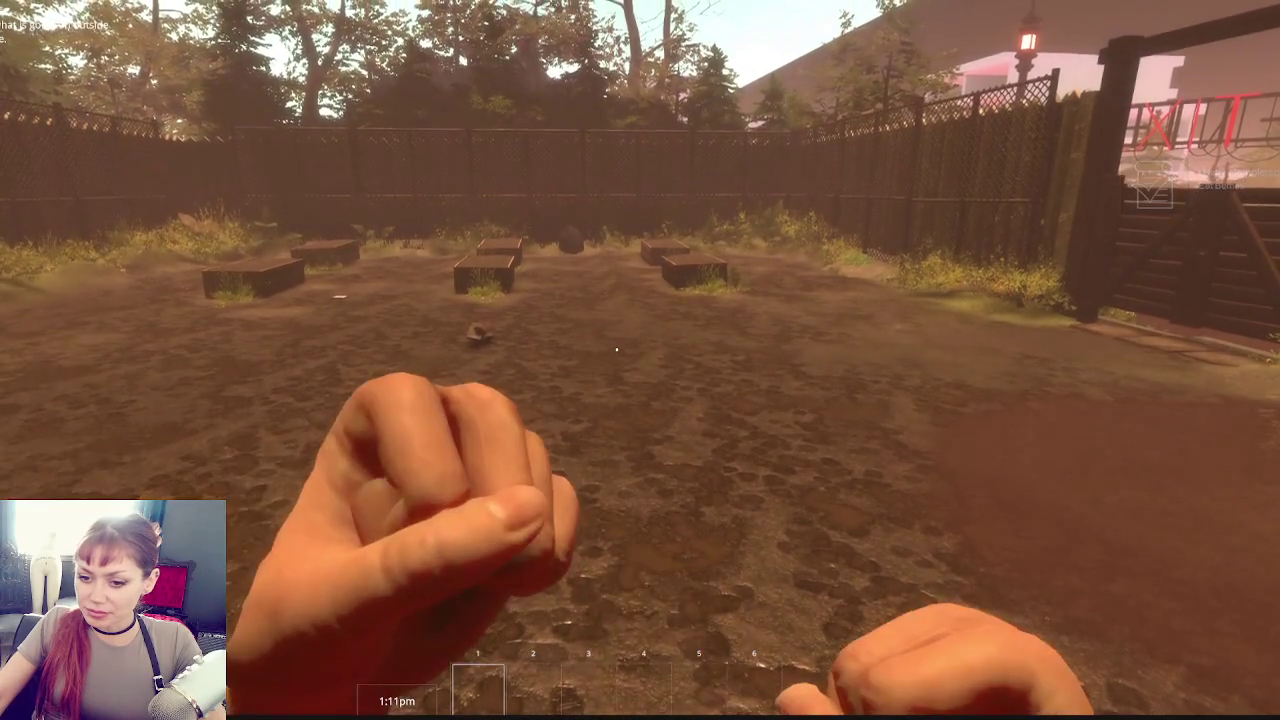
pyautogui.click(617, 349)
pyautogui.click(617, 349)
pyautogui.click(617, 349)
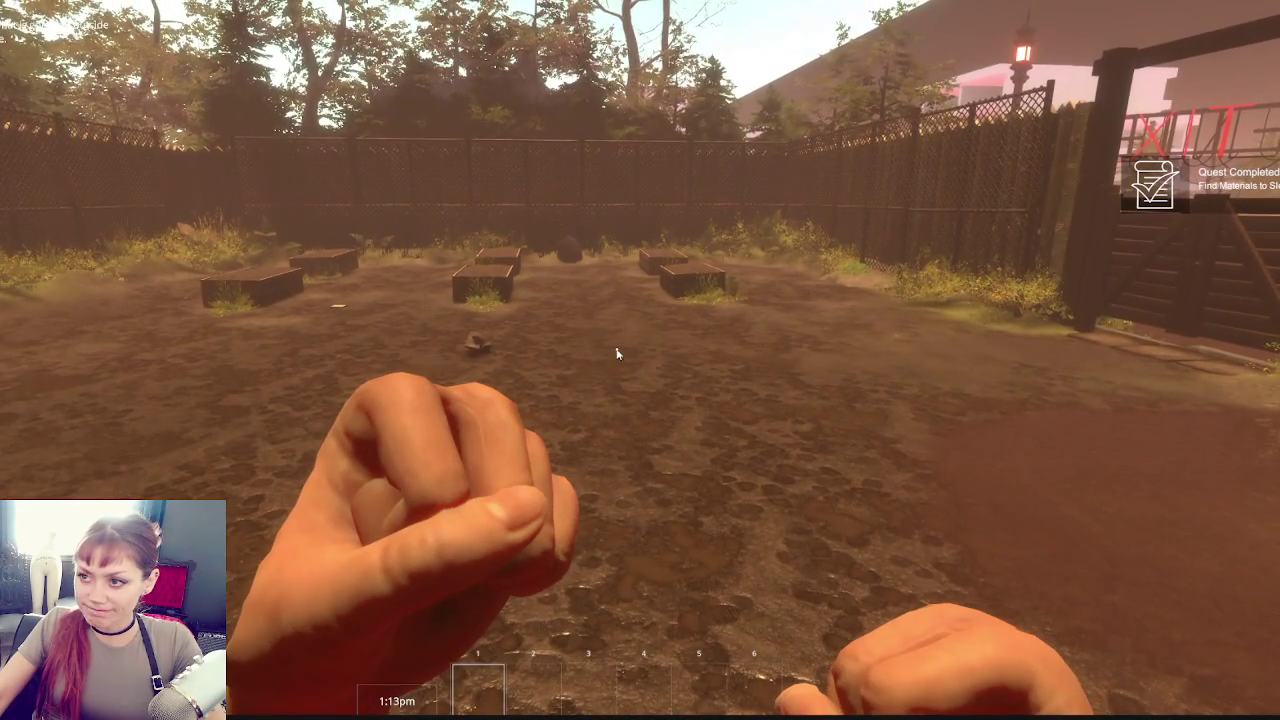
pyautogui.press('Escape')
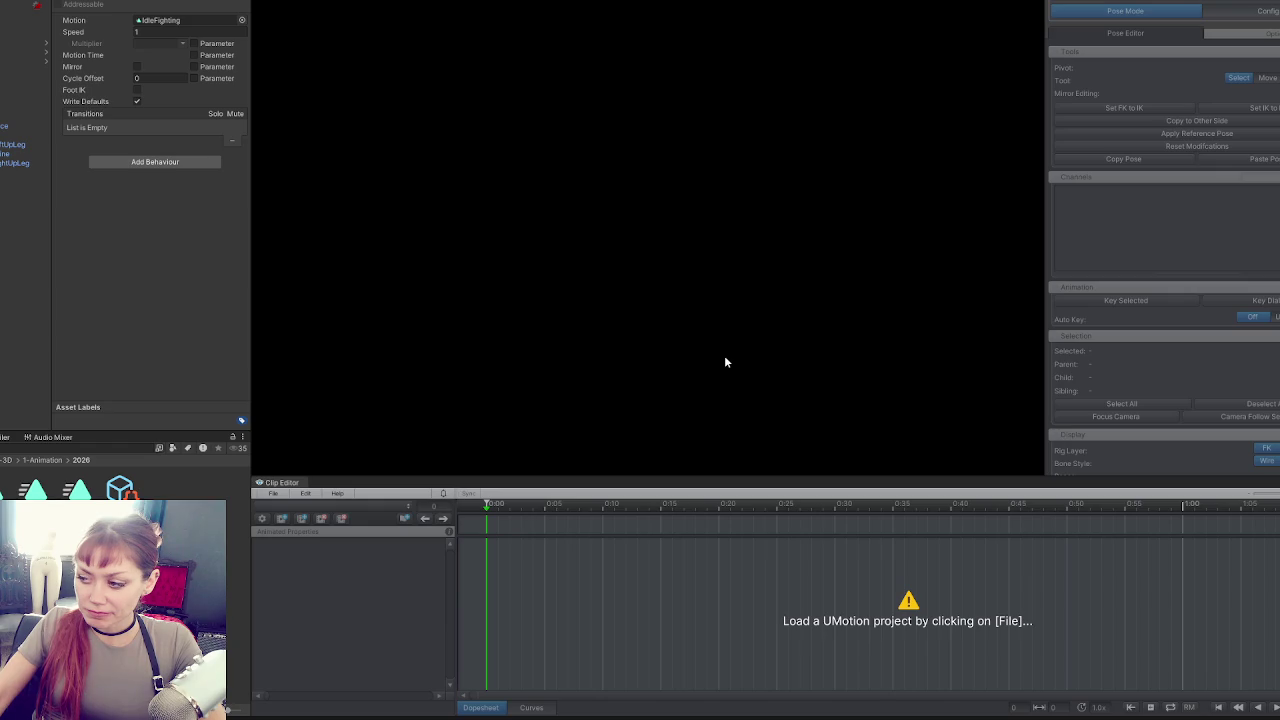
# Reopen the Punching Player Arms project from the recently opened projects list.
pyautogui.click(273, 494)
pyautogui.moveTo(415, 548)
pyautogui.click(470, 548)
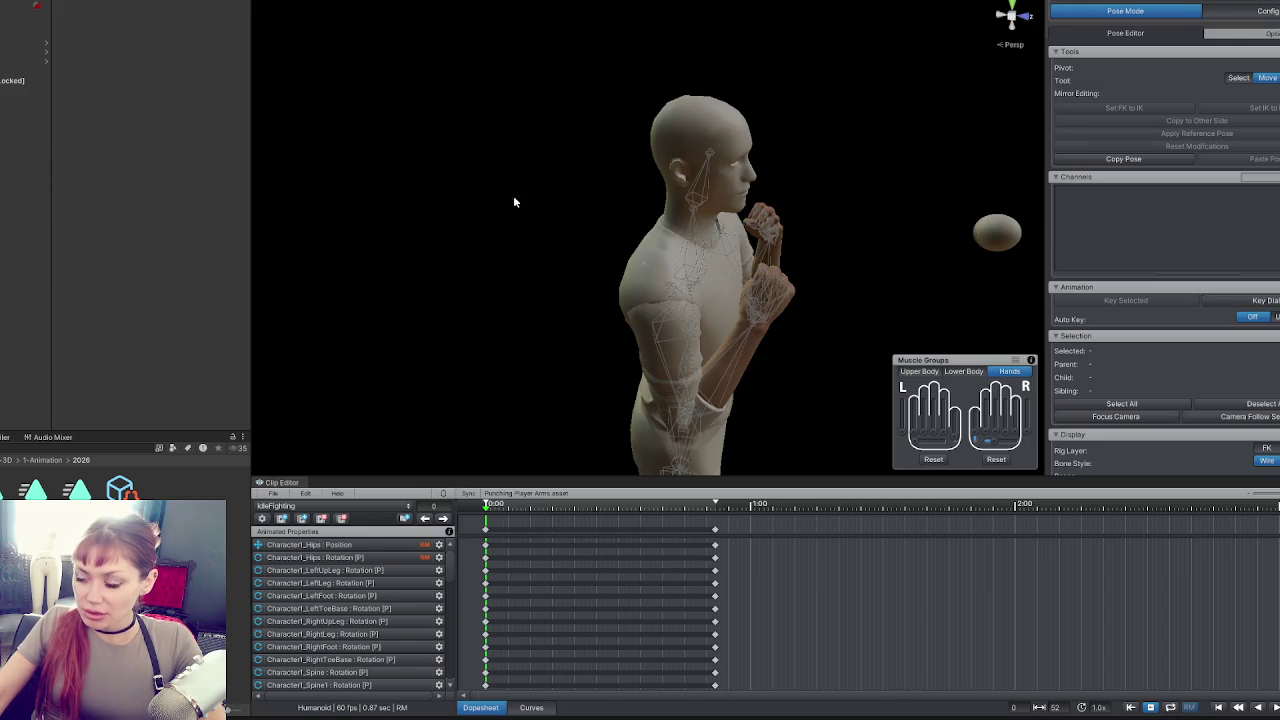
# Rotate Character1_Spine2 to turn the torso slightly, then select all keys and jump to frame 52.
pyautogui.moveTo(603, 234)
pyautogui.mouseDown()
pyautogui.moveTo(471, 114)
pyautogui.moveTo(663, 120)
pyautogui.moveTo(640, 200)
pyautogui.moveTo(618, 215)
pyautogui.mouseUp()
pyautogui.click(603, 282)
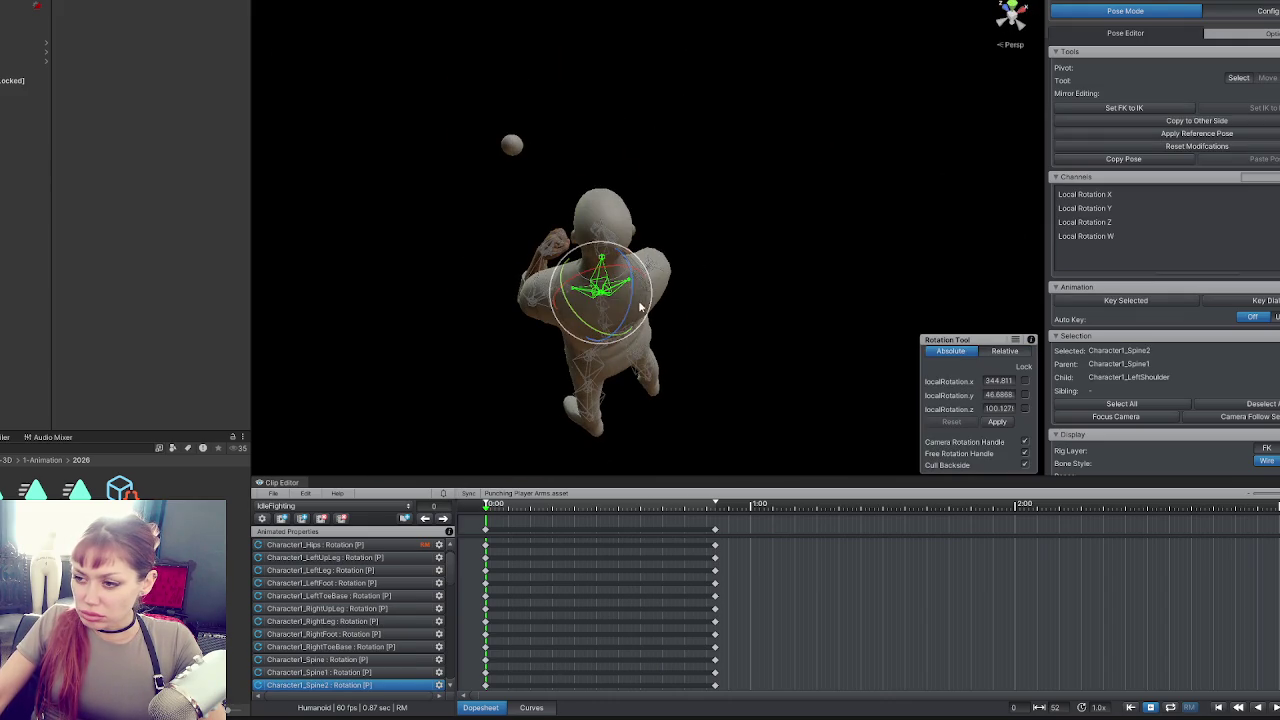
pyautogui.moveTo(649, 300)
pyautogui.mouseDown()
pyautogui.moveTo(686, 286)
pyautogui.moveTo(616, 120)
pyautogui.mouseUp()
pyautogui.moveTo(621, 226)
pyautogui.mouseDown()
pyautogui.moveTo(658, 163)
pyautogui.moveTo(674, 177)
pyautogui.mouseUp()
pyautogui.hotkey('ctrl', 'z')
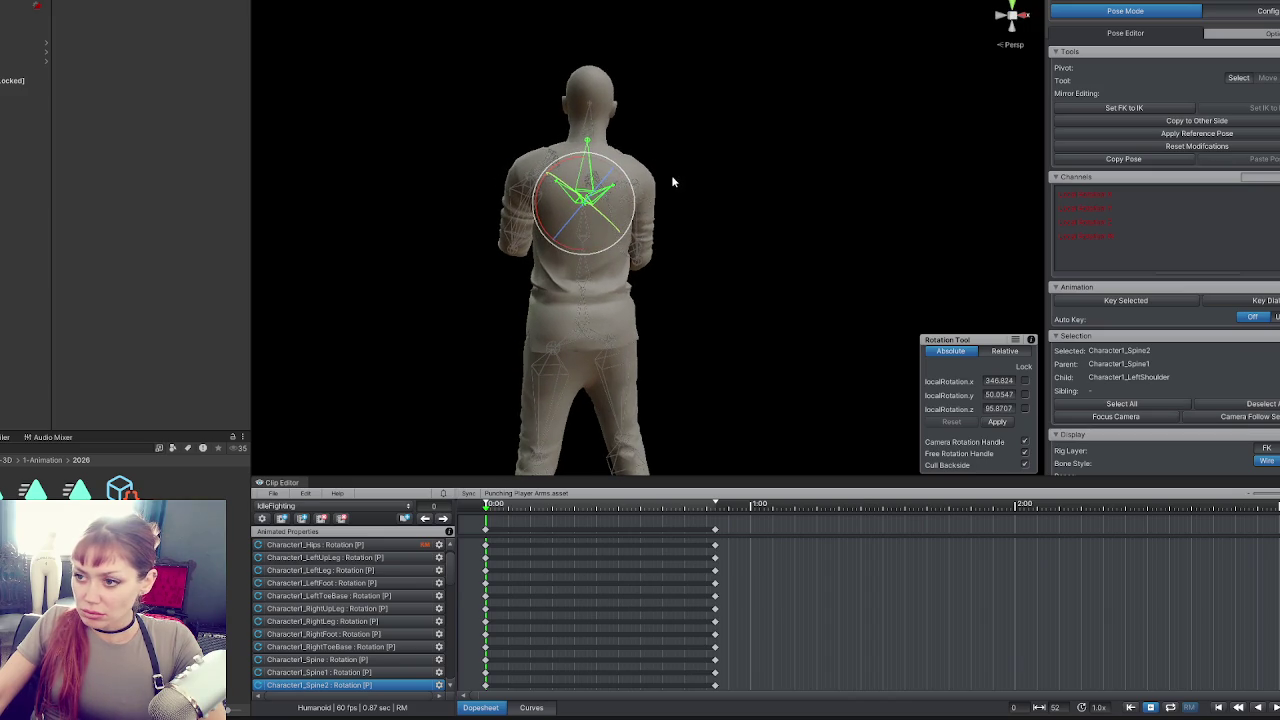
pyautogui.moveTo(637, 222)
pyautogui.mouseDown()
pyautogui.moveTo(851, 263)
pyautogui.moveTo(586, 266)
pyautogui.moveTo(602, 311)
pyautogui.mouseUp()
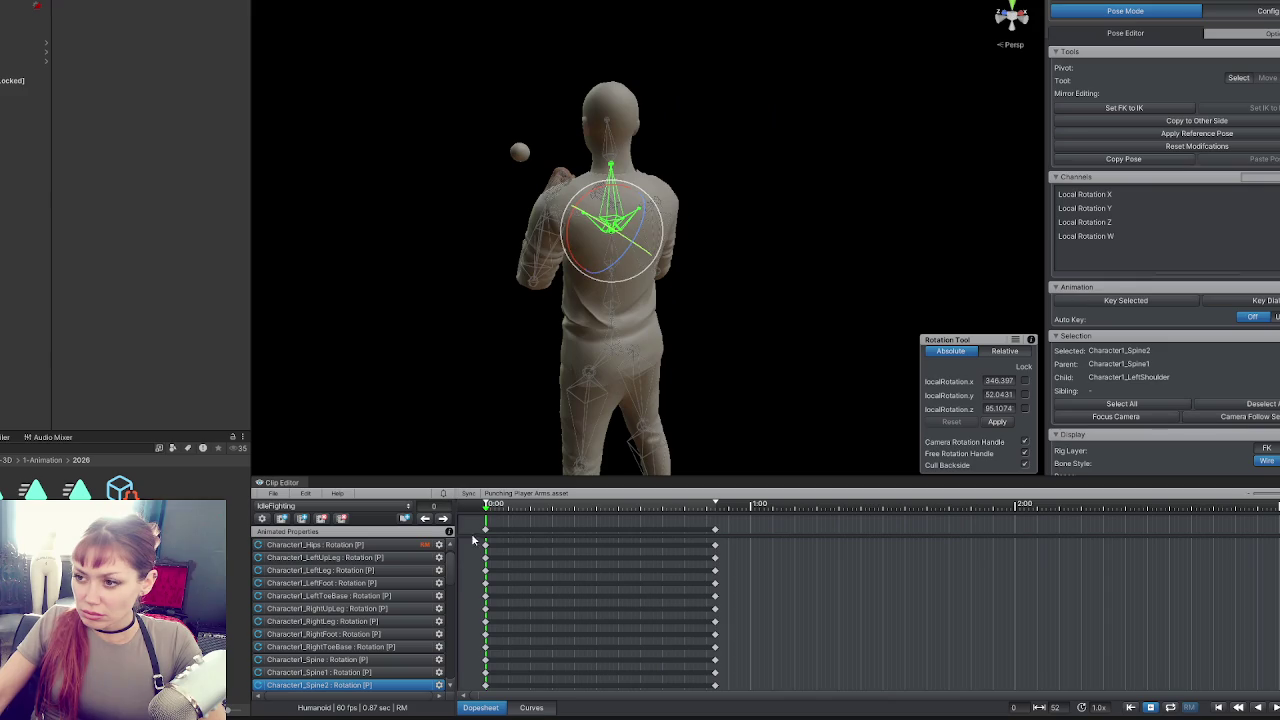
pyautogui.click(484, 531)
pyautogui.click(443, 519)
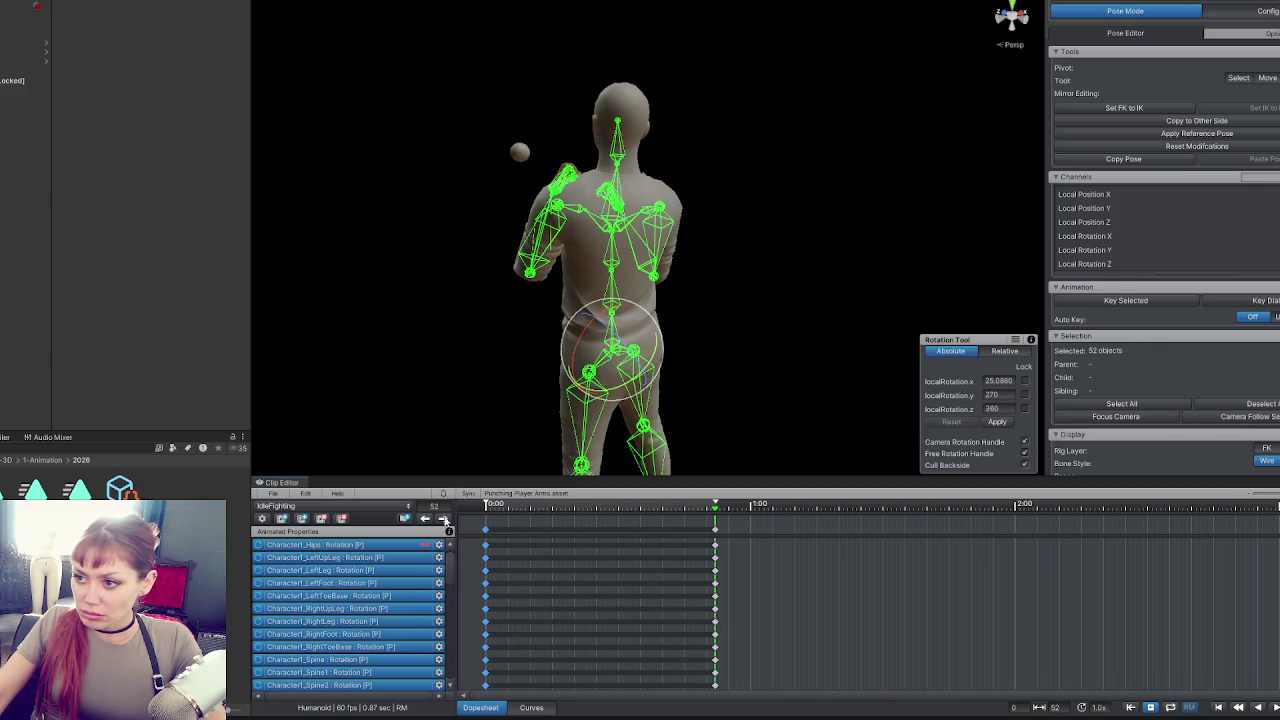
pyautogui.press('w')
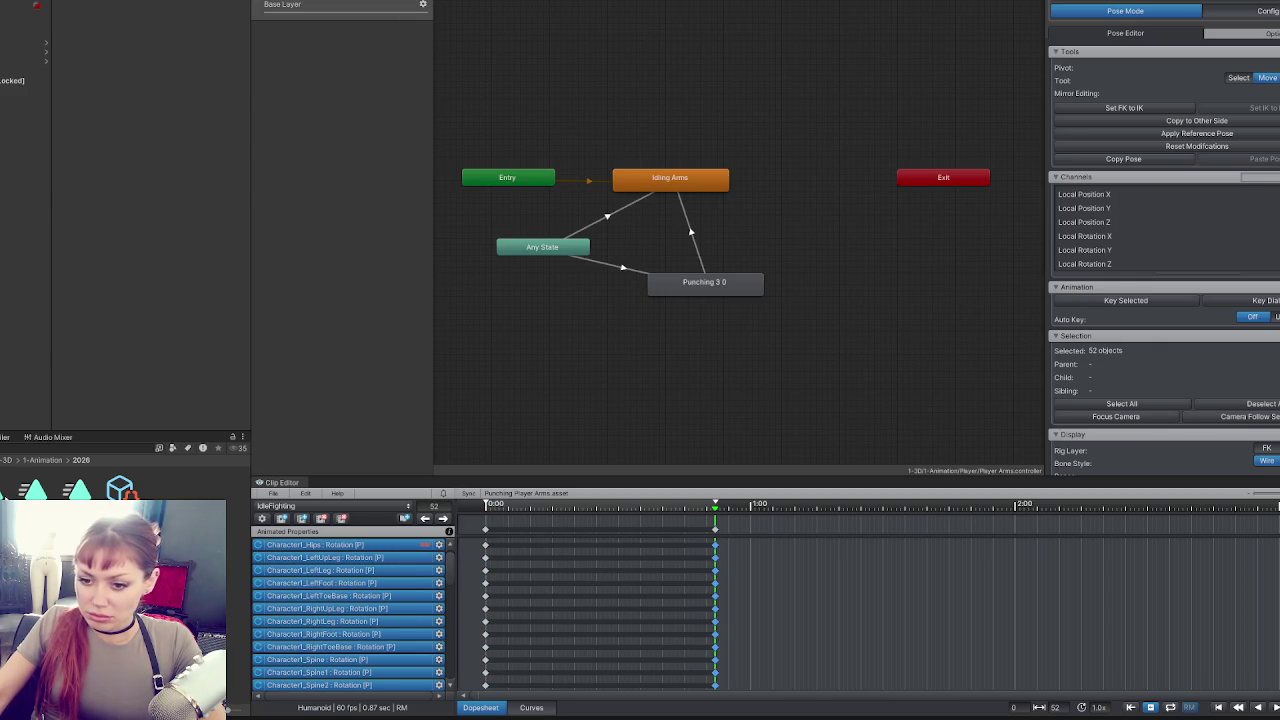
# Re-export the current IdleFighting clip and drop it into the Idling Arms state's Motion field.
pyautogui.click(268, 517)
pyautogui.click(300, 505)
pyautogui.click(273, 493)
pyautogui.moveTo(306, 591)
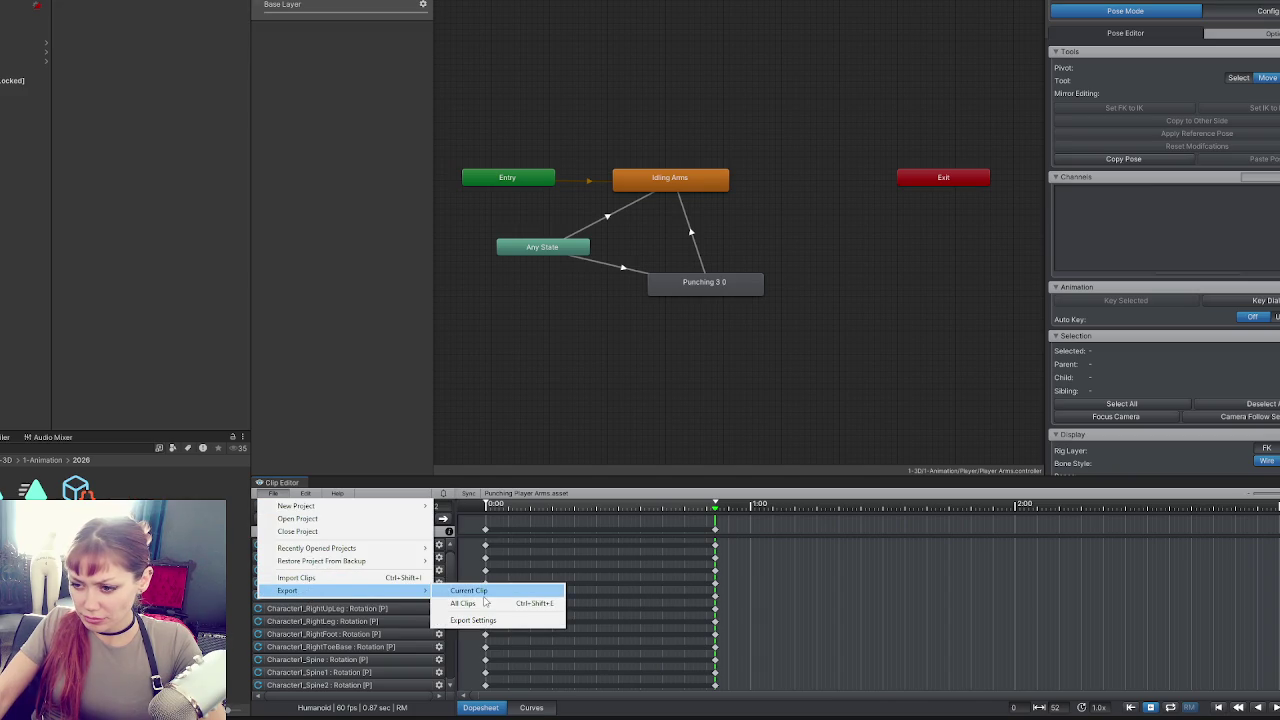
pyautogui.click(468, 591)
pyautogui.click(616, 404)
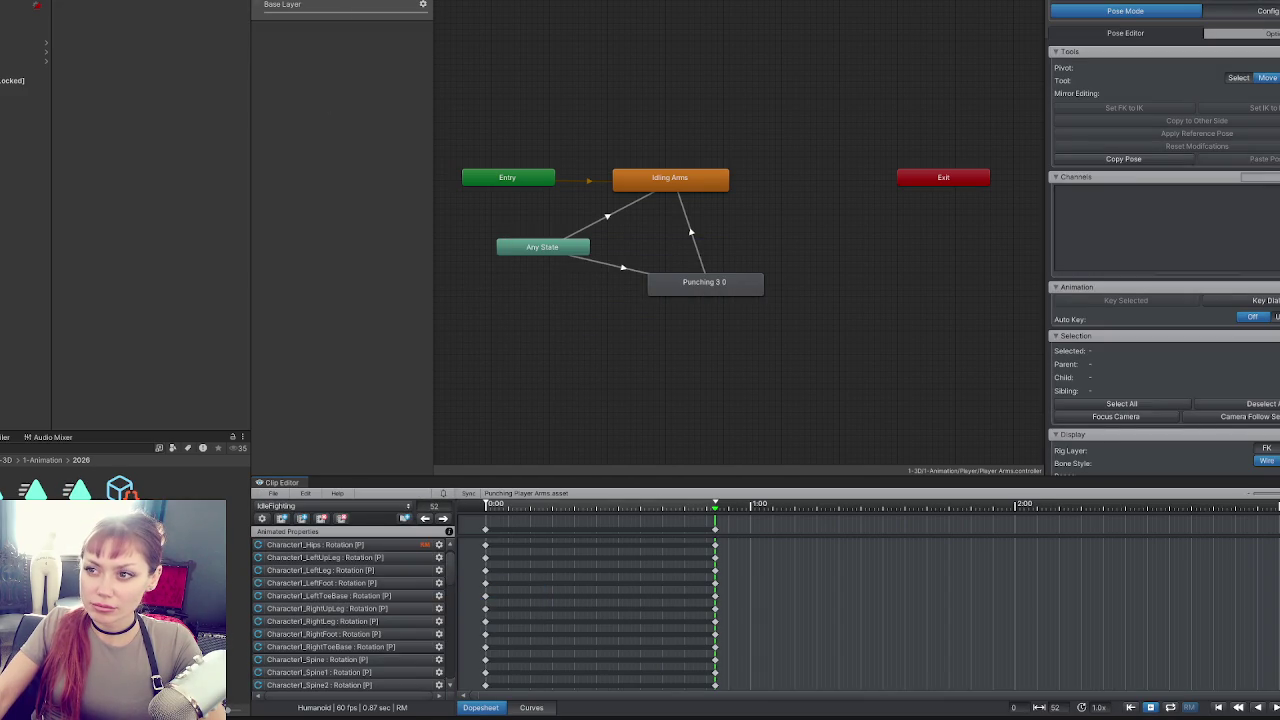
pyautogui.click(674, 181)
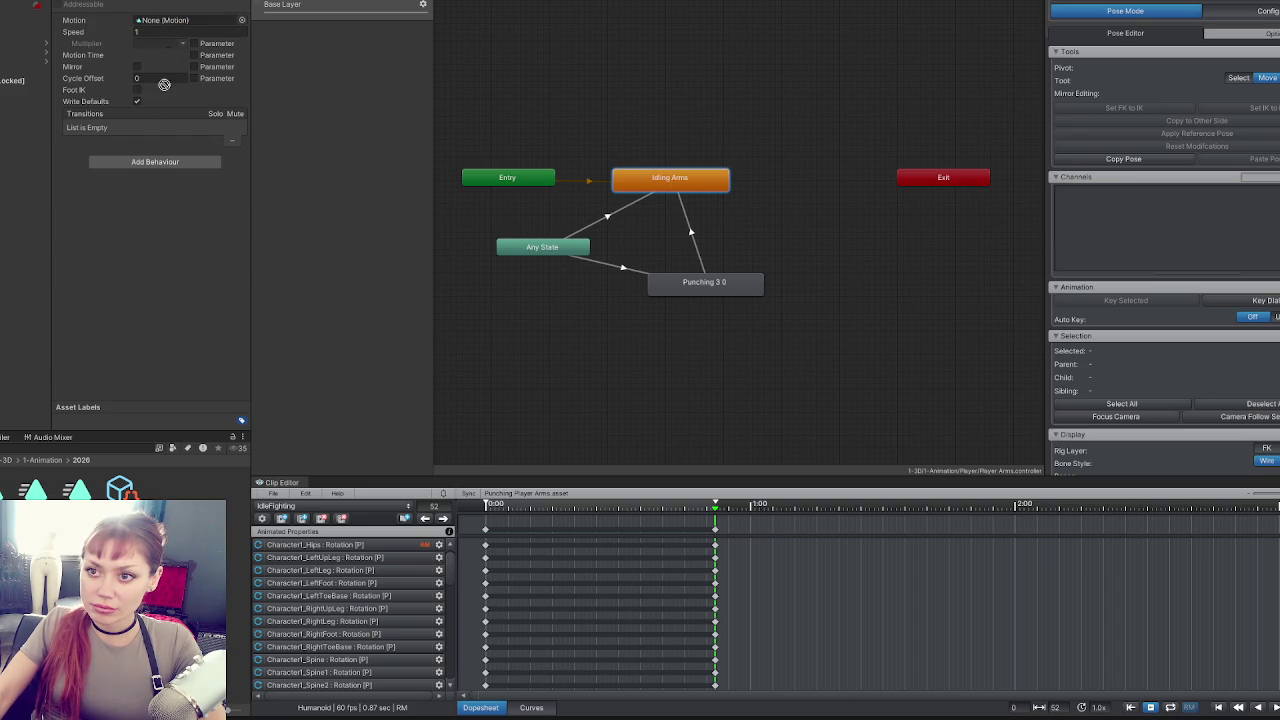
pyautogui.moveTo(173, 23); pyautogui.dragTo(174, 22)
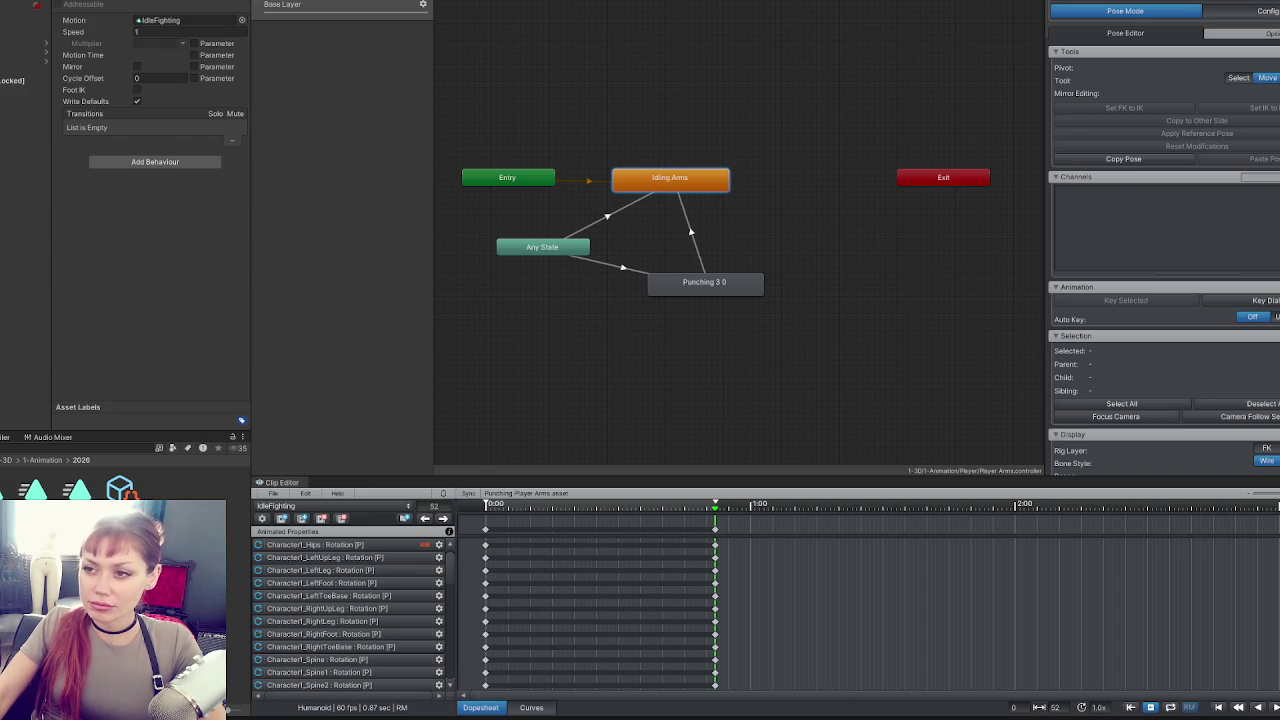